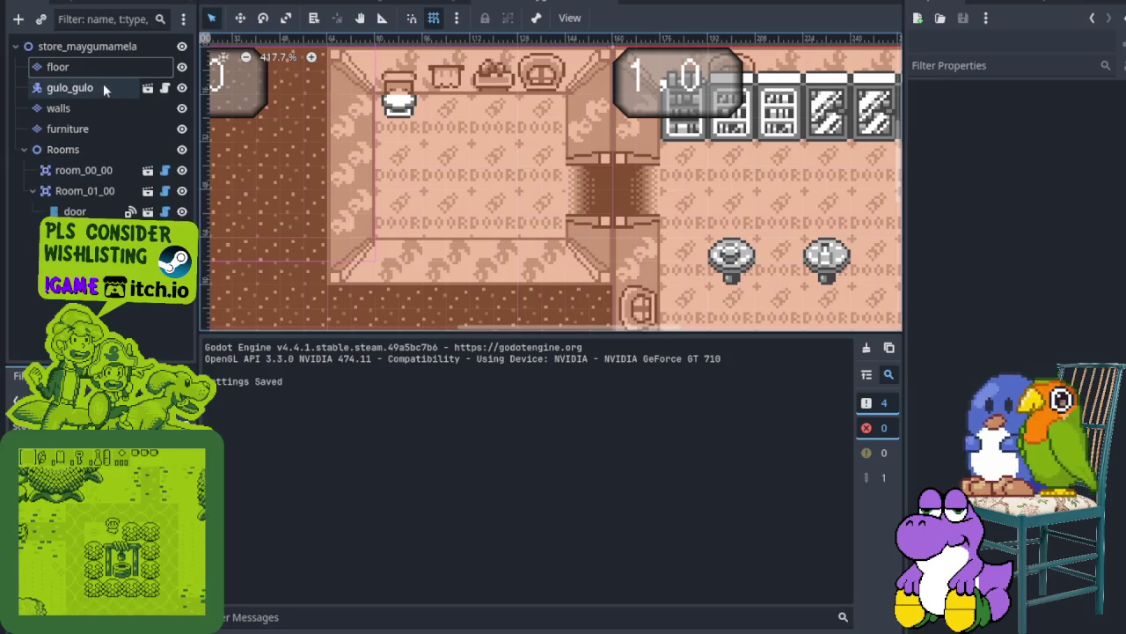
Select the furniture TileMapLayer and scroll through its Tiles atlas
click(113, 126)
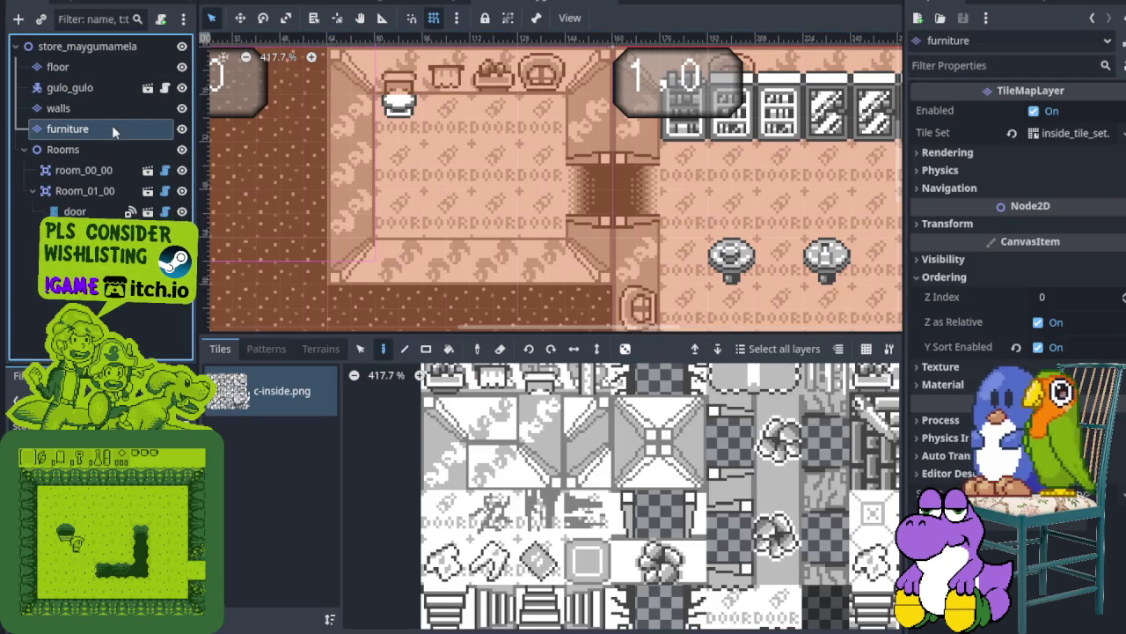
scroll(708, 469, down, 5)
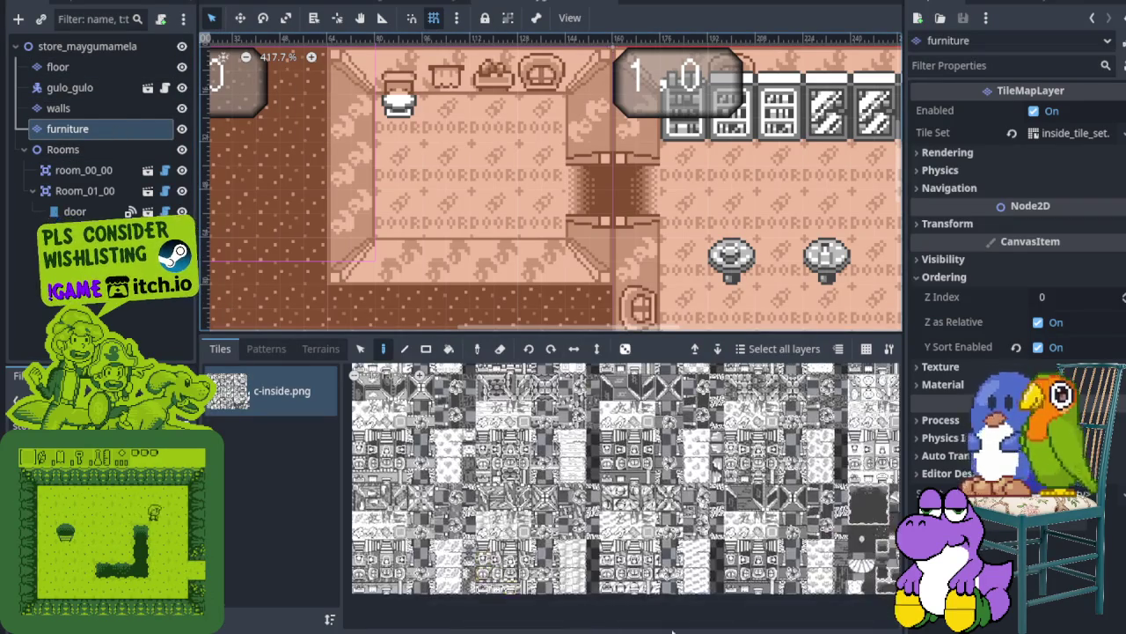
scroll(708, 469, up, 2)
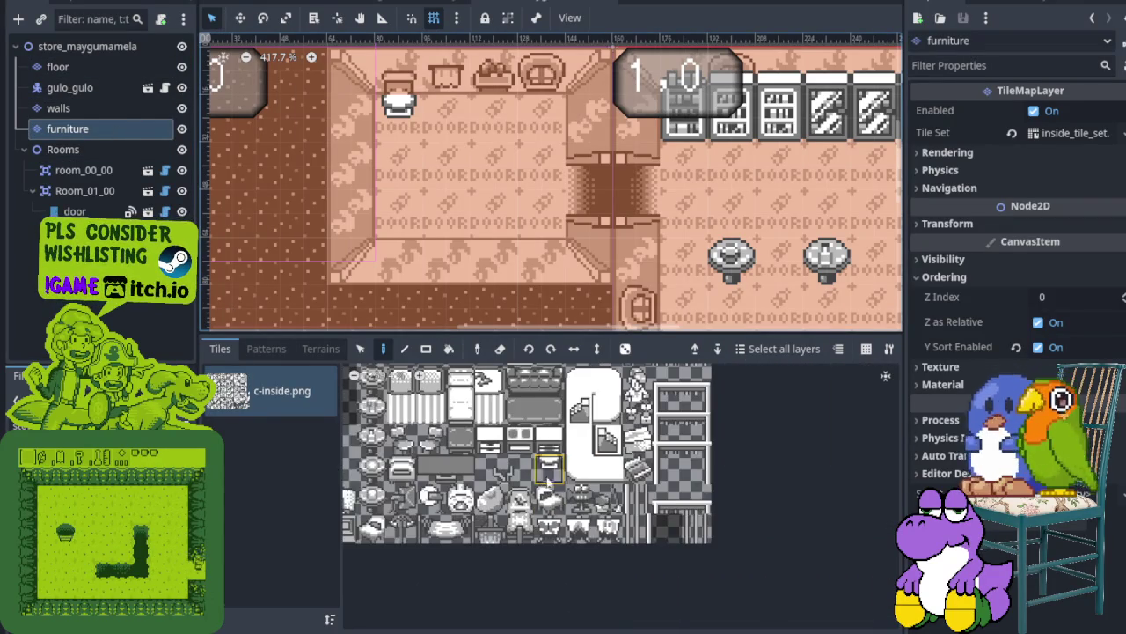
scroll(385, 105, up, 2)
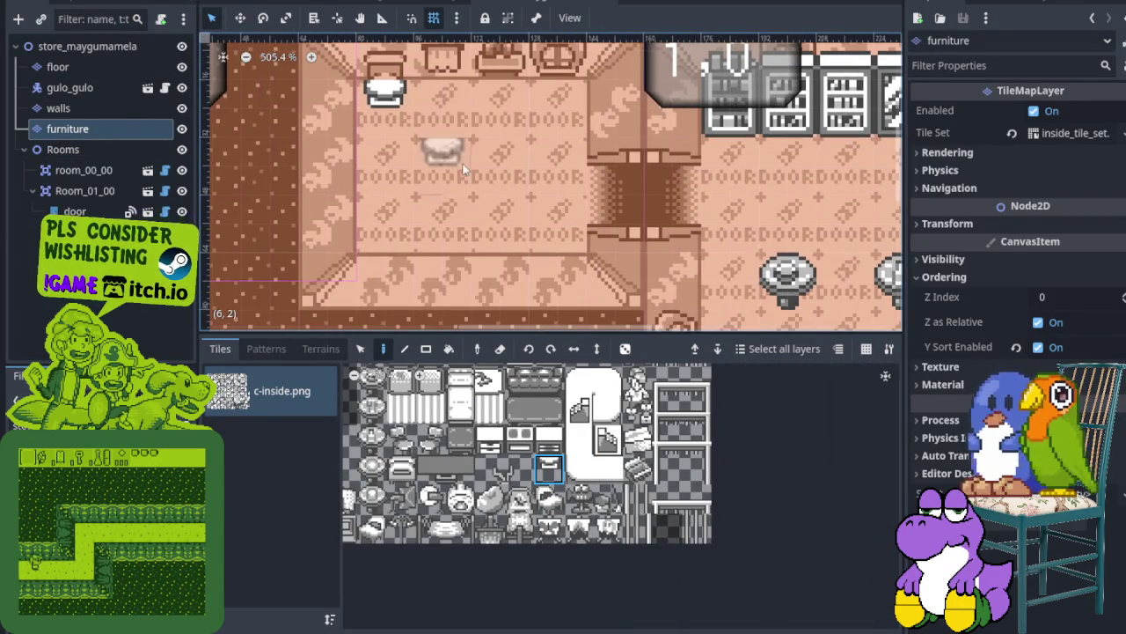
Switch to the walls tile layer and zoom the atlas to show the c-inside.png tiles
click(114, 108)
scroll(528, 501, down, 4)
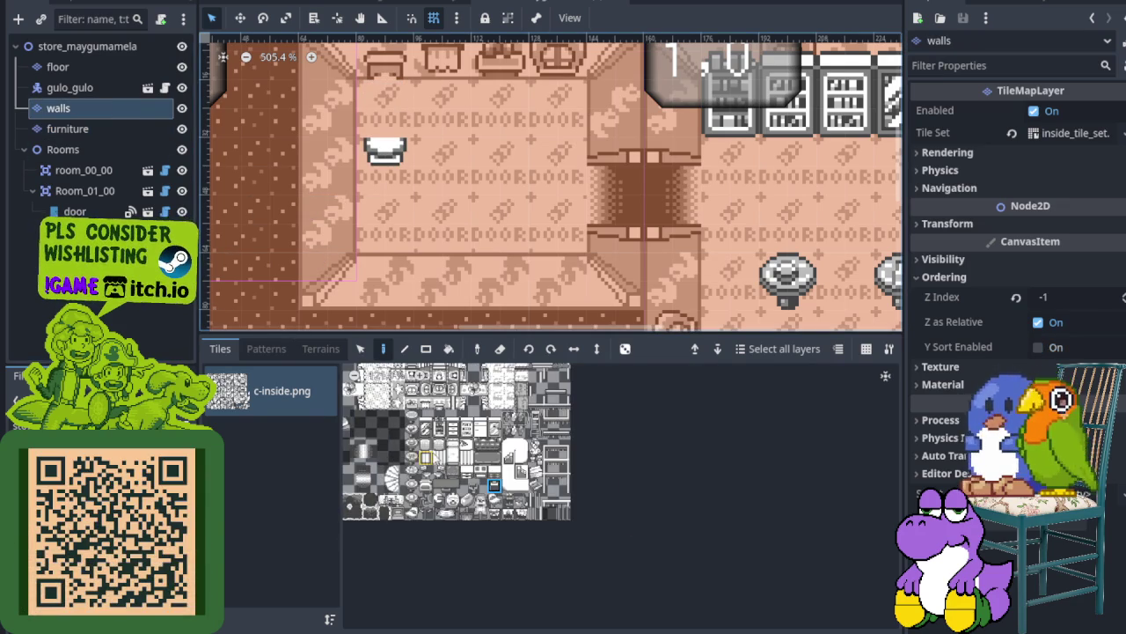
scroll(530, 506, up, 2)
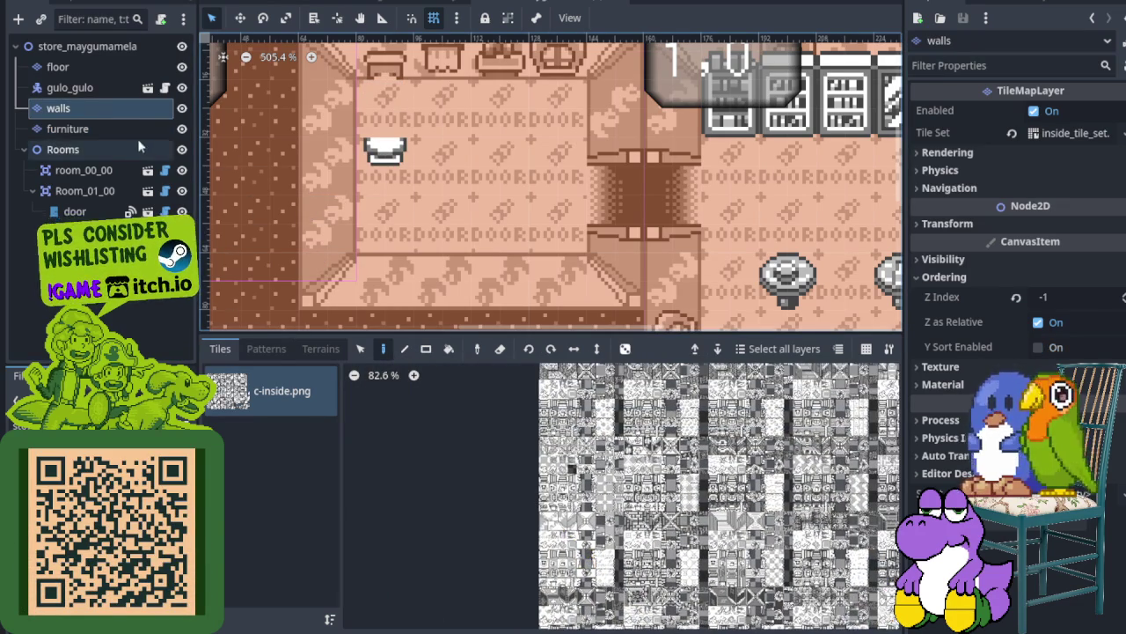
scroll(581, 453, up, 3)
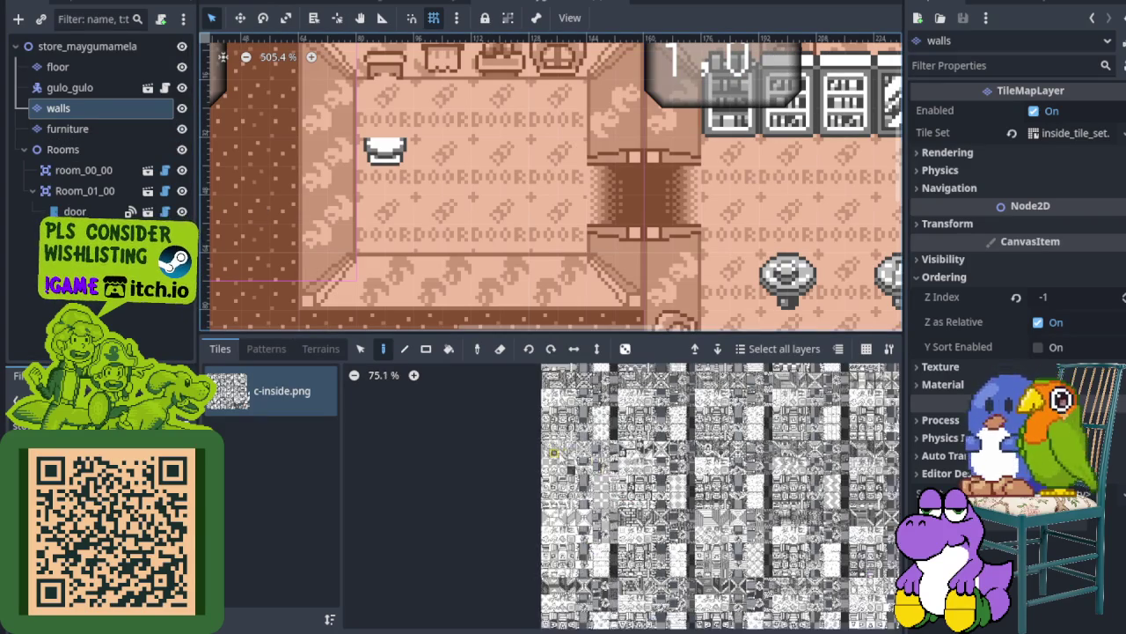
scroll(581, 453, up, 2)
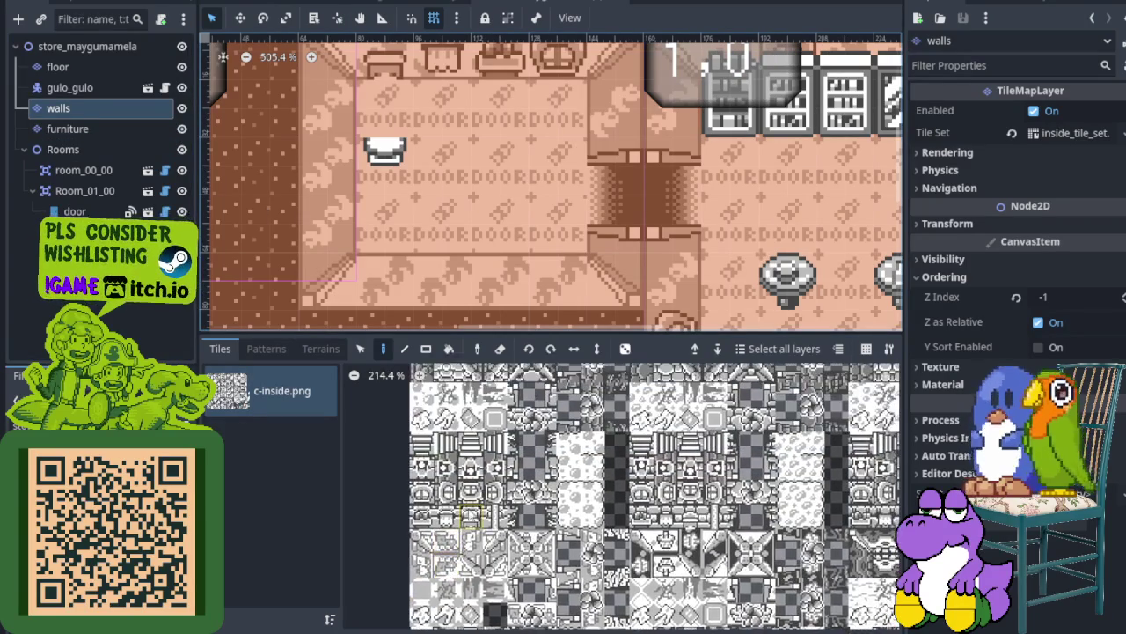
scroll(461, 528, down, 5)
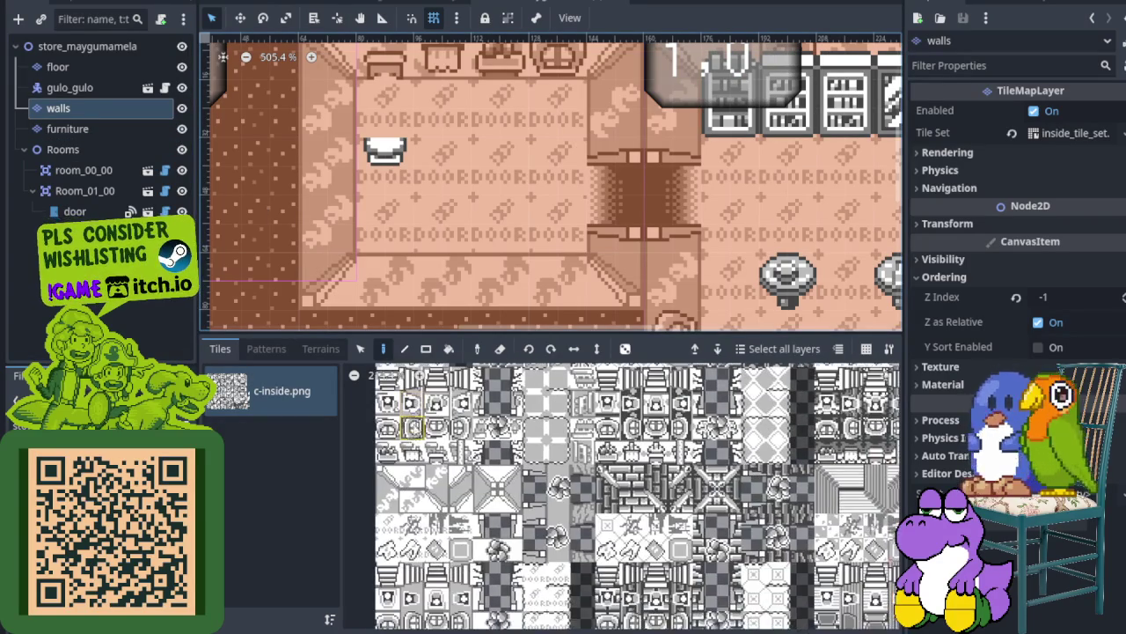
scroll(423, 519, up, 3)
Paint the stool and the neighbouring counter tile above the white chair, then undo both
click(415, 519)
scroll(344, 192, up, 2)
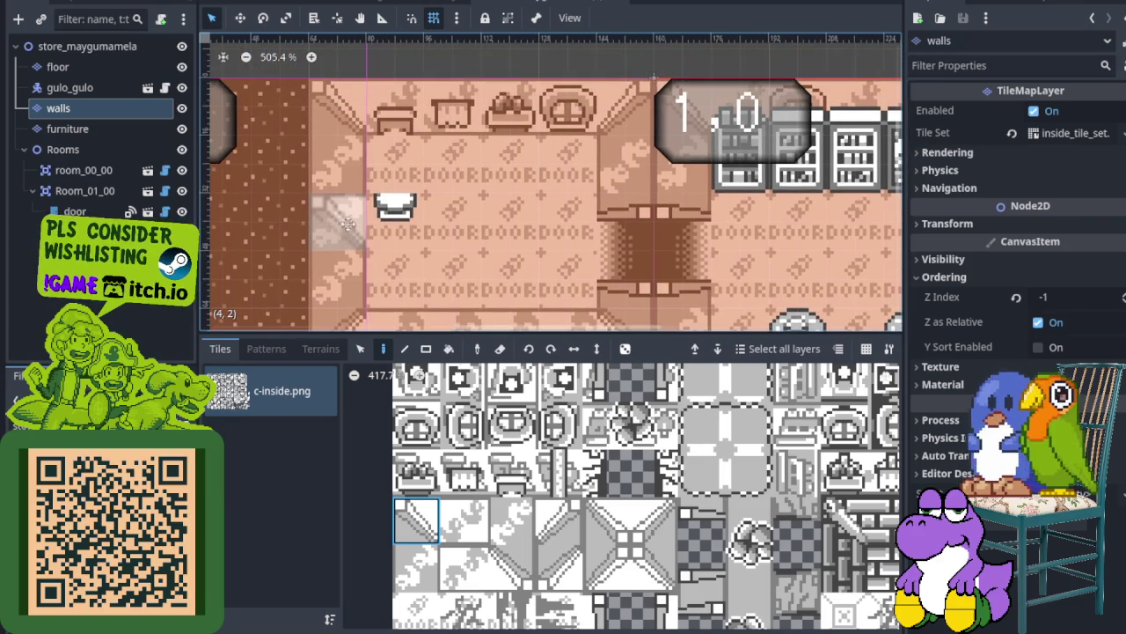
click(512, 473)
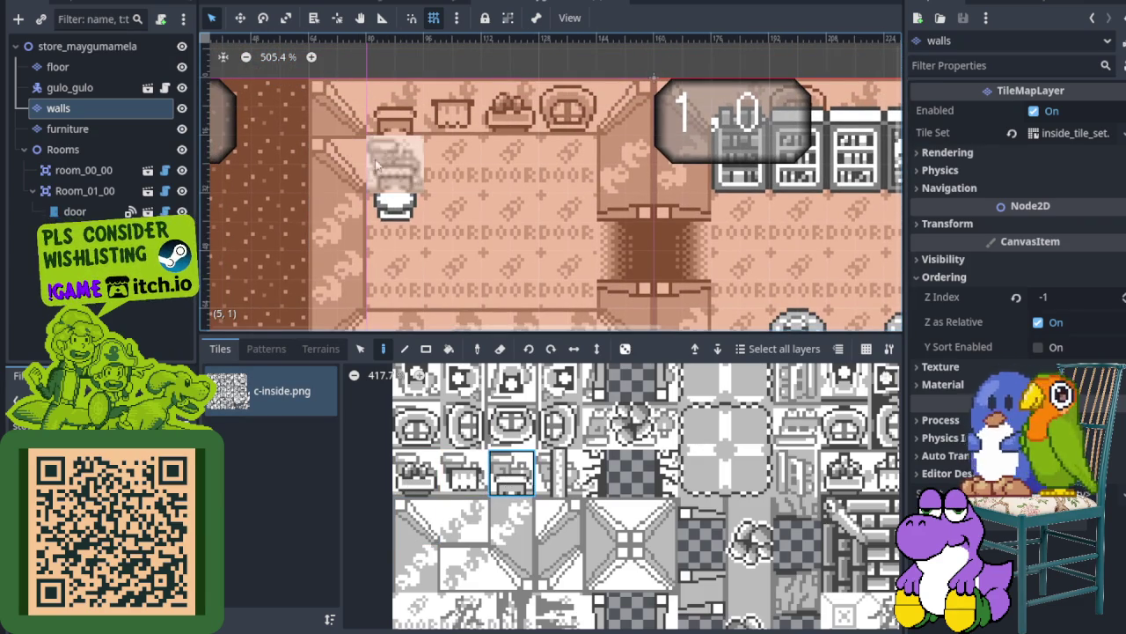
click(392, 174)
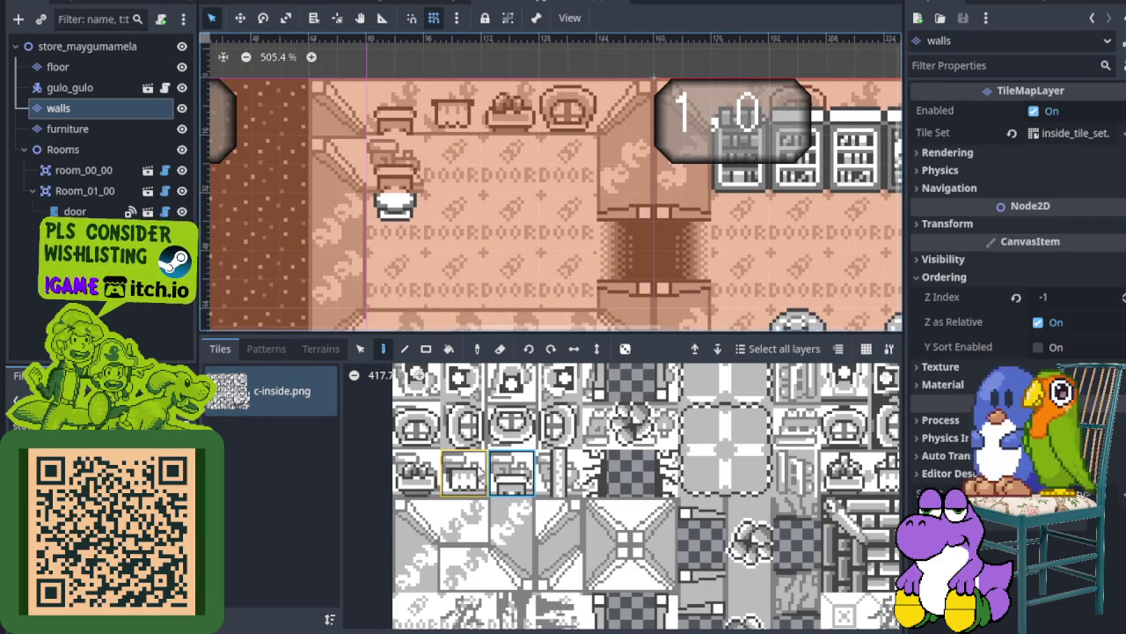
click(464, 472)
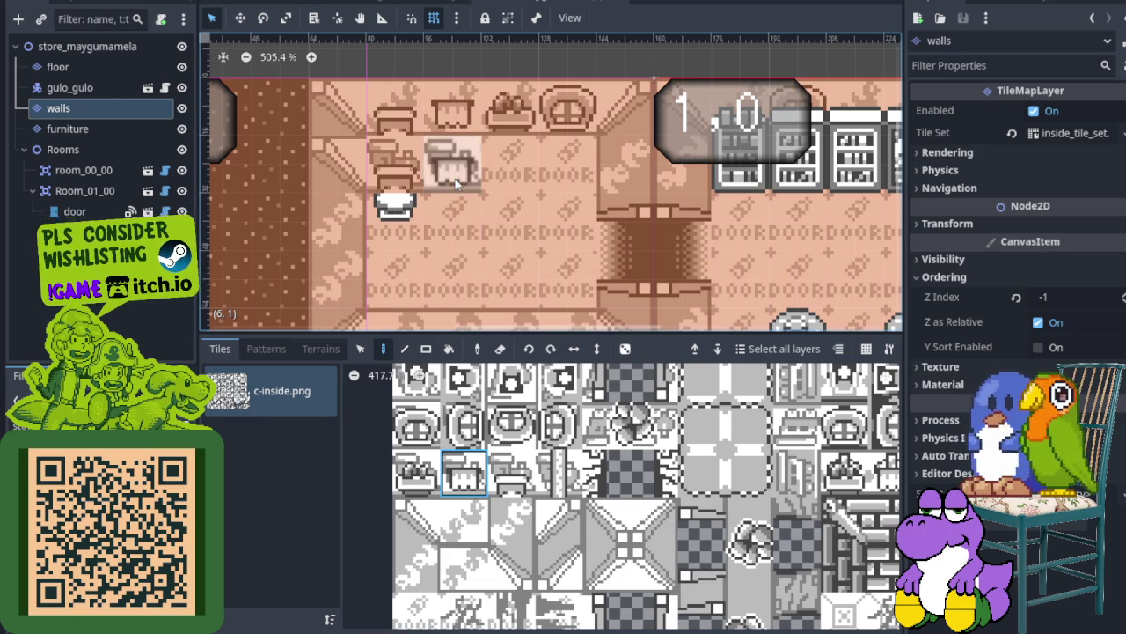
click(456, 182)
scroll(440, 444, down, 5)
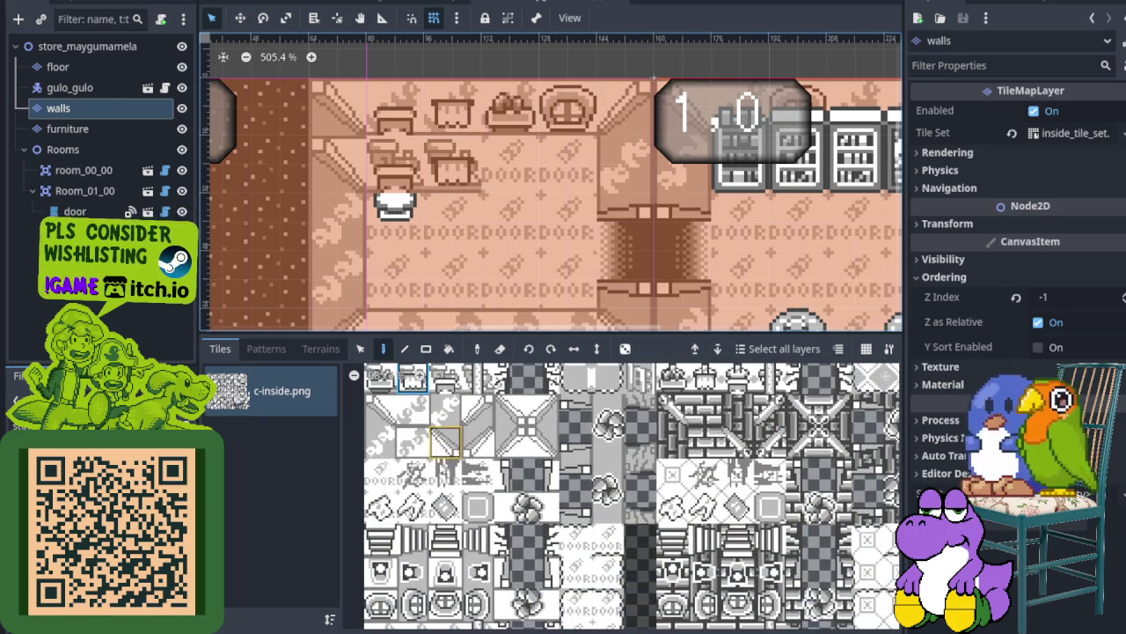
key(ctrl+z)
key(ctrl+z)
Paint a different furniture tile into the room and reselect the stool tile
scroll(446, 567, down, 4)
click(448, 516)
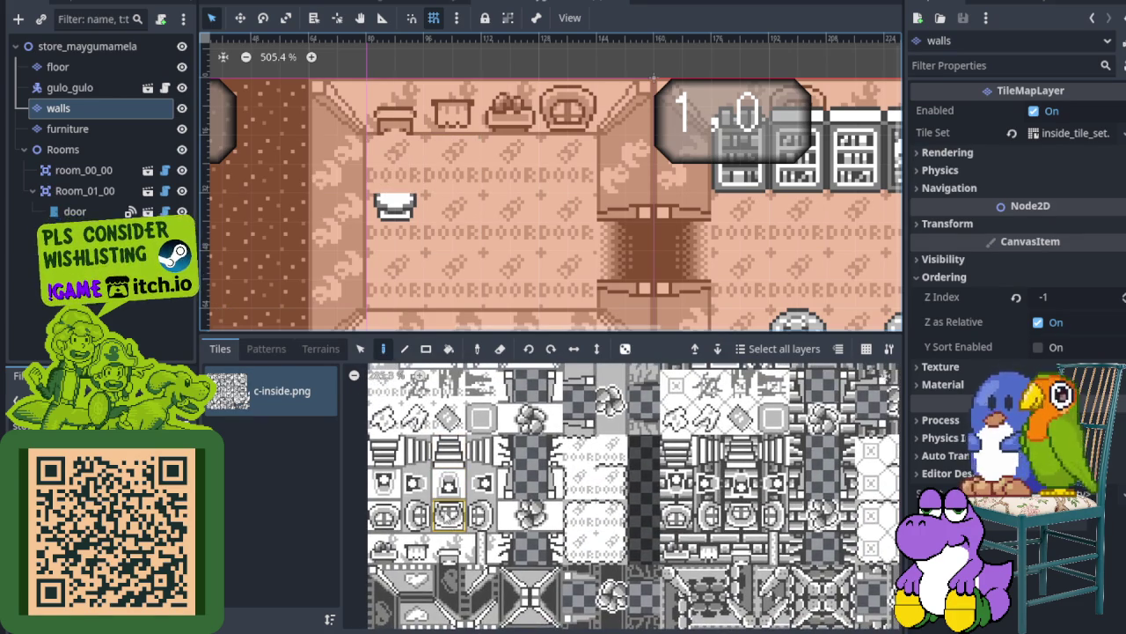
scroll(634, 498, up, 3)
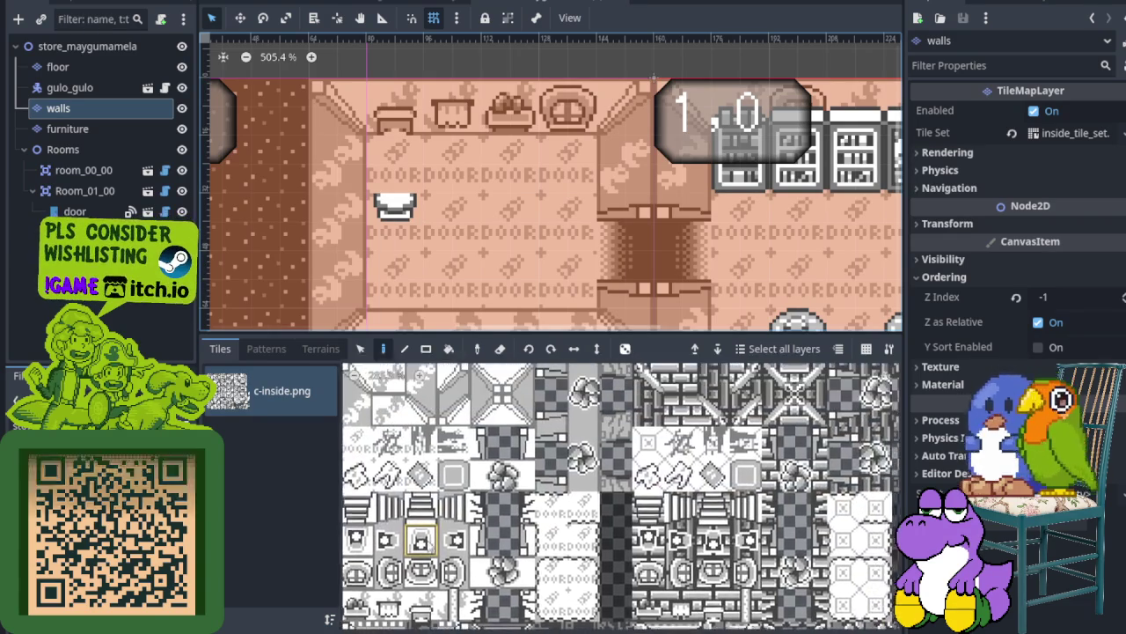
scroll(616, 497, up, 4)
click(396, 440)
click(407, 239)
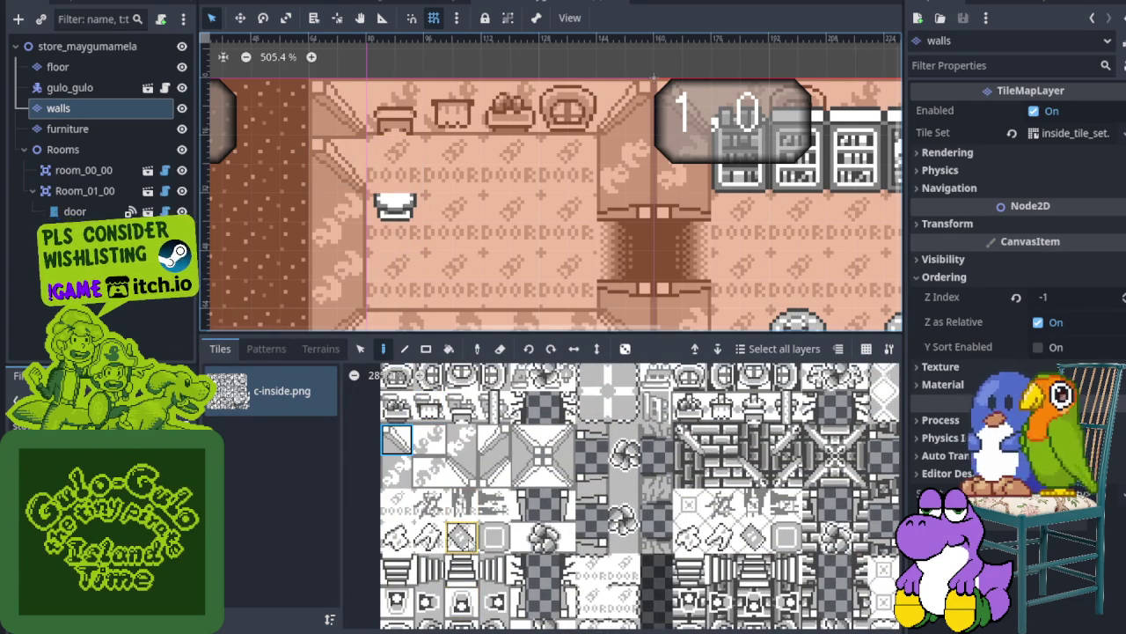
scroll(480, 601, up, 3)
scroll(484, 581, up, 5)
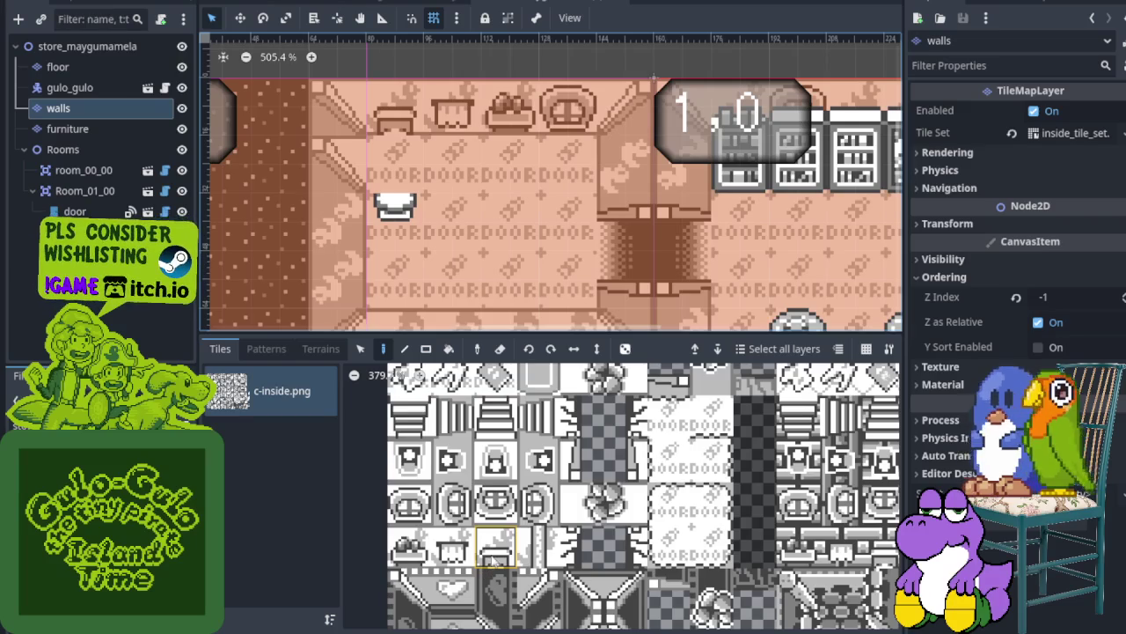
click(496, 547)
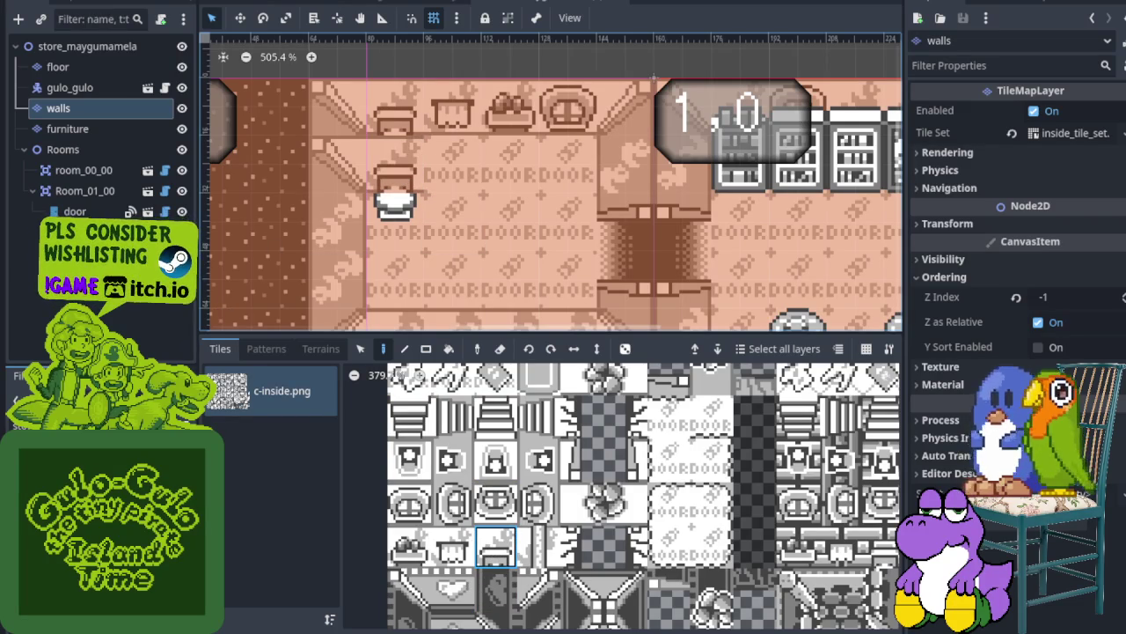
Paint a furniture tile beside the first chair and a plant pot further along the row
click(452, 548)
click(452, 169)
click(408, 547)
click(509, 167)
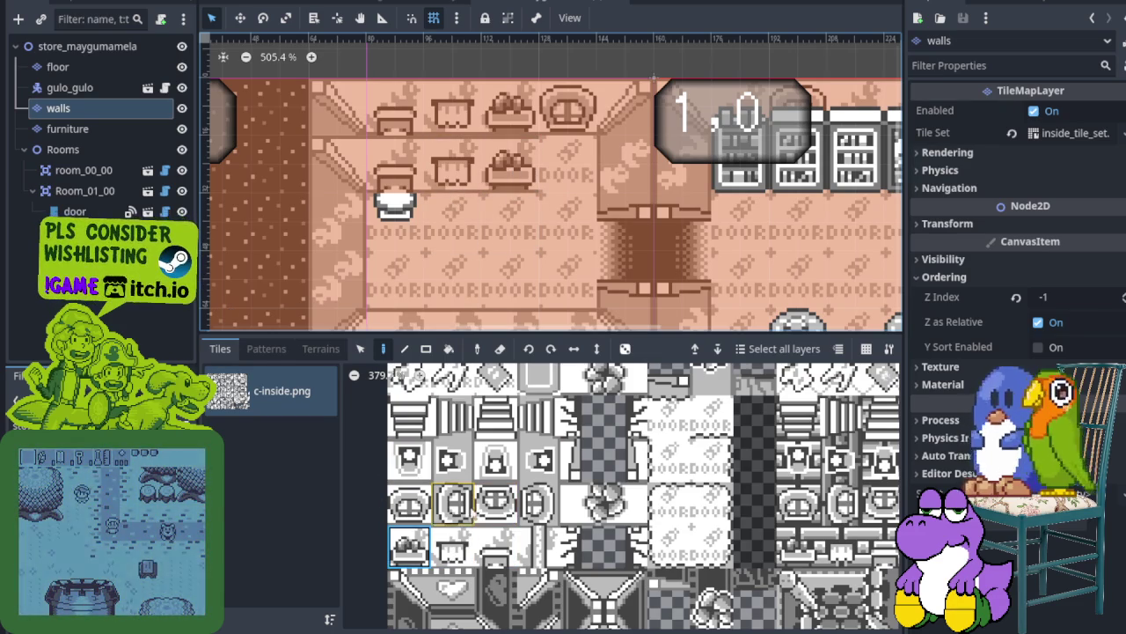
Paint the dark dotted wall tile along the top row of the room
click(408, 504)
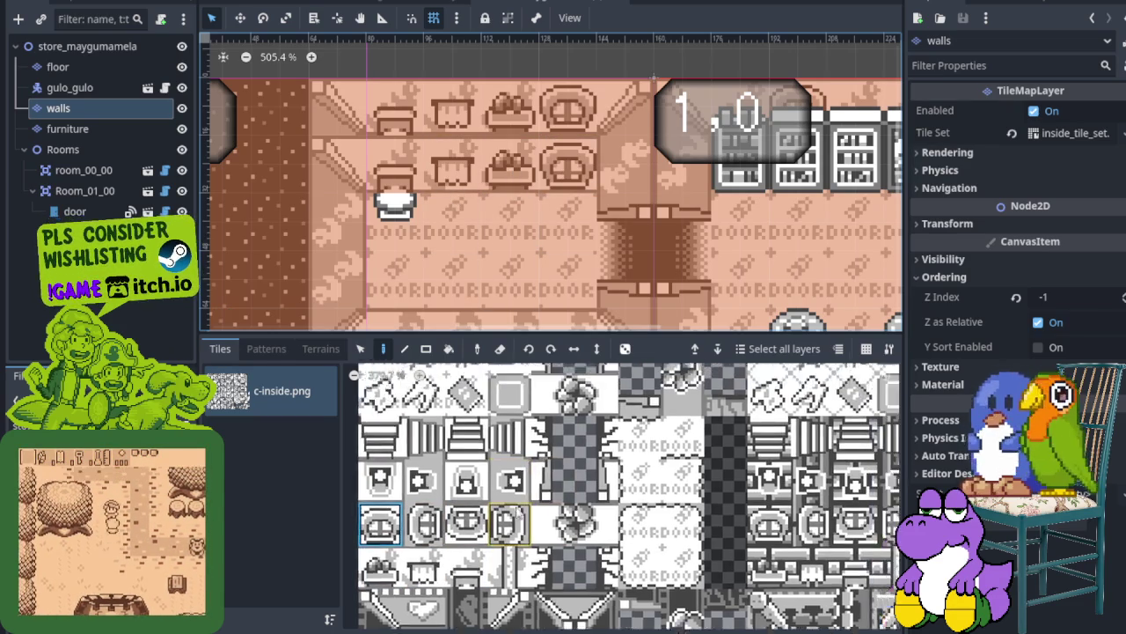
scroll(522, 515, down, 5)
click(486, 453)
scroll(489, 526, down, 6)
scroll(527, 458, down, 10)
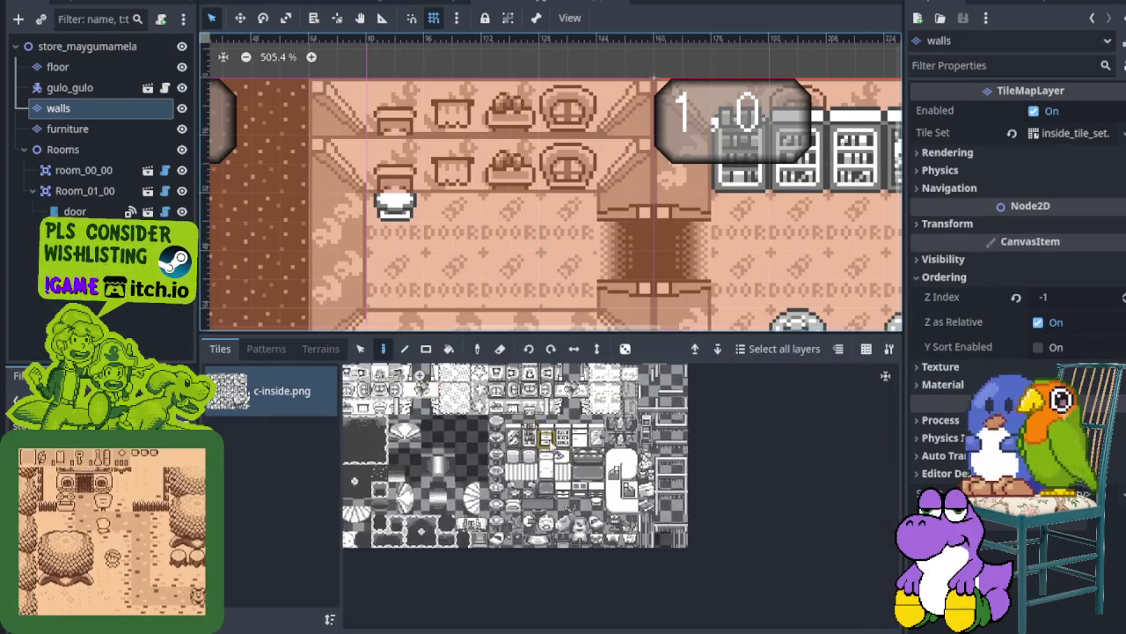
scroll(438, 480, up, 3)
click(503, 479)
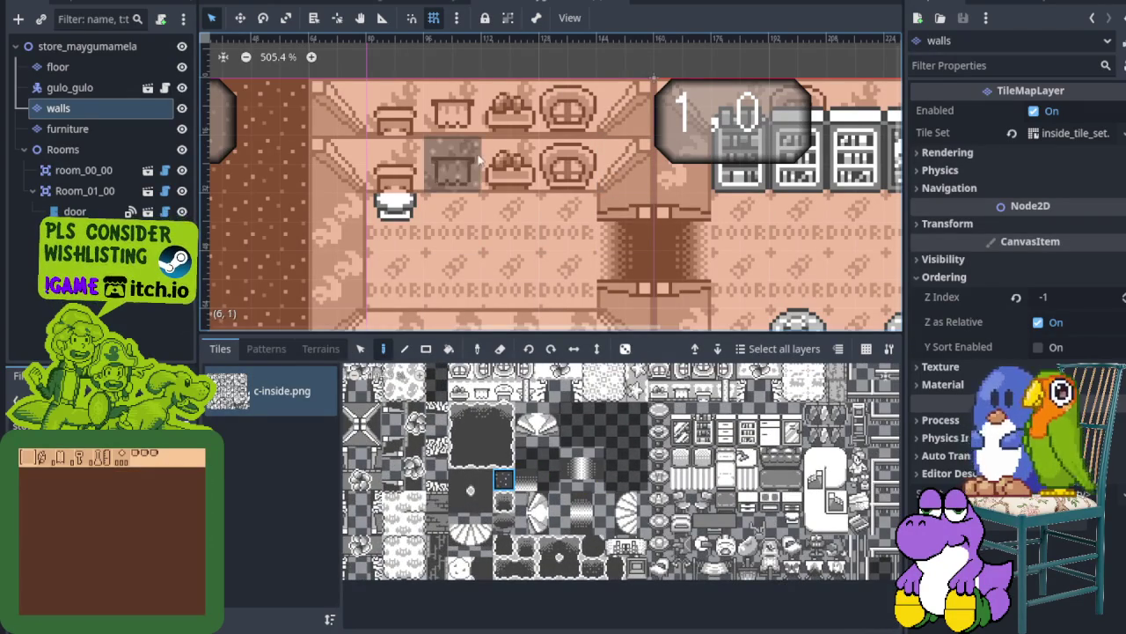
drag(313, 109, 615, 102)
scroll(558, 211, down, 5)
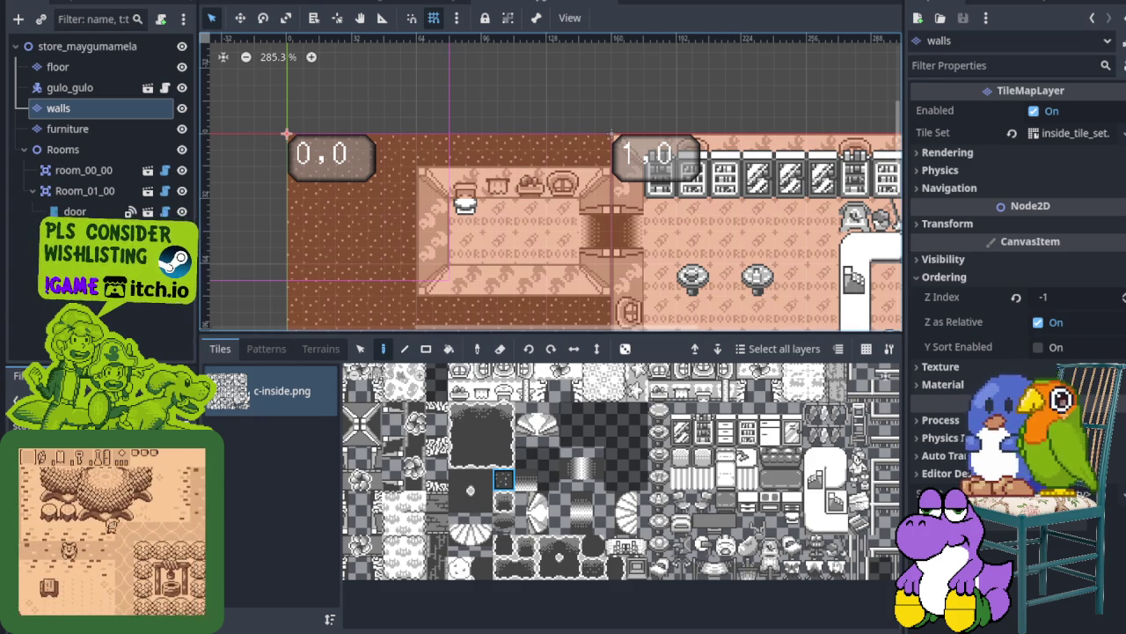
Run the game with F5 and cycle its palette past Bubblegum and Tiyendol to the green Bambanin
key(F5)
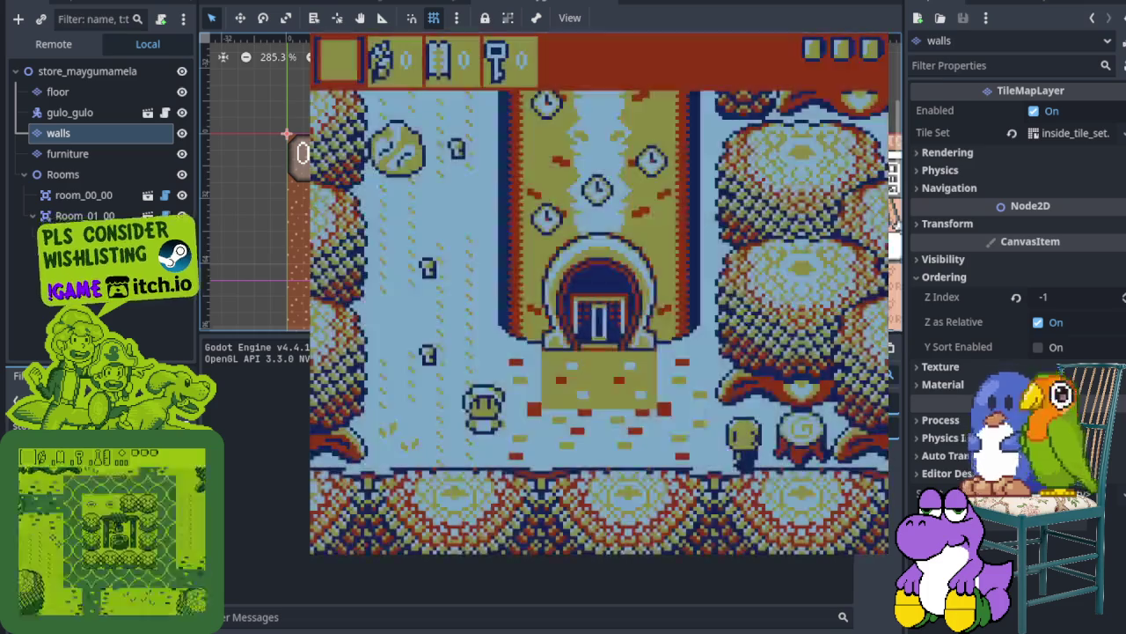
key(Return)
key(Right)
key(Right)
key(Right)
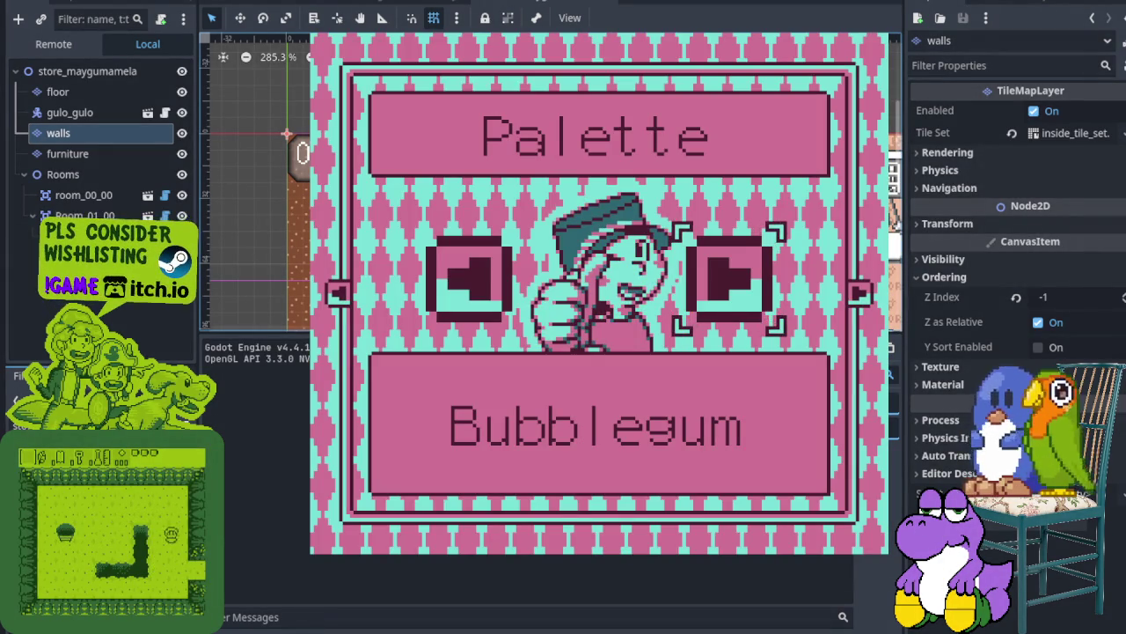
key(Return)
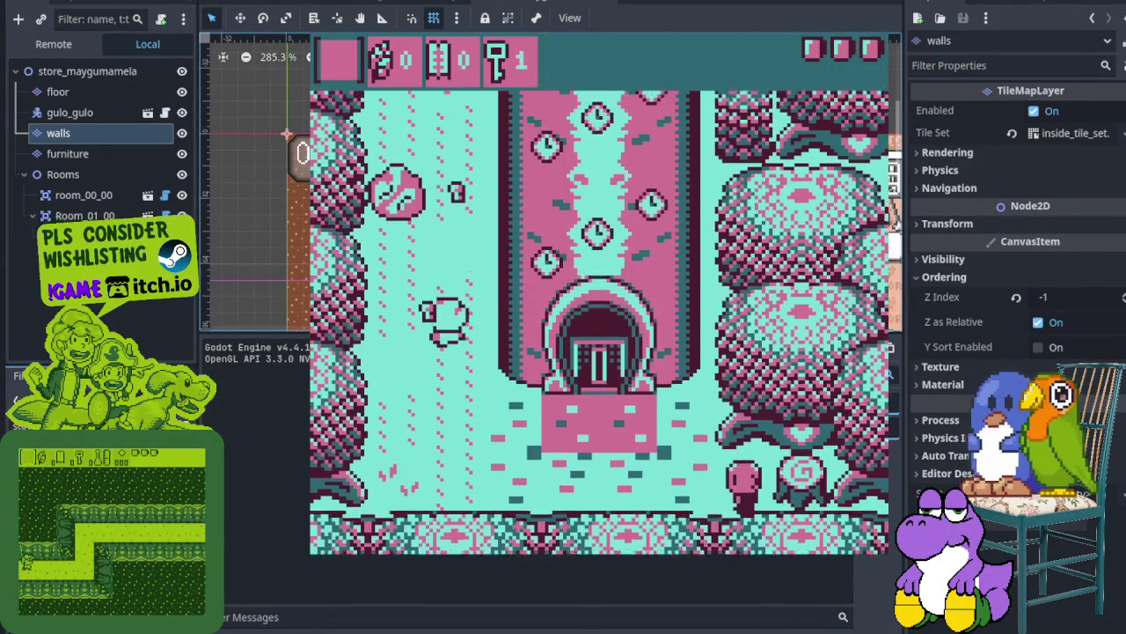
key(Return)
key(Right)
key(Right)
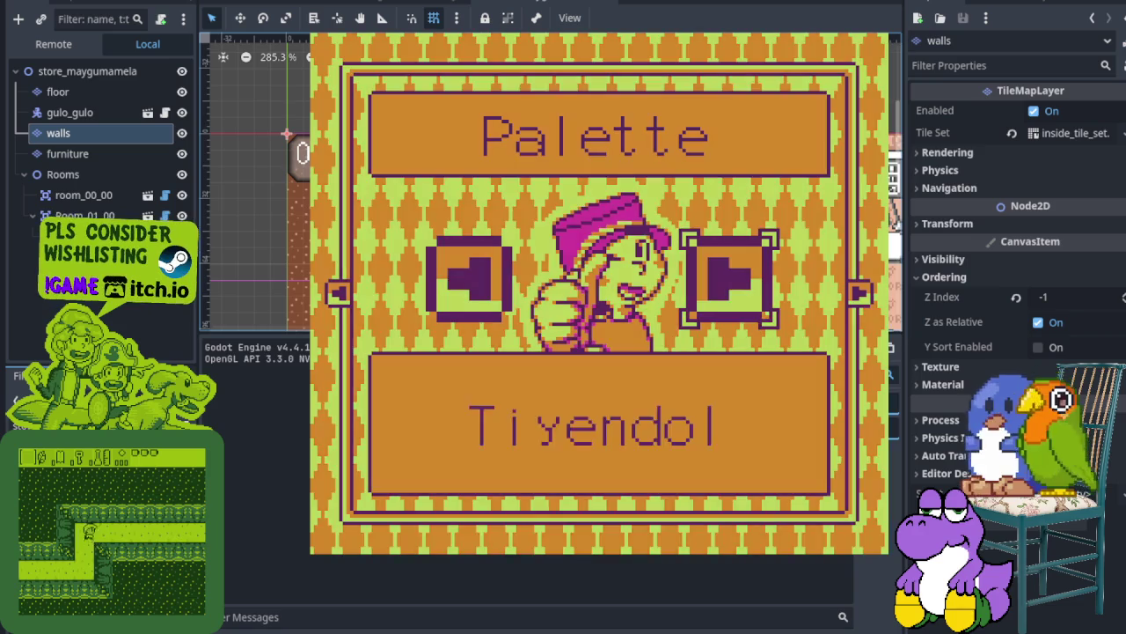
key(Return)
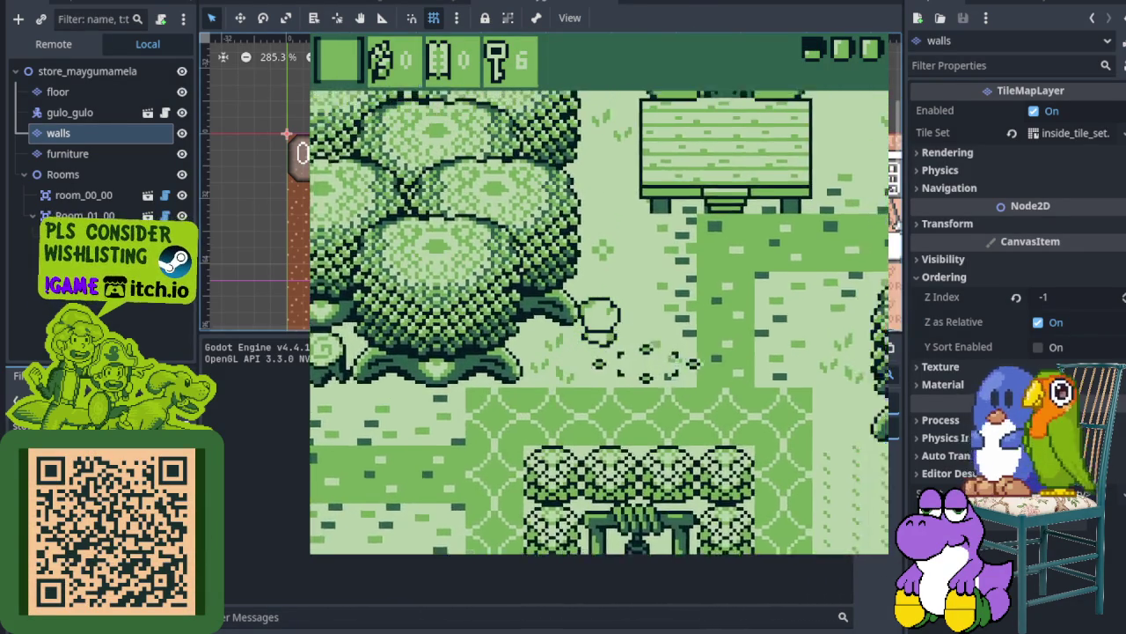
Walk into the acorn house, back out, in again, and left into the small side room
key(Up)
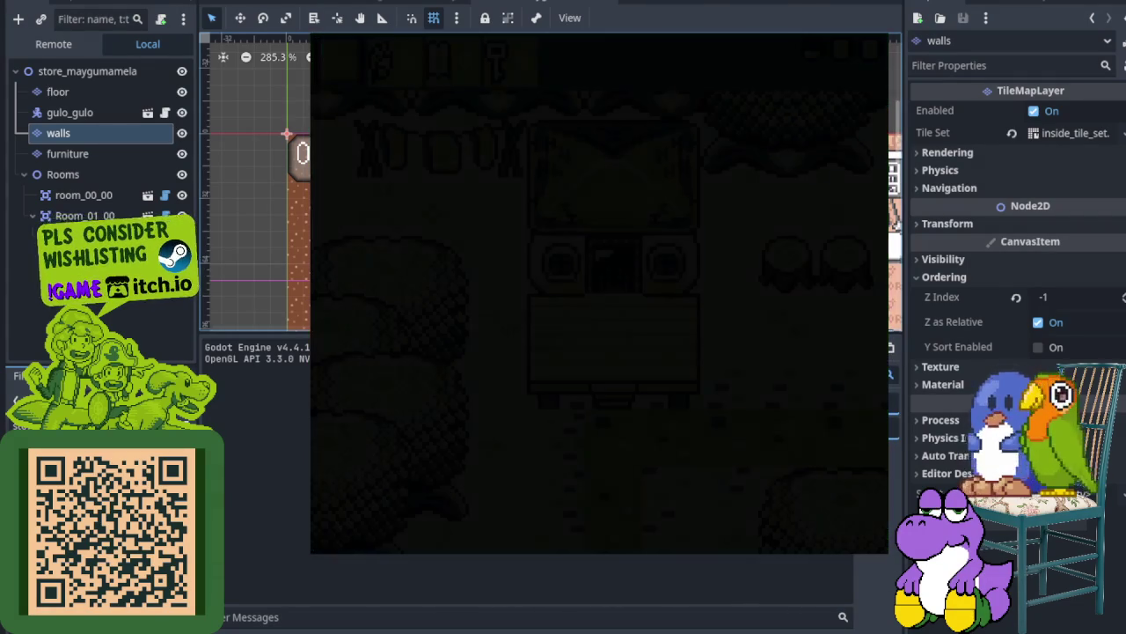
key(Up)
key(Down)
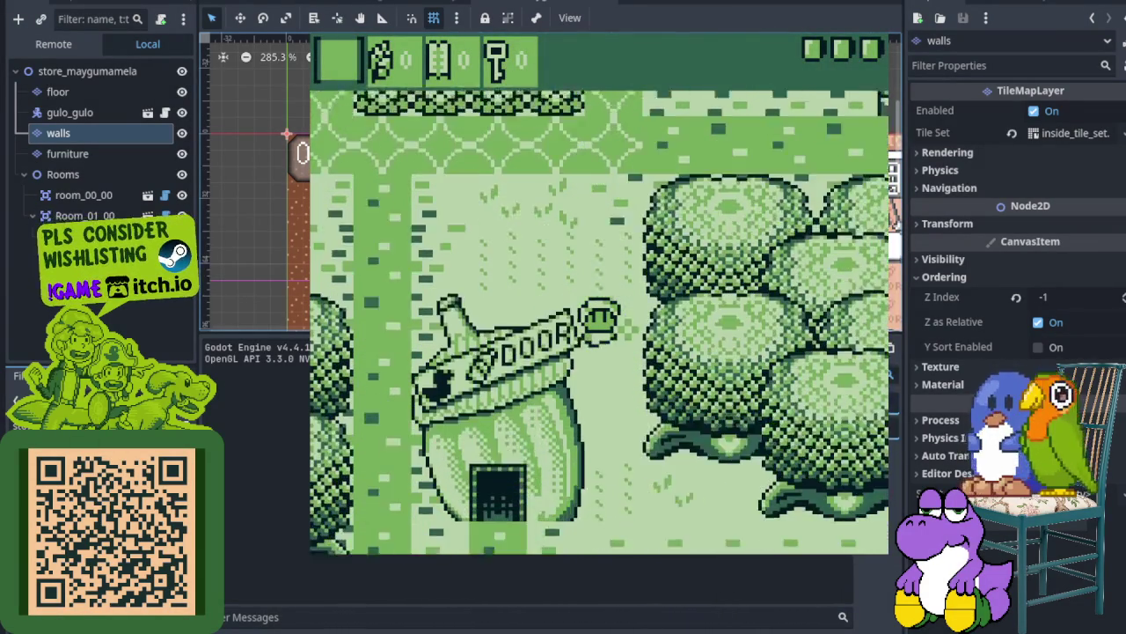
key(Up)
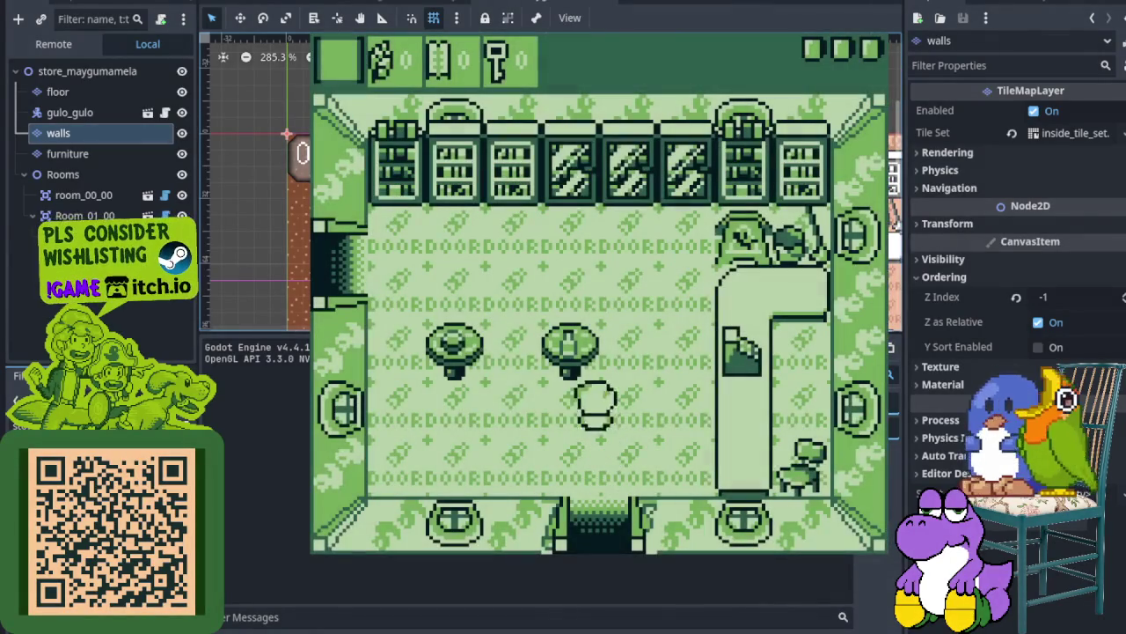
key(Up)
key(Left)
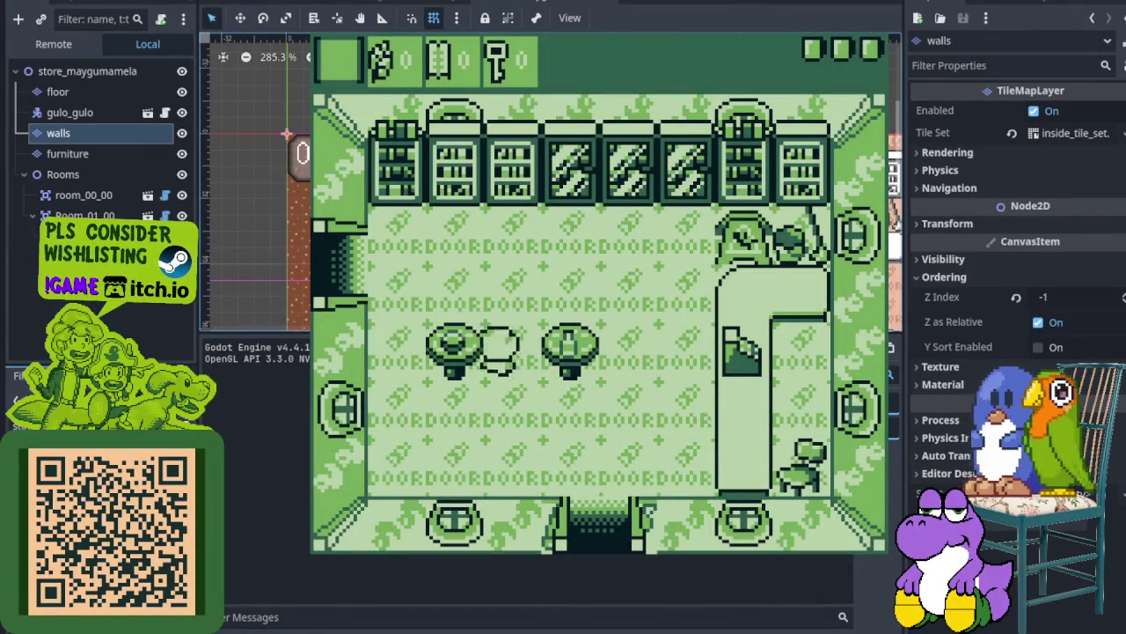
key(Left)
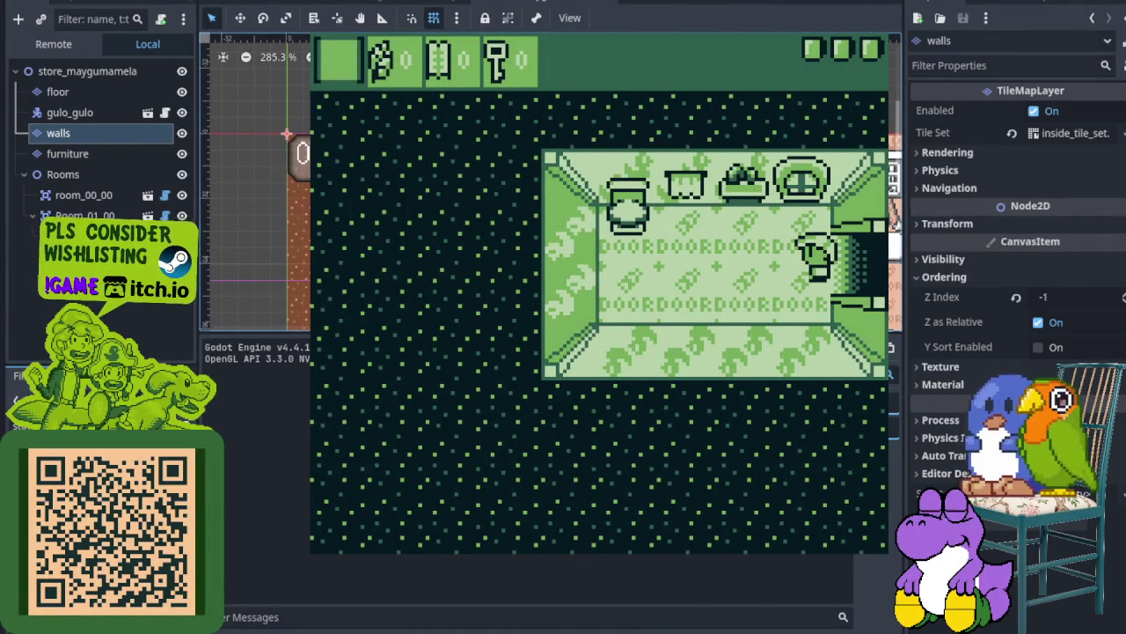
Walk around the small room from the stove corner up to the top wall
key(Left)
key(Down)
key(Up)
key(Right)
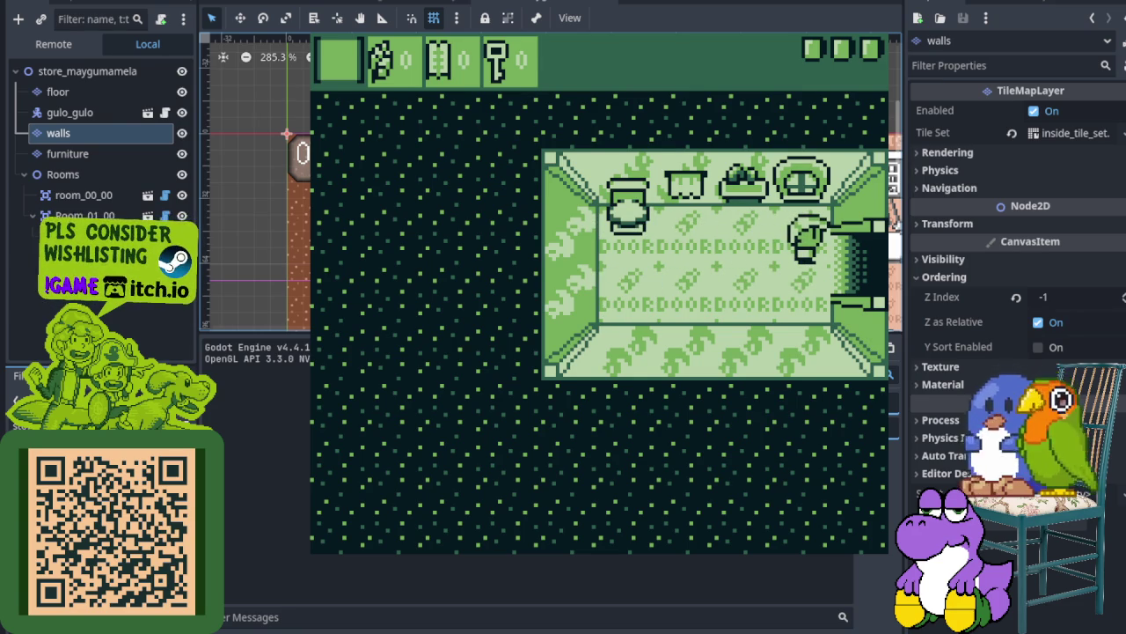
key(Left)
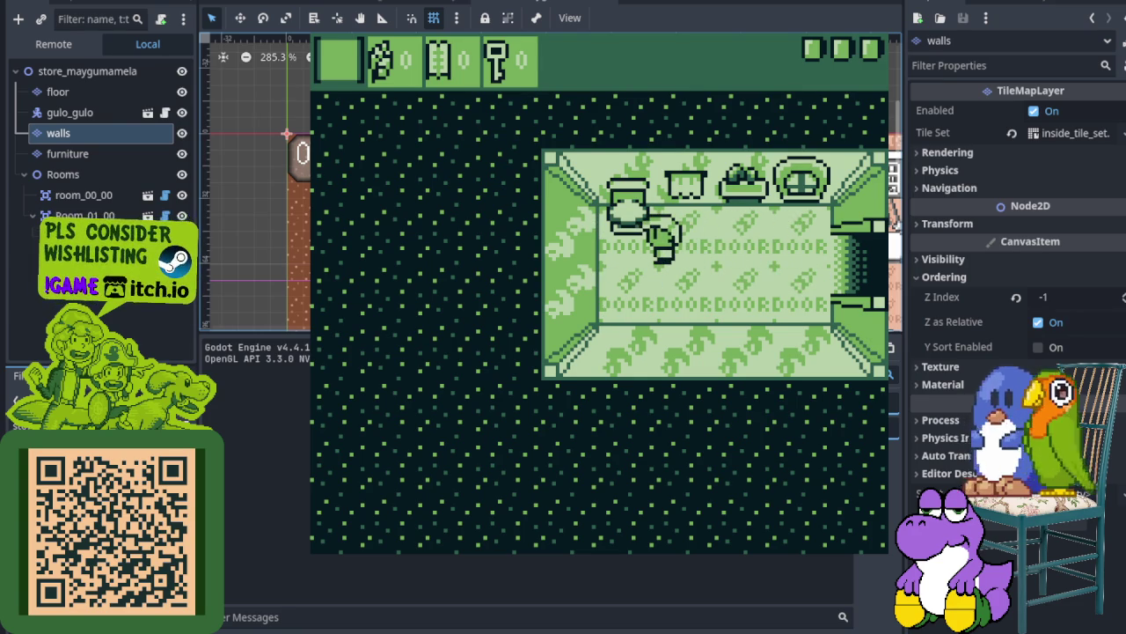
key(Down)
key(Left)
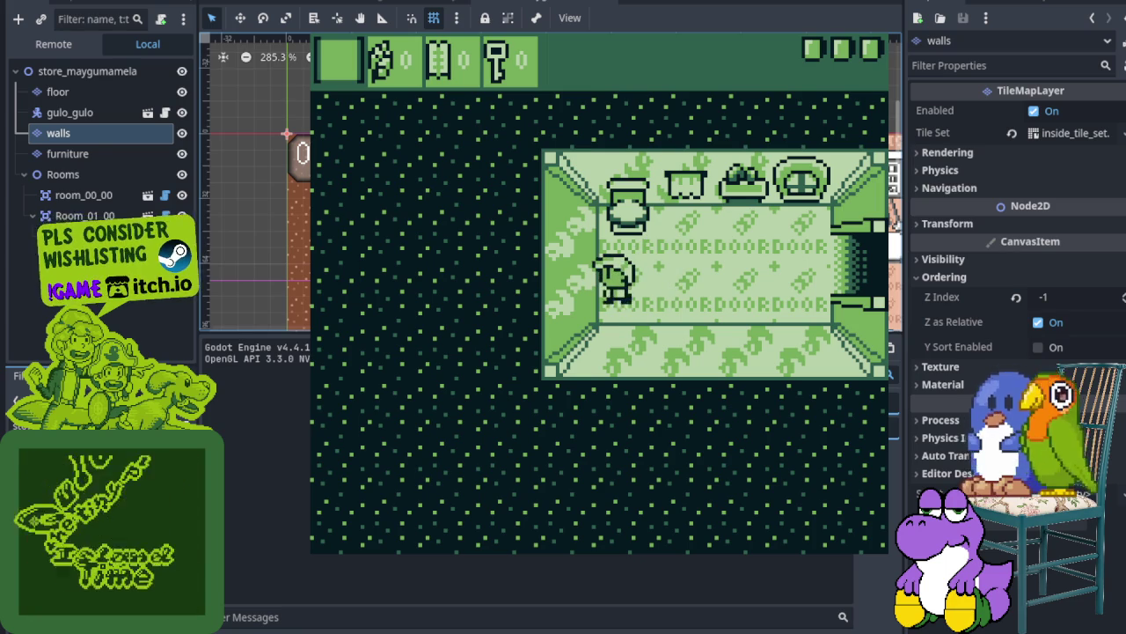
key(Right)
key(Up)
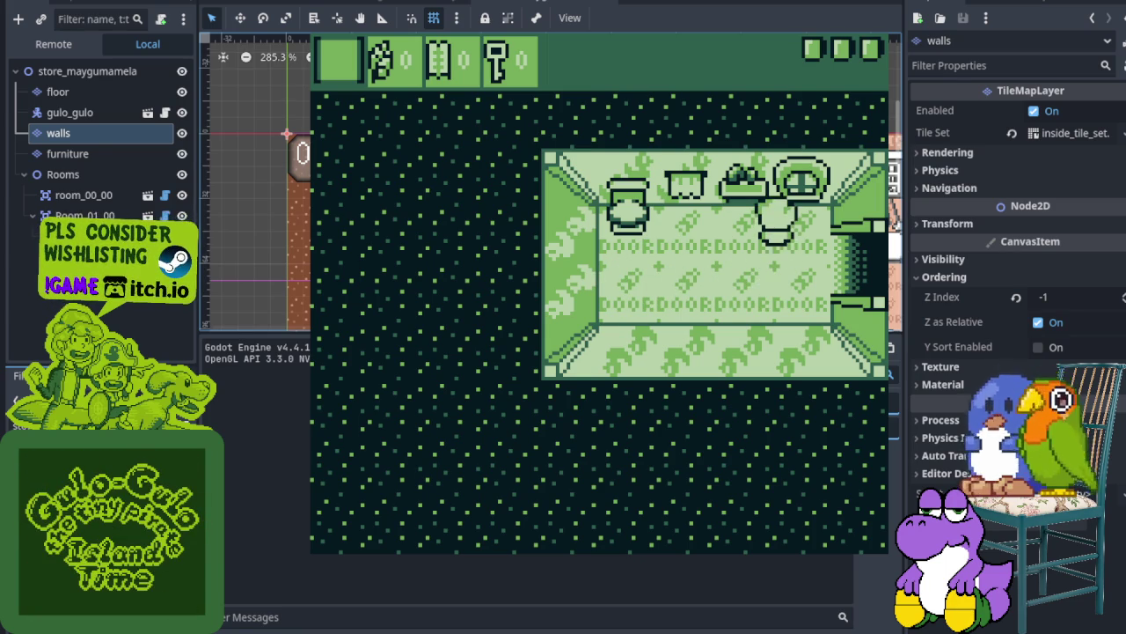
key(Right)
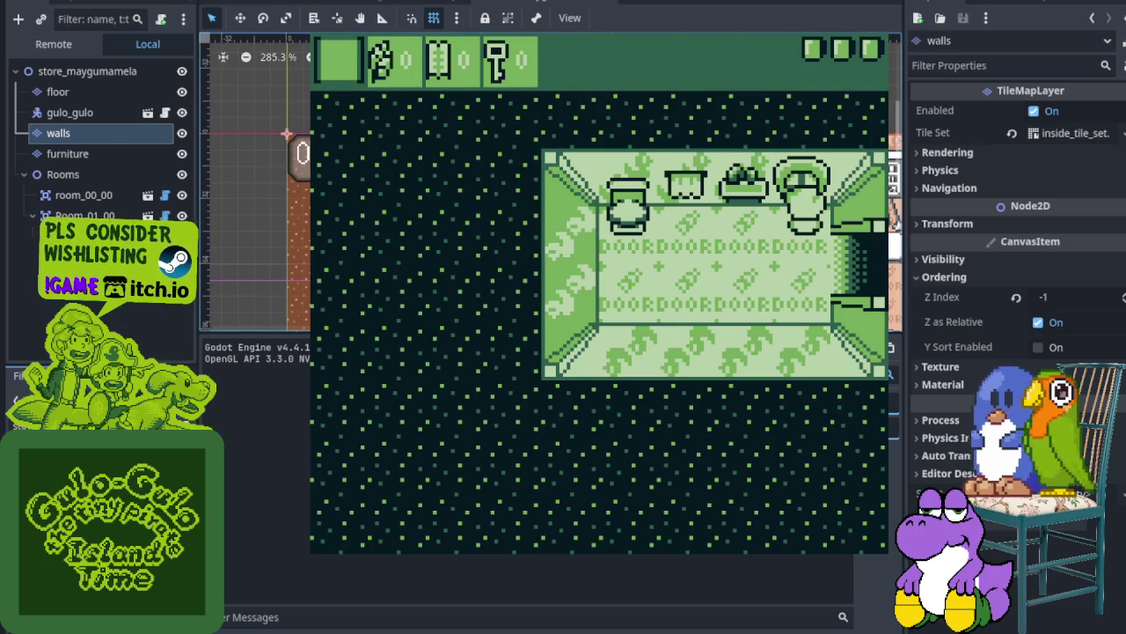
Walk along the rows of objects and through the right door into the larger room
key(Left)
key(Down)
key(Left)
key(Up)
key(Right)
key(Left)
key(Left)
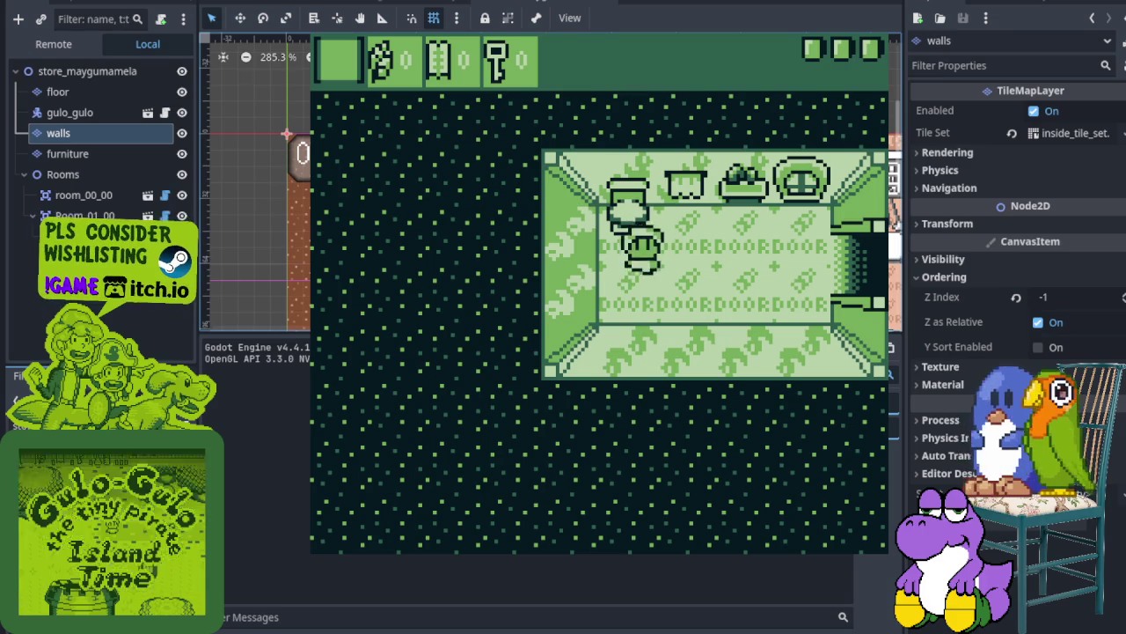
key(Down)
key(Right)
key(Up)
key(Right)
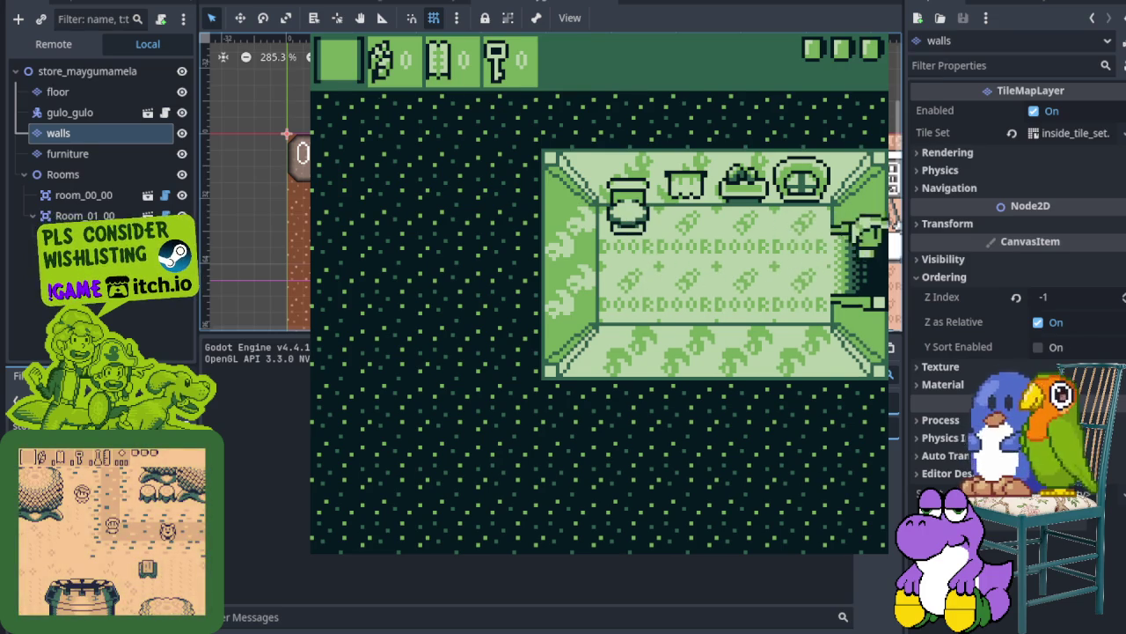
Leave through the bottom exit and walk right and up onto the forest path
key(Left)
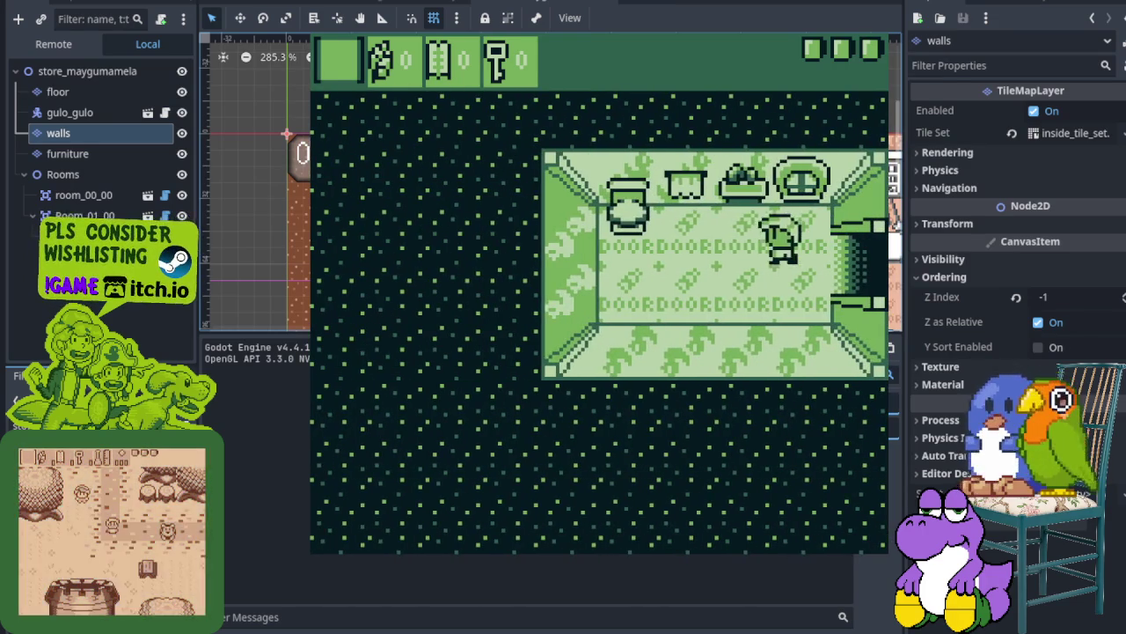
key(Right)
key(Right)
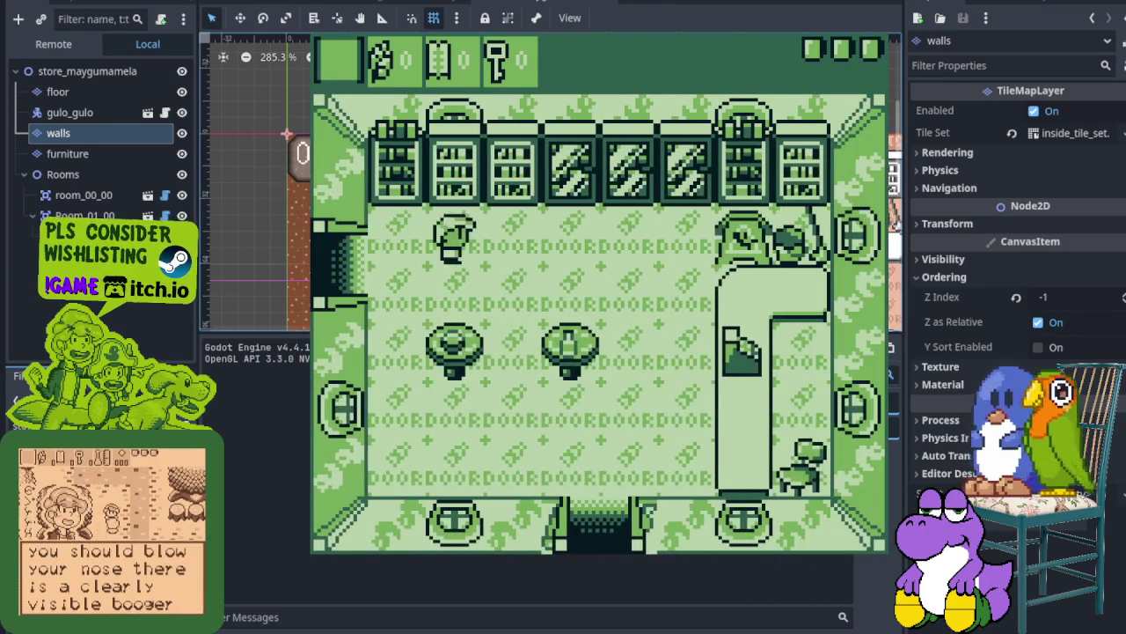
key(Down)
key(Down)
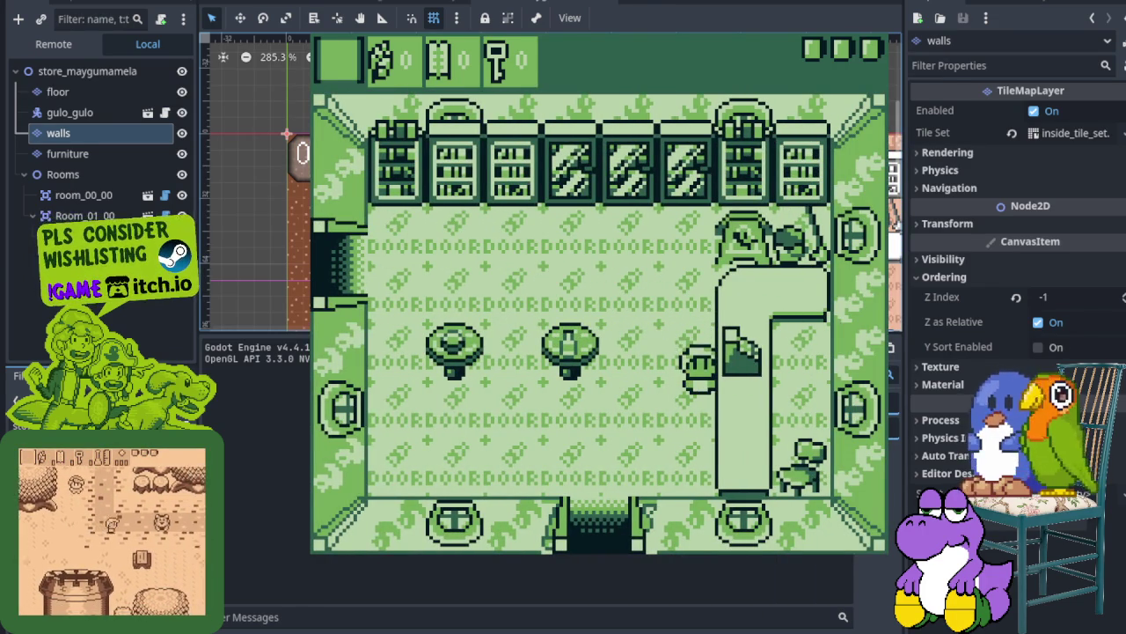
key(Left)
key(Down)
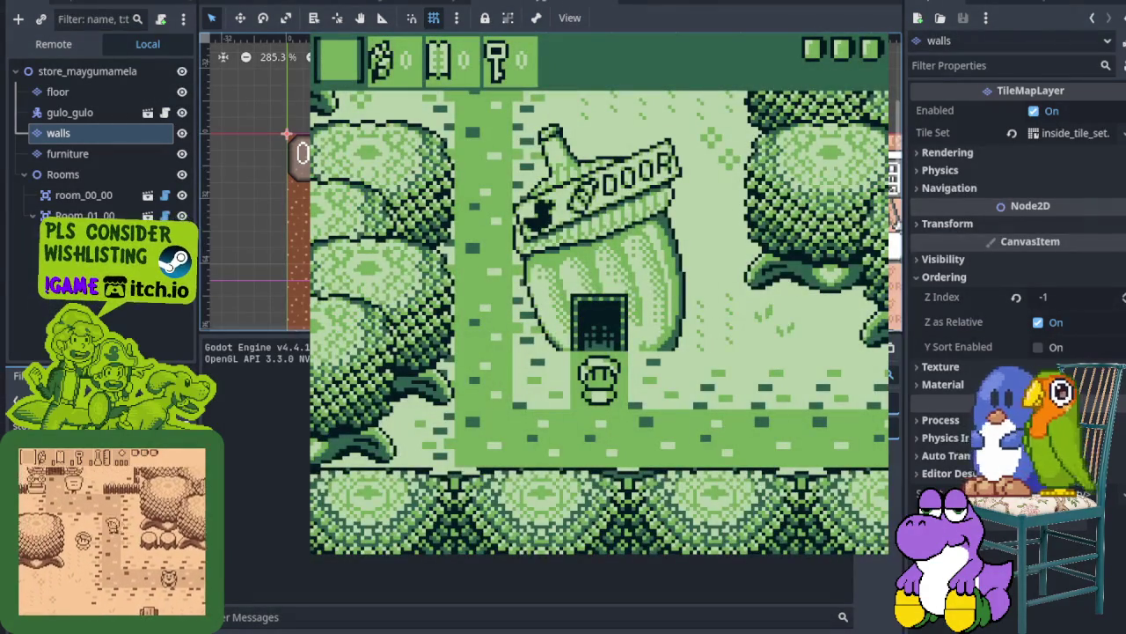
key(Right)
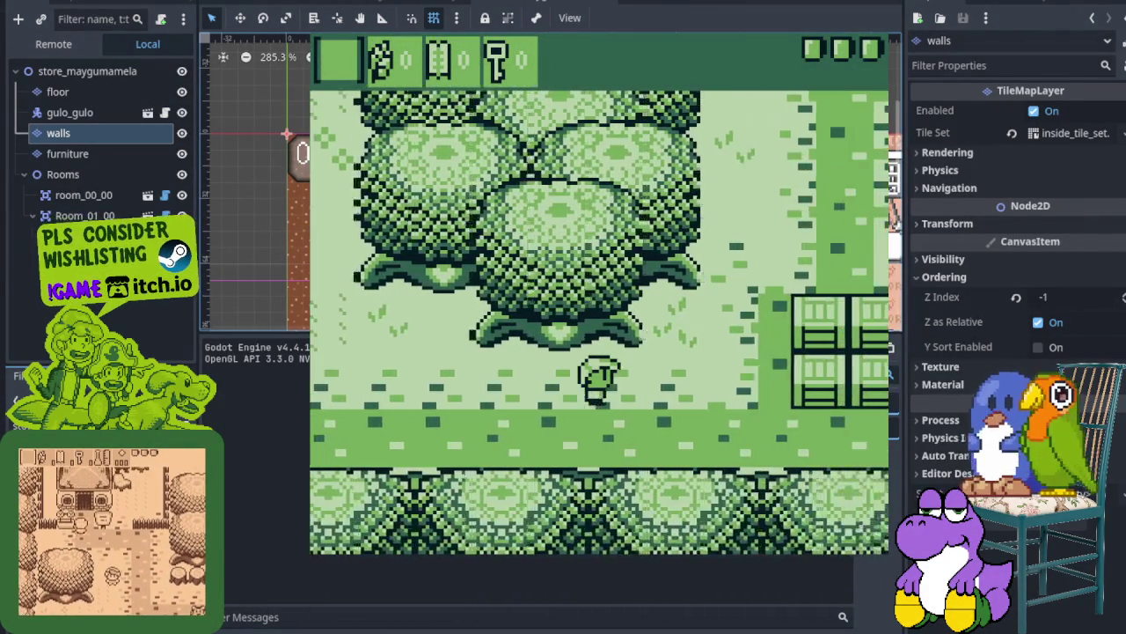
key(Up)
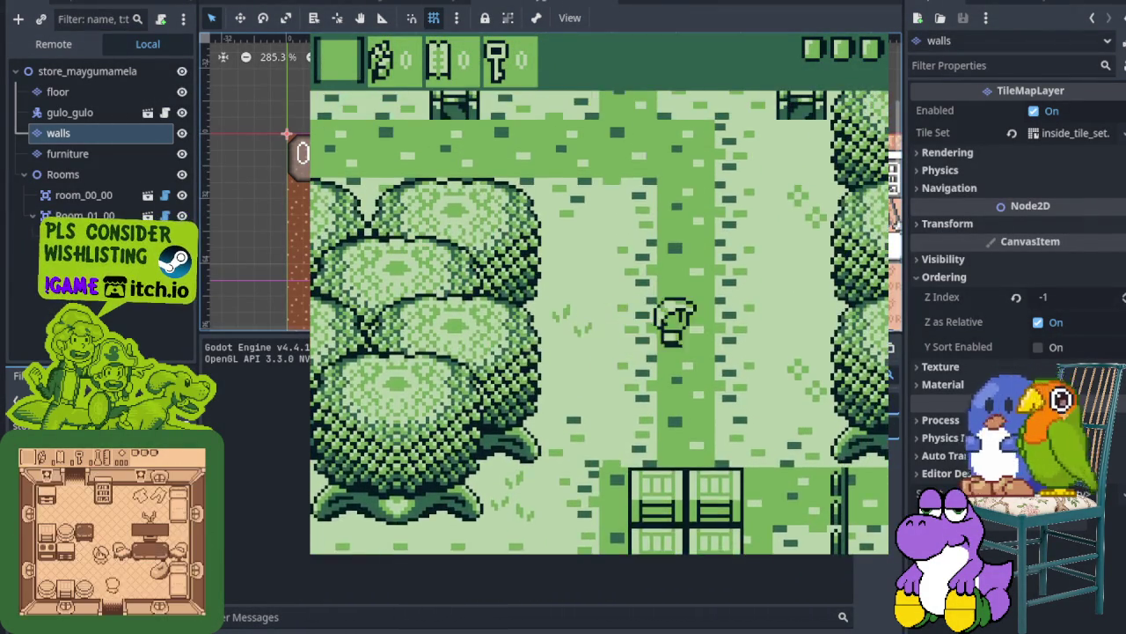
Enter the house above the path, go through its top doorway, and return outdoors
key(Left)
key(Up)
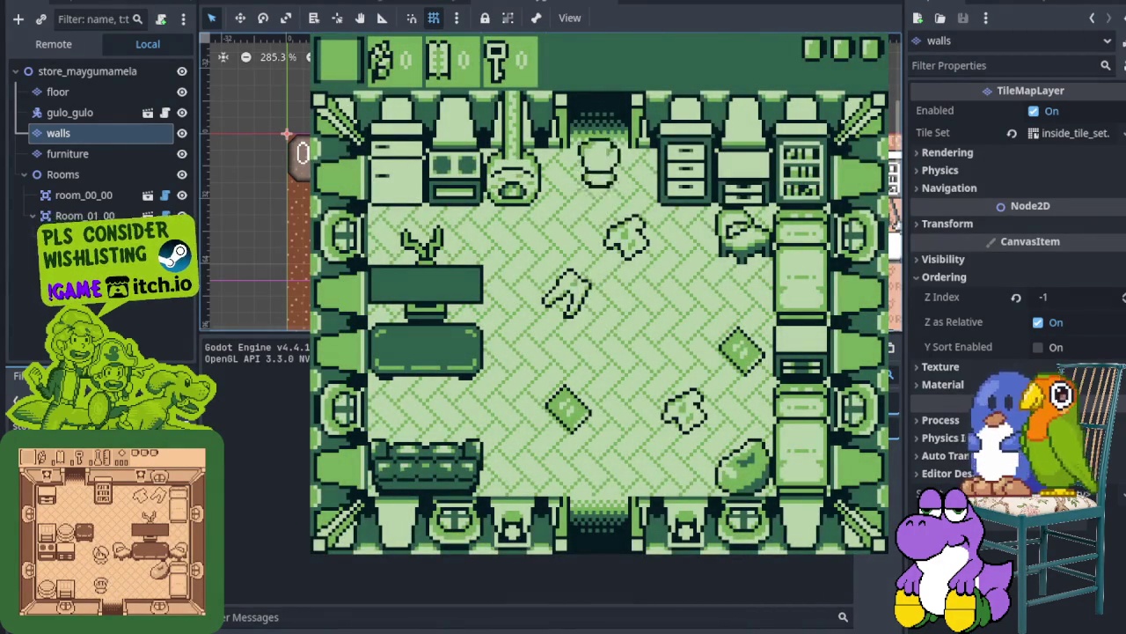
key(Up)
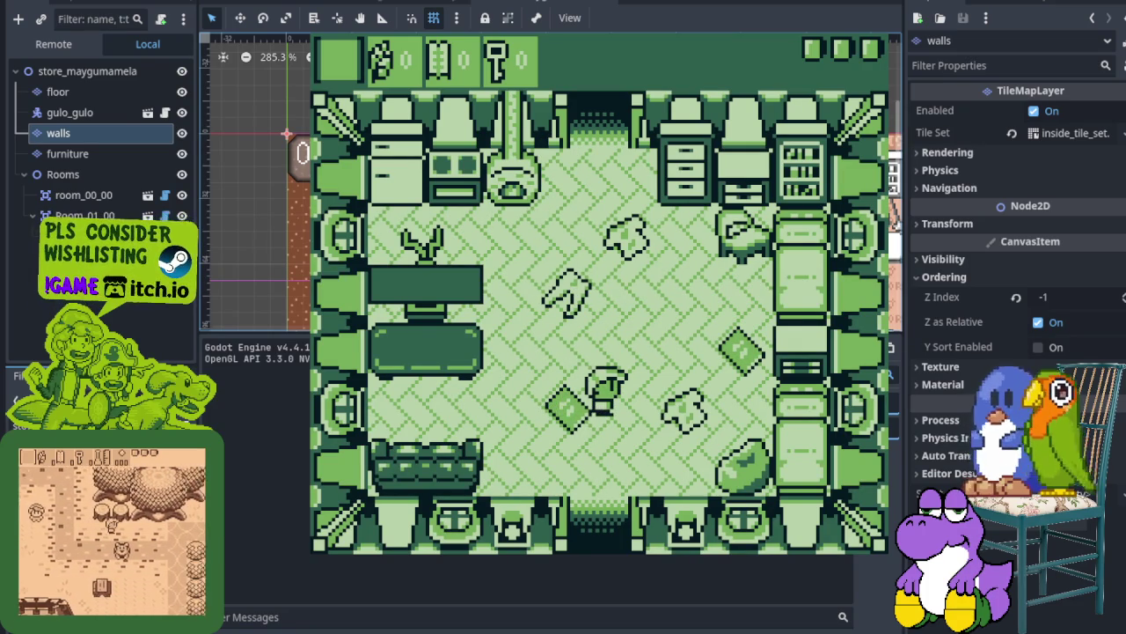
key(Down)
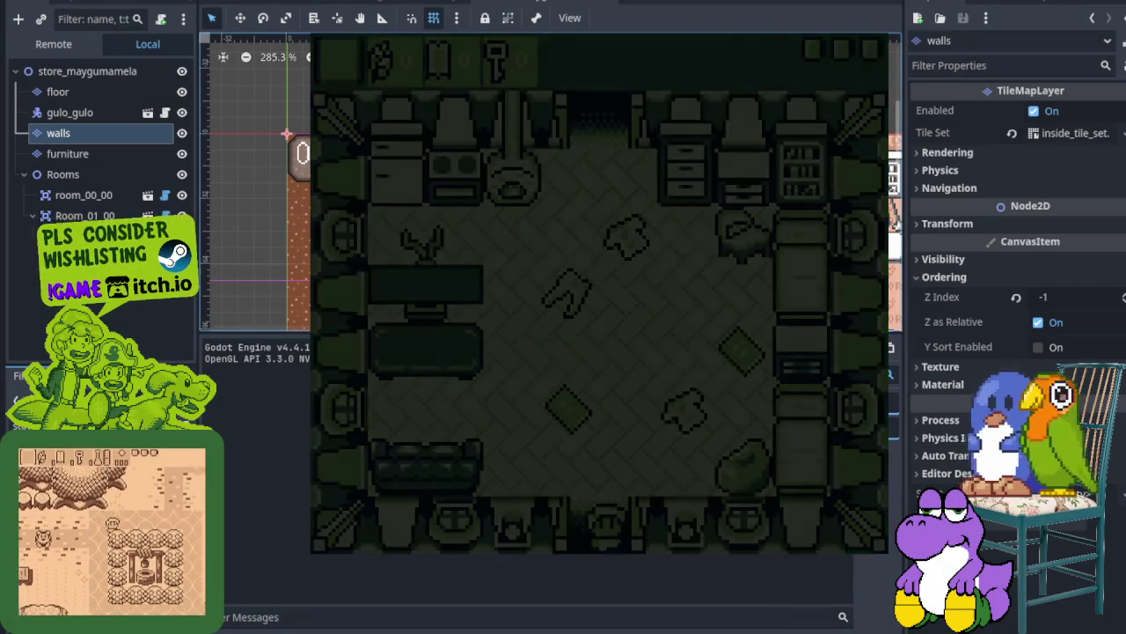
Walk down-left to another house and enter the shop with the dining table
key(Down)
key(Left)
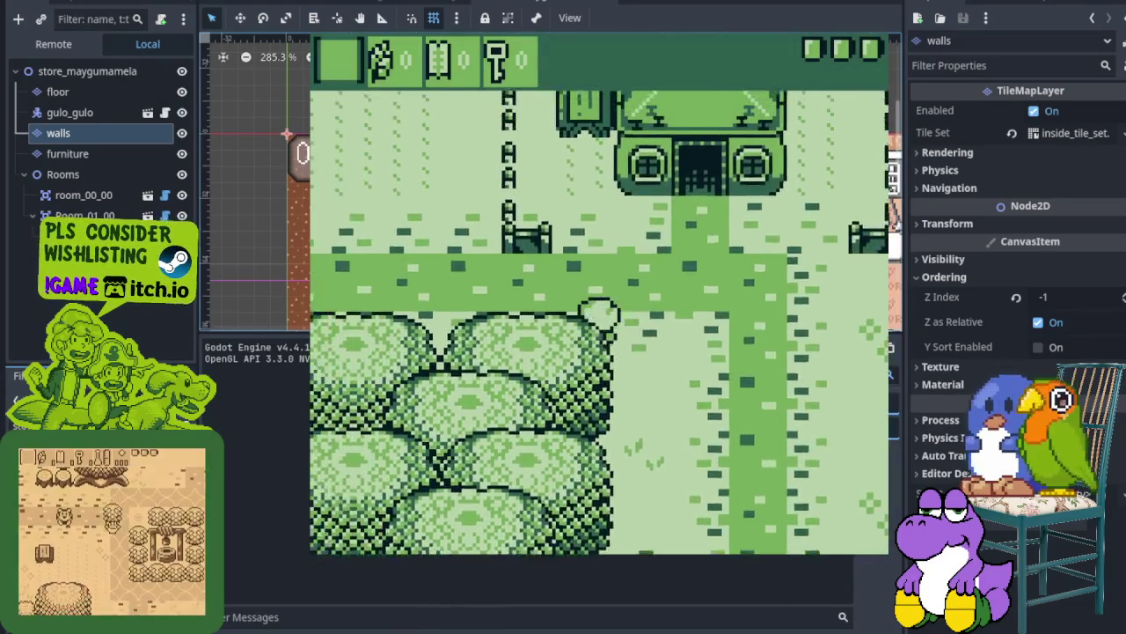
key(Up)
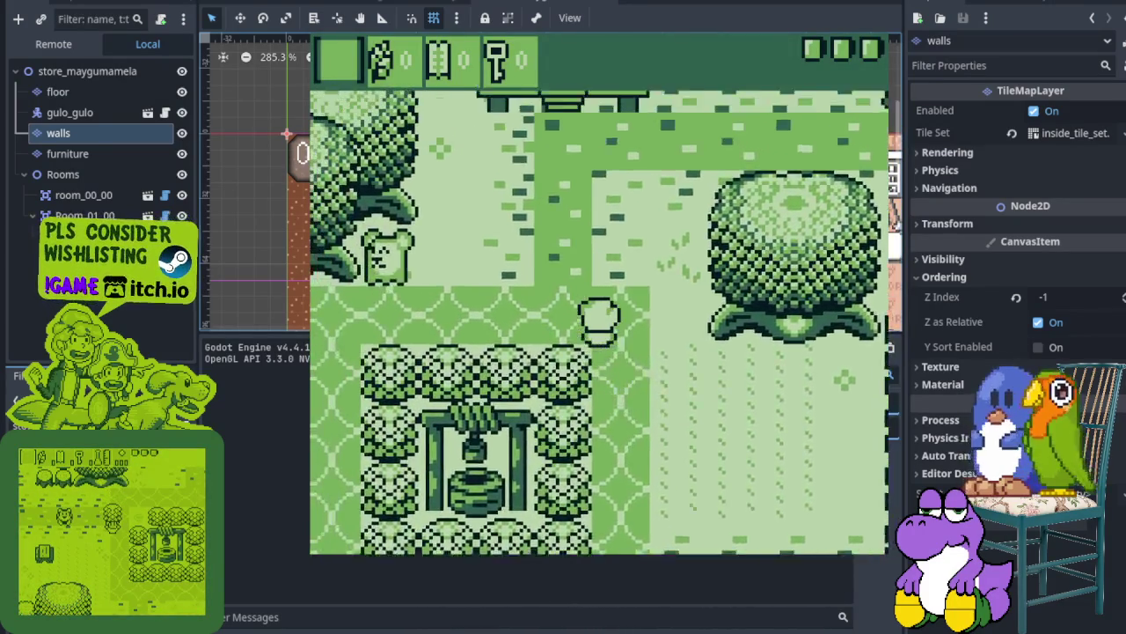
key(Up)
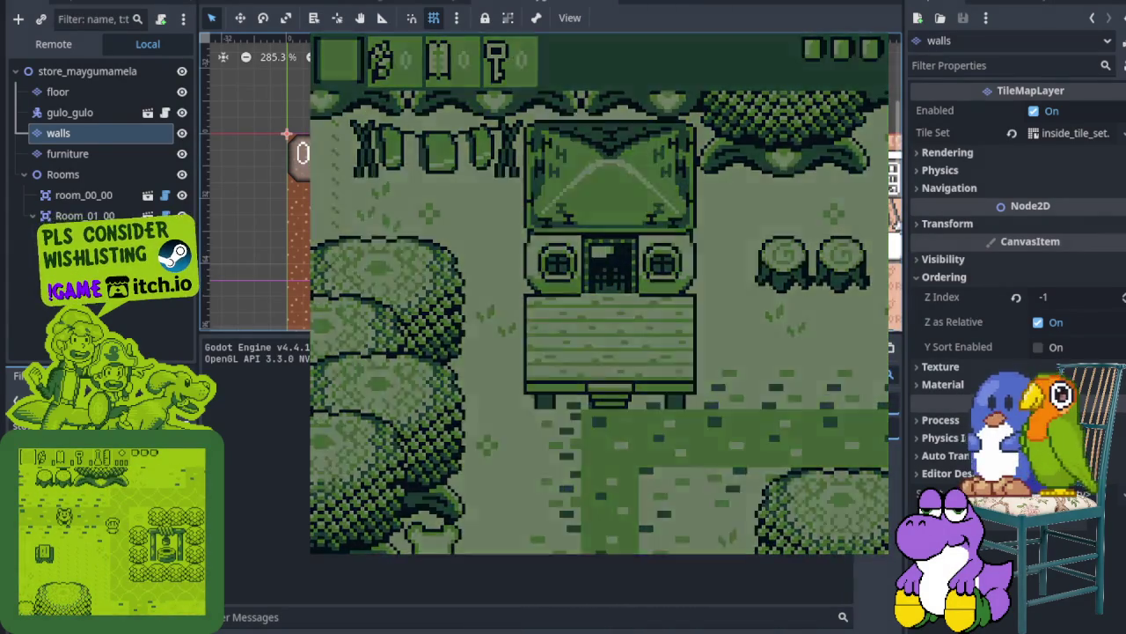
key(Right)
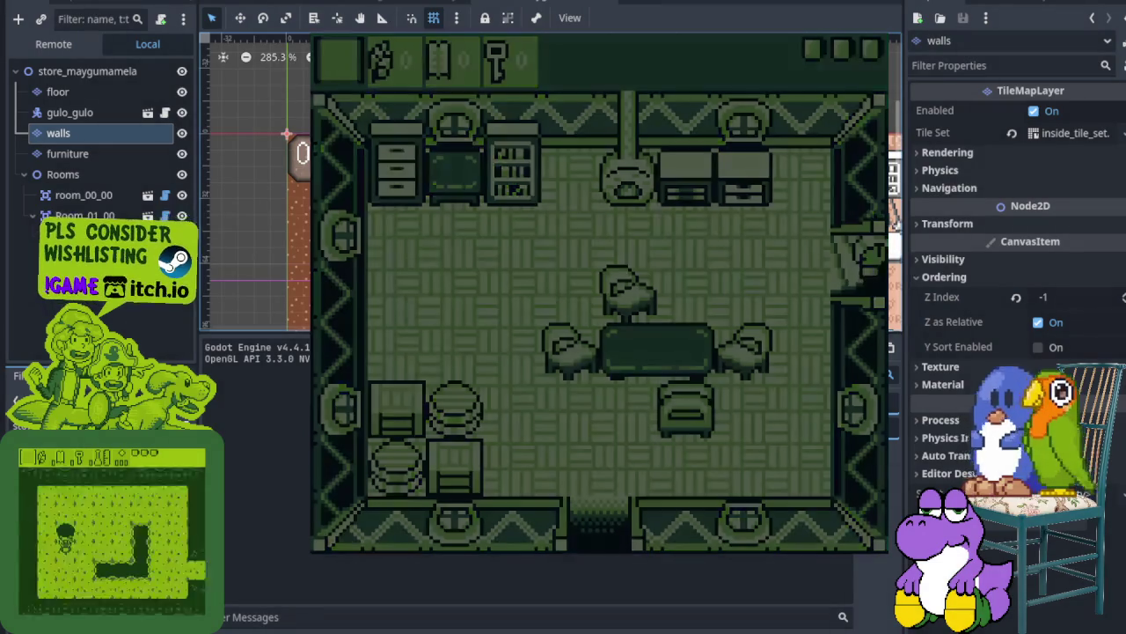
Walk around the first room's floor and exit through its right-side doorway
key(Down)
key(Left)
key(Up)
key(Left)
key(Down)
key(Right)
key(Down)
key(Right)
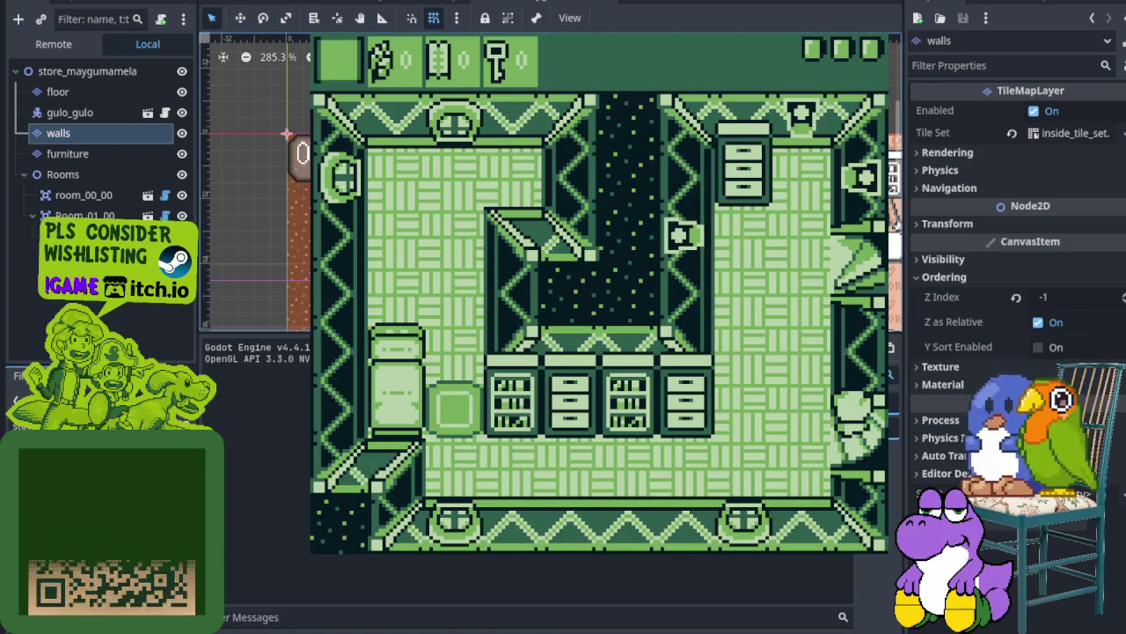
Cross the rug and move through the next rooms via the right, top and left doorways
key(Left)
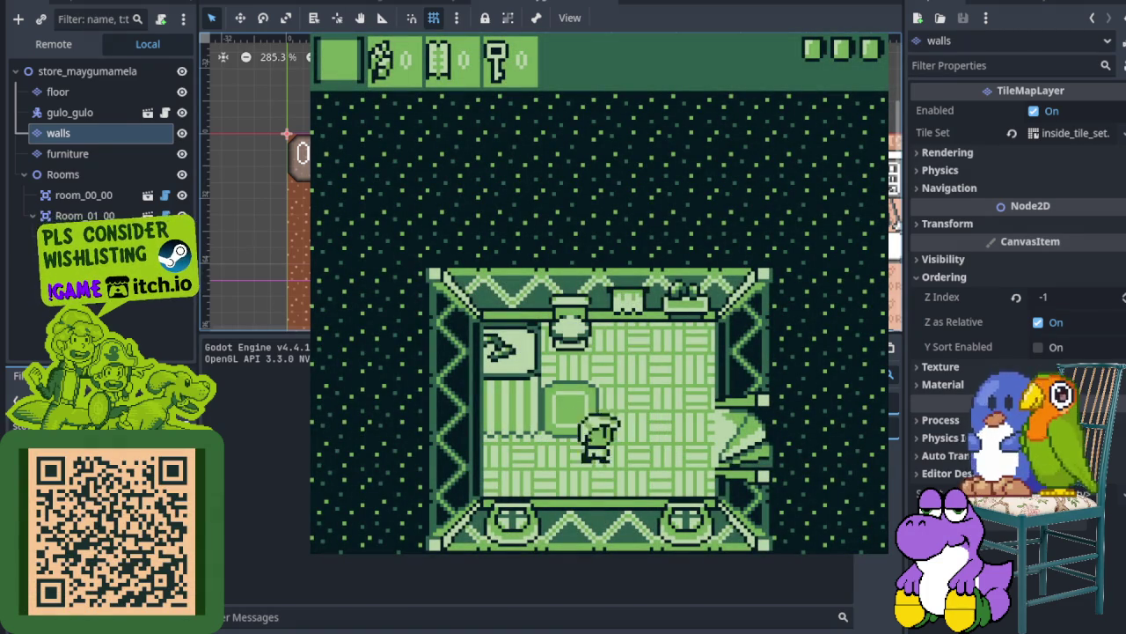
key(Right)
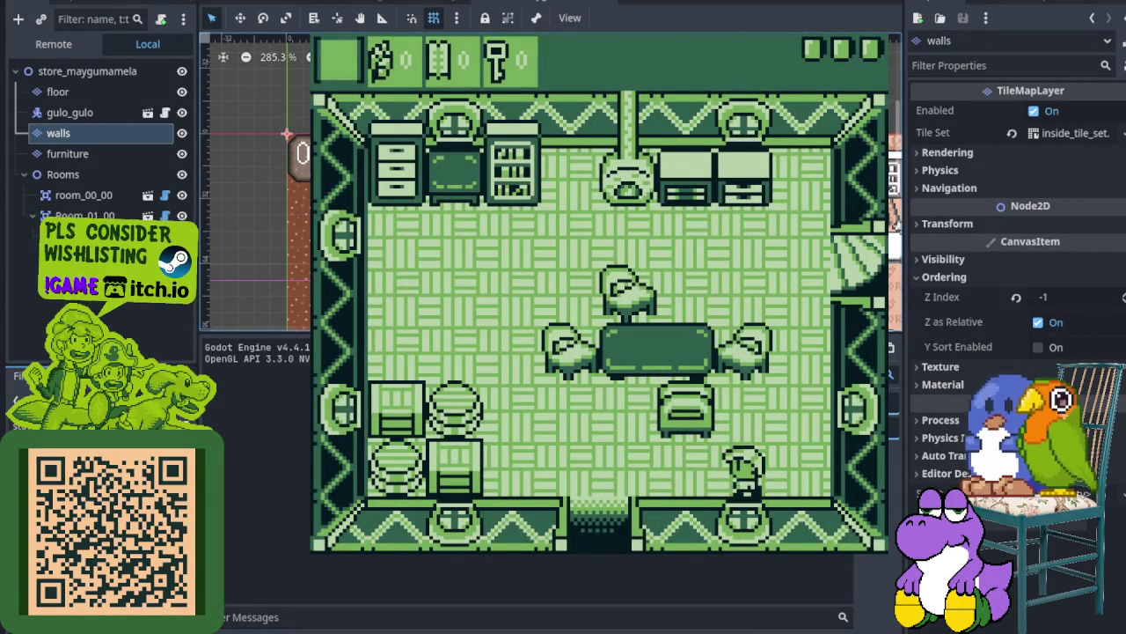
key(Down)
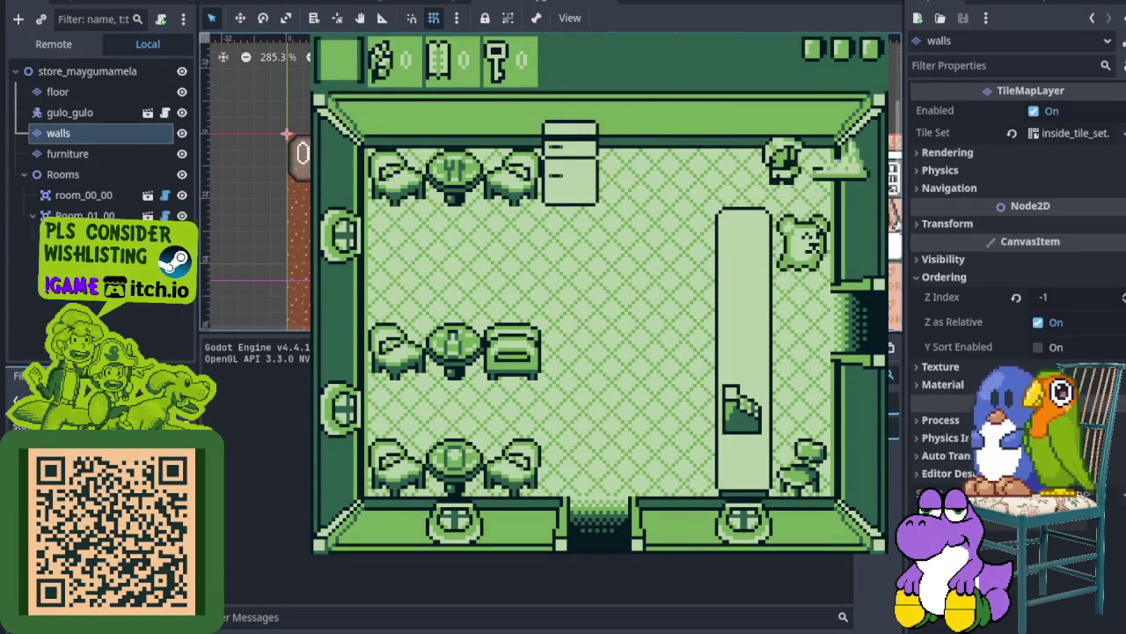
key(Right)
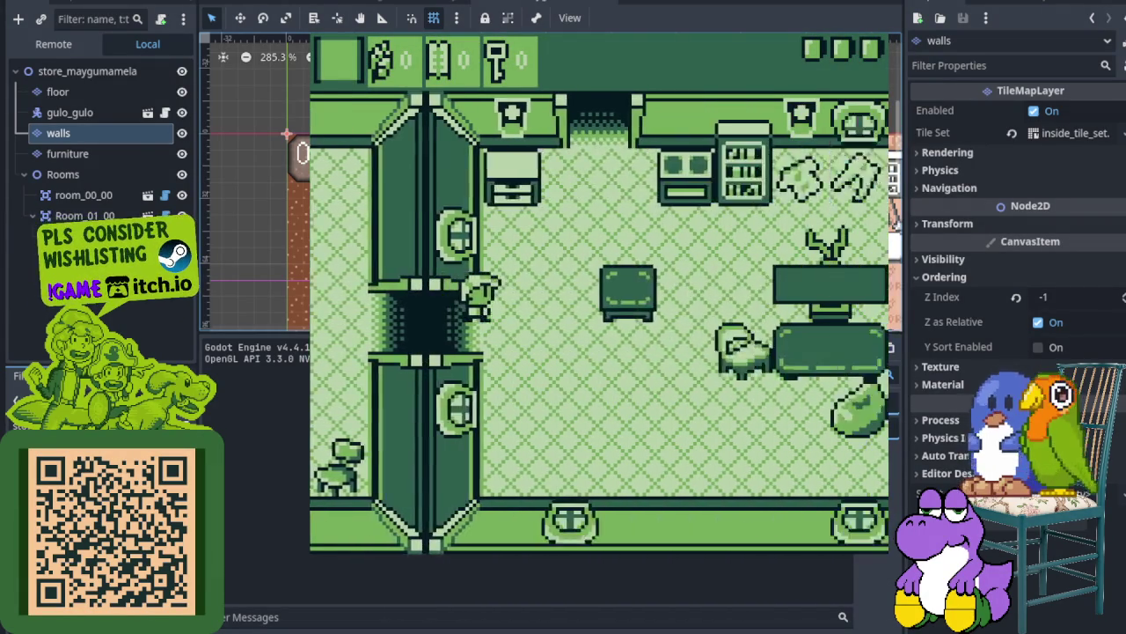
key(Up)
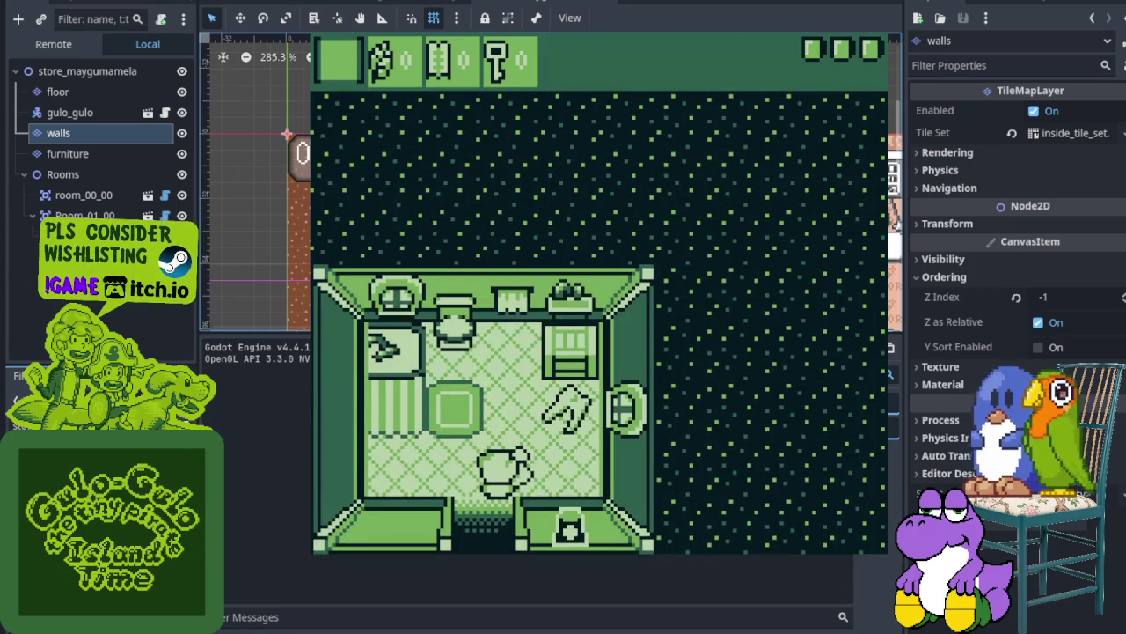
key(Down)
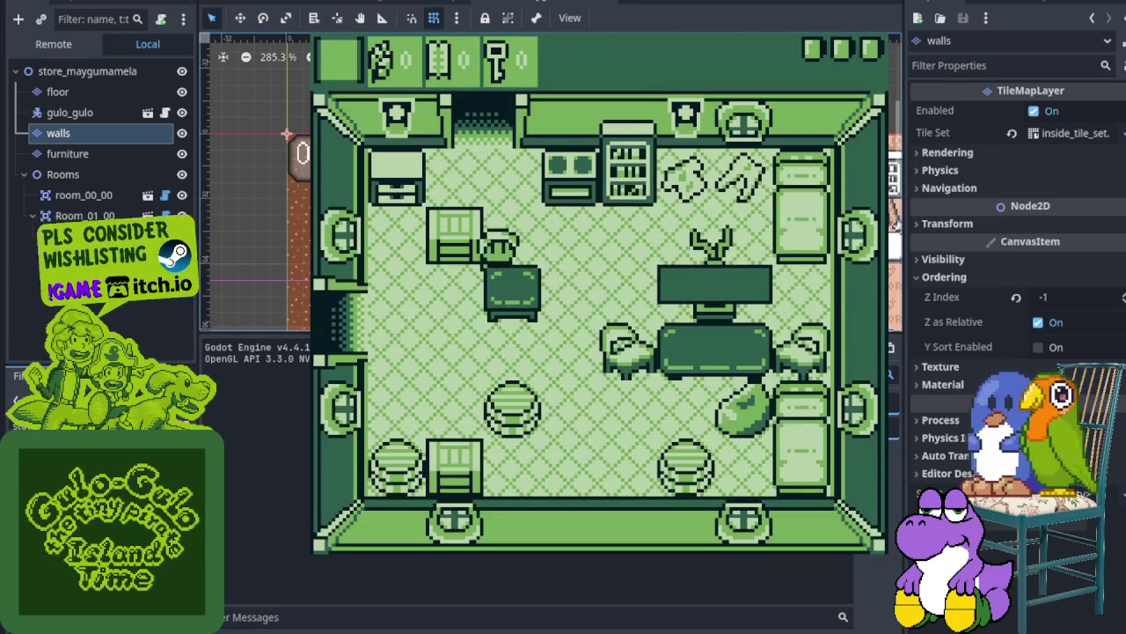
key(Down)
key(Left)
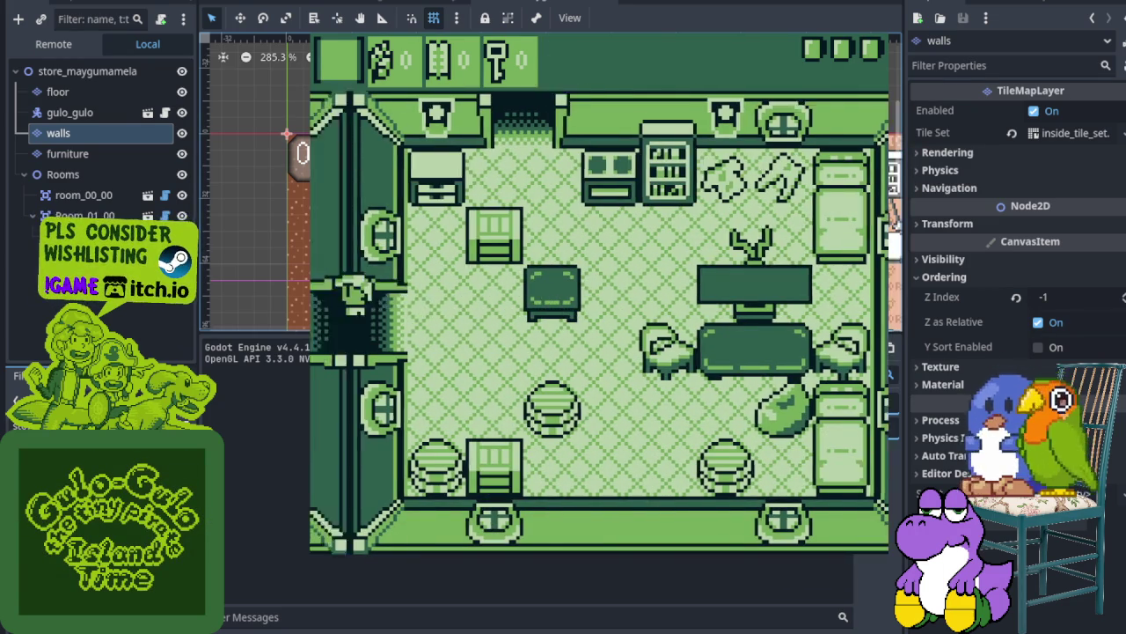
Walk around the counter and fridge, then leave by the bottom door to outdoors
key(Up)
key(Left)
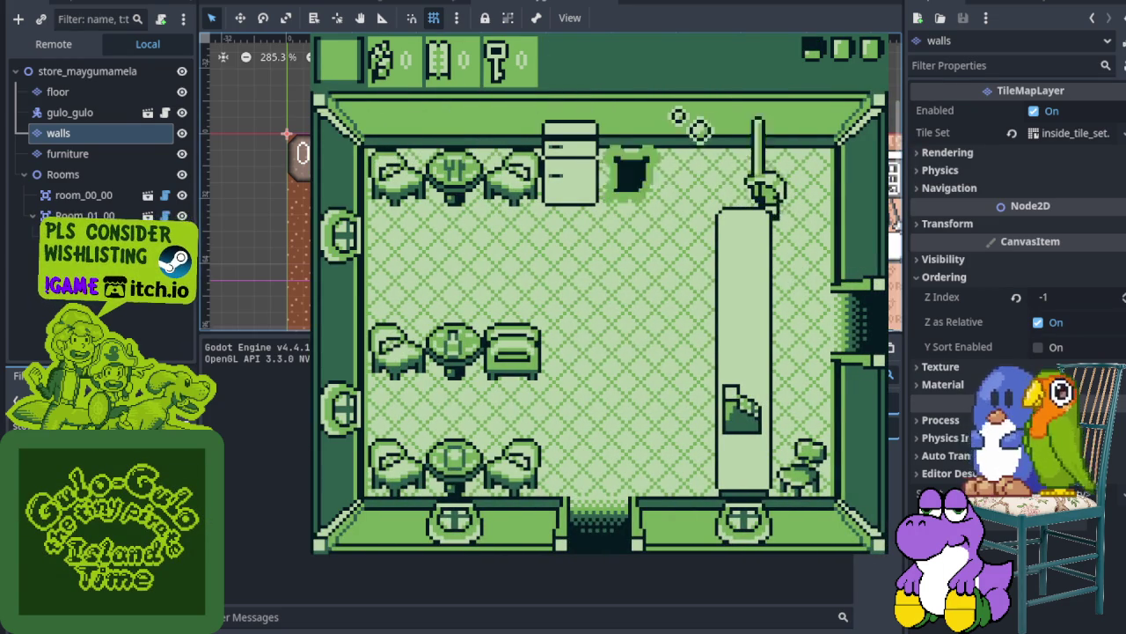
key(Down)
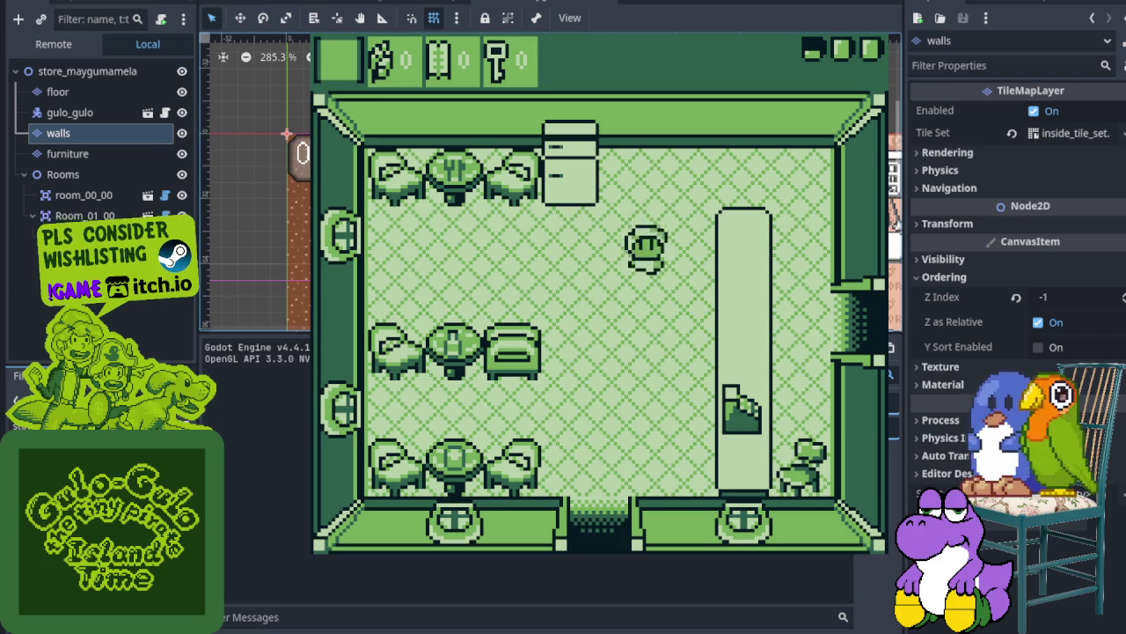
key(Up)
key(Right)
key(Left)
key(Down)
key(Down)
key(Left)
key(Down)
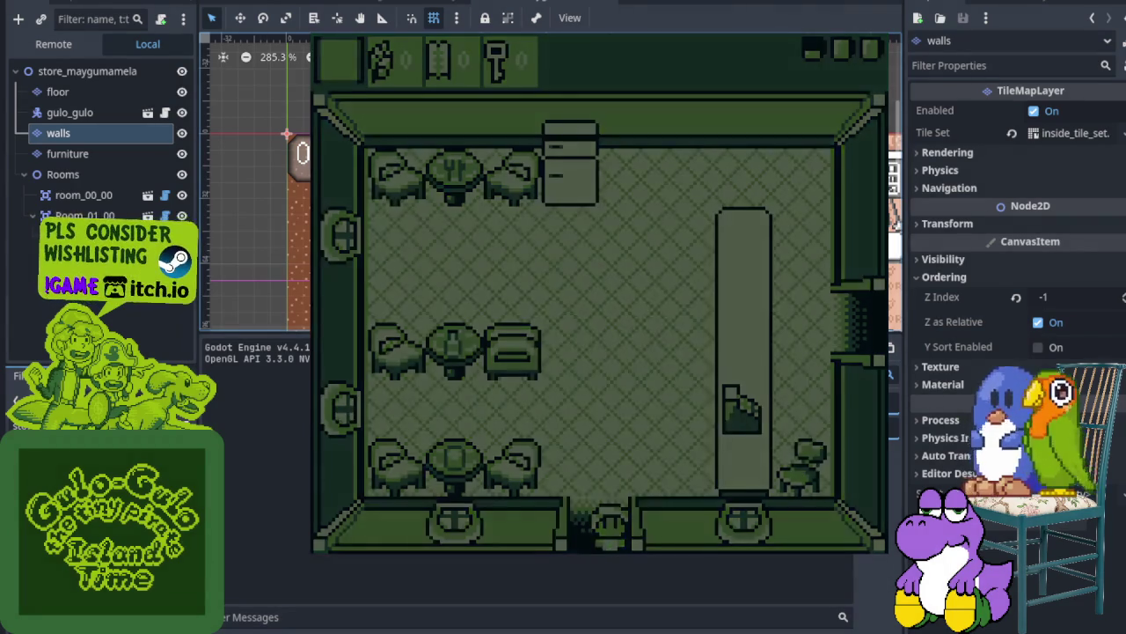
key(Left)
key(Right)
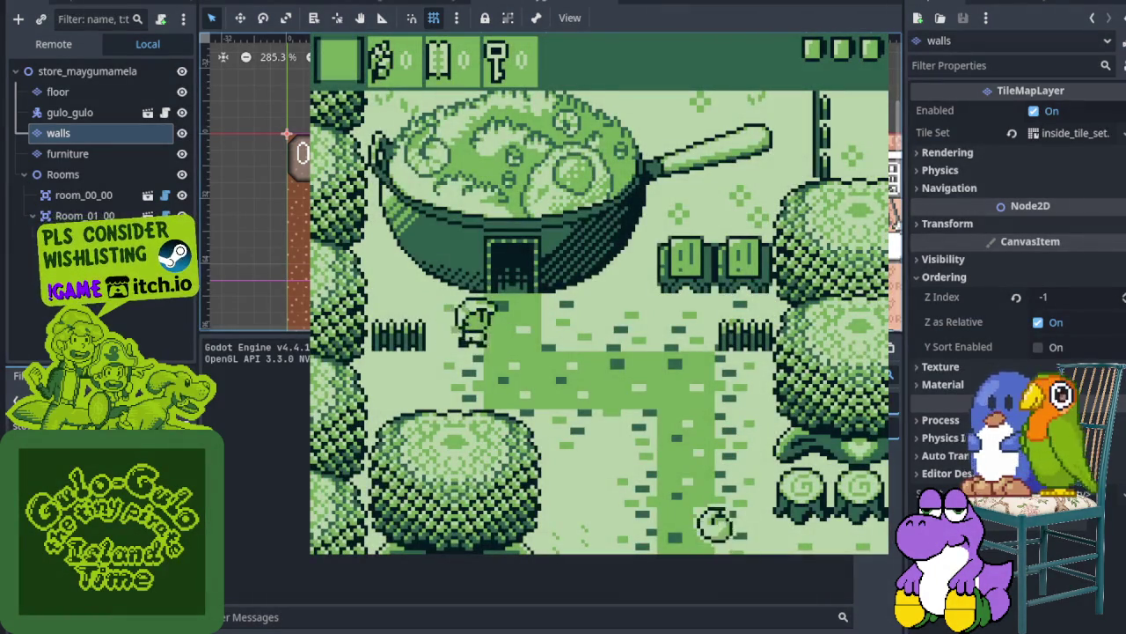
Enter the pan-house, walk around the counter and leave through the east door
key(Up)
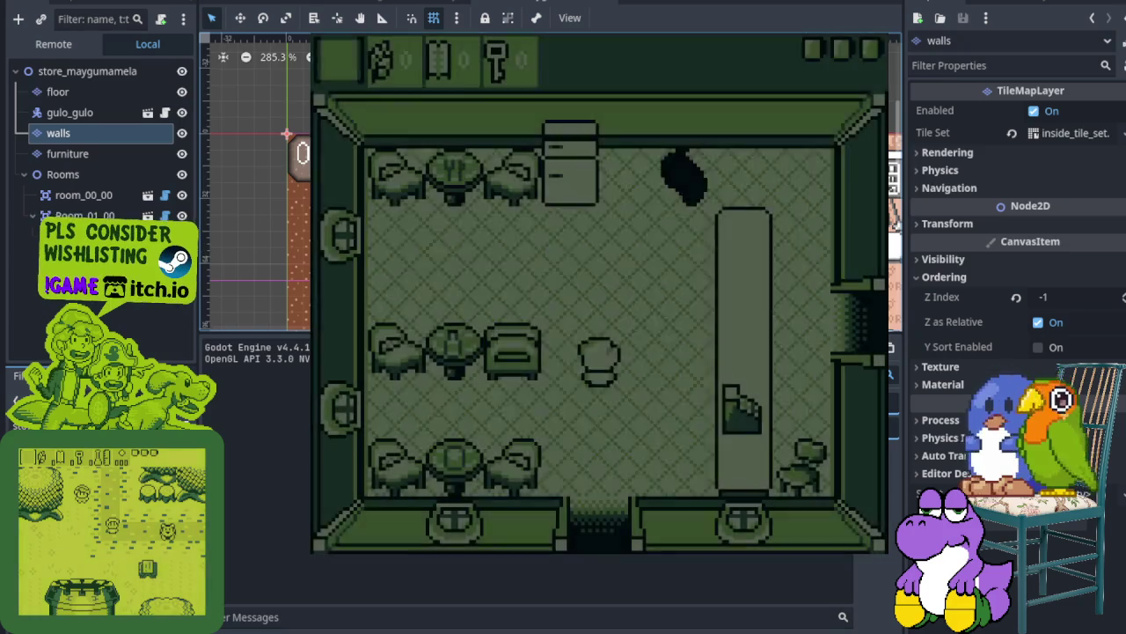
key(Up)
key(Right)
key(Up)
key(Right)
key(Right)
key(Down)
key(Right)
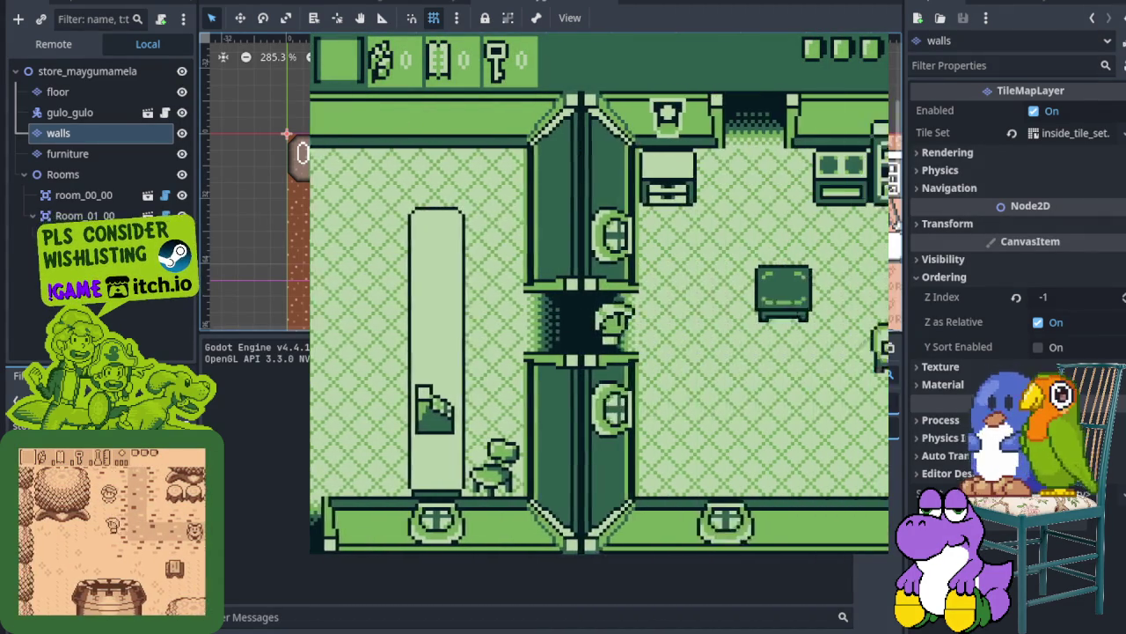
Pass through the top doorway and the rooms below, then exit the bottom doorway outdoors
key(Up)
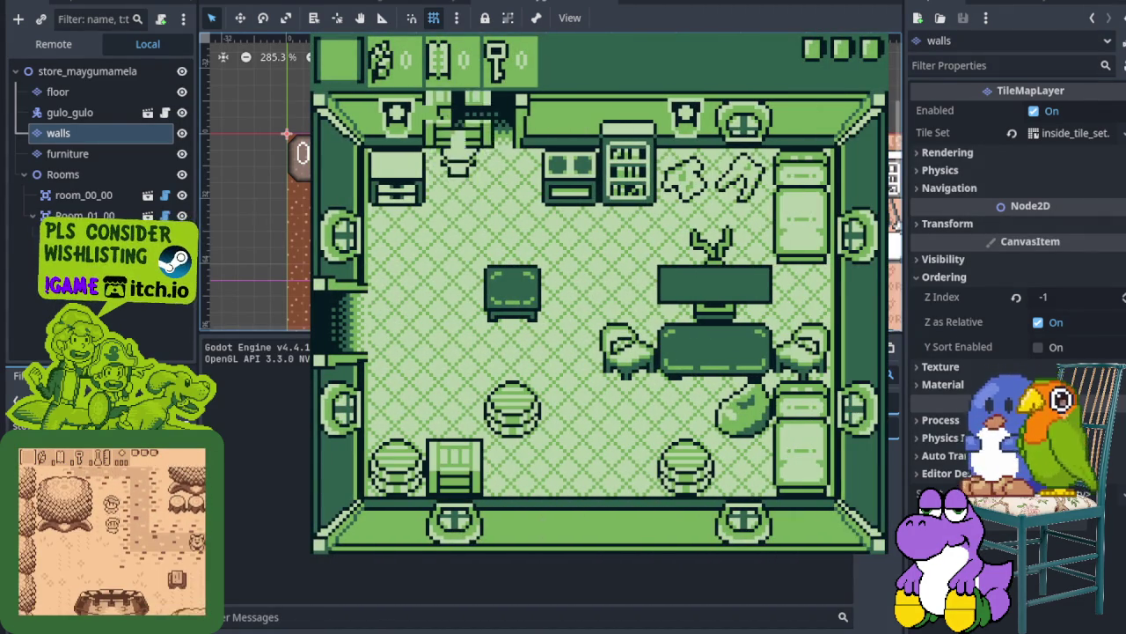
key(Up)
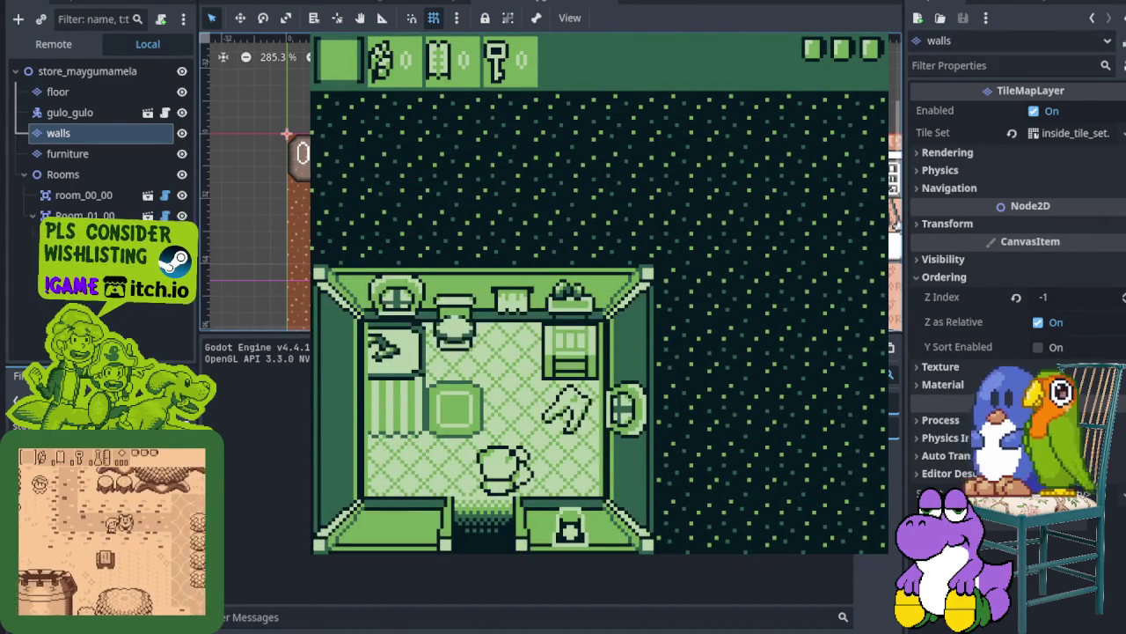
key(Down)
key(Down)
key(Left)
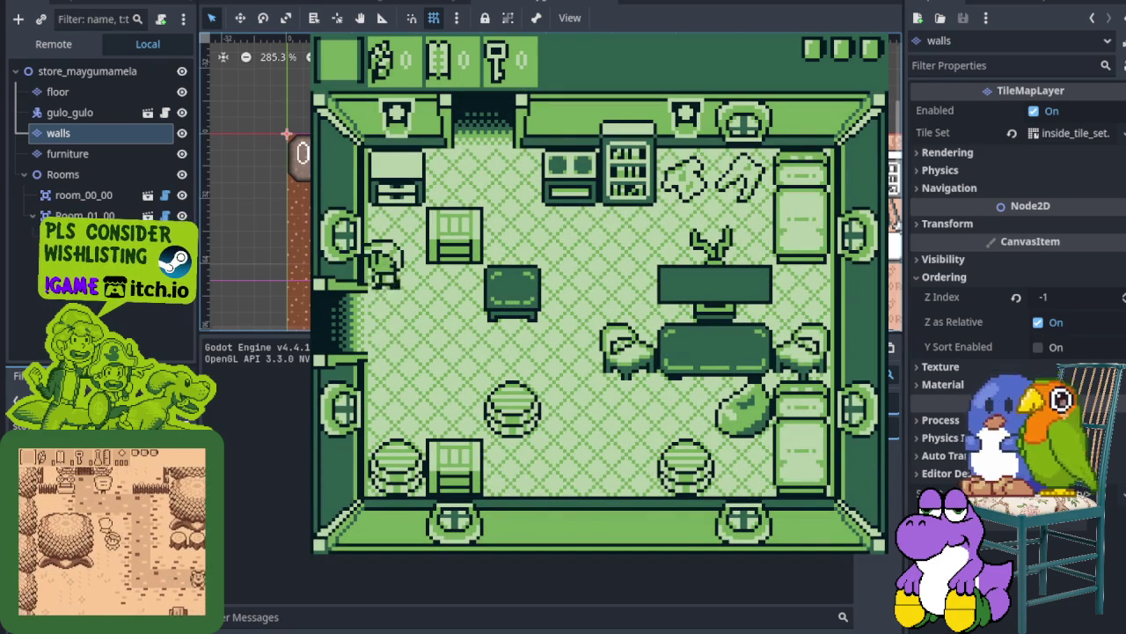
key(Left)
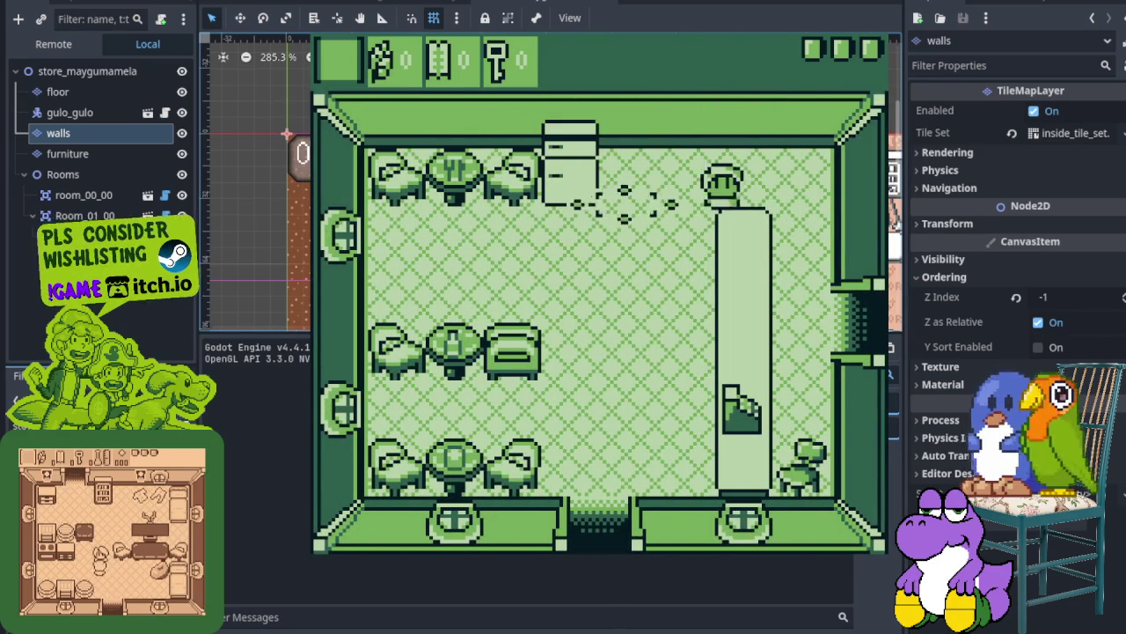
key(Down)
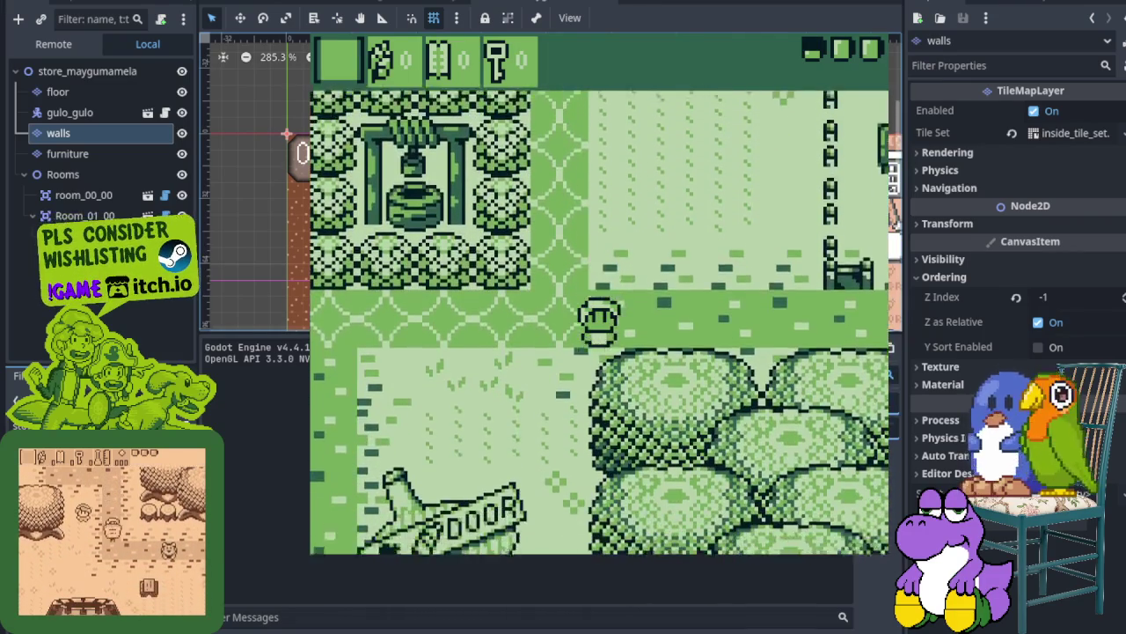
Walk outdoors to the acorn house and enter it through its door
key(Down)
key(Left)
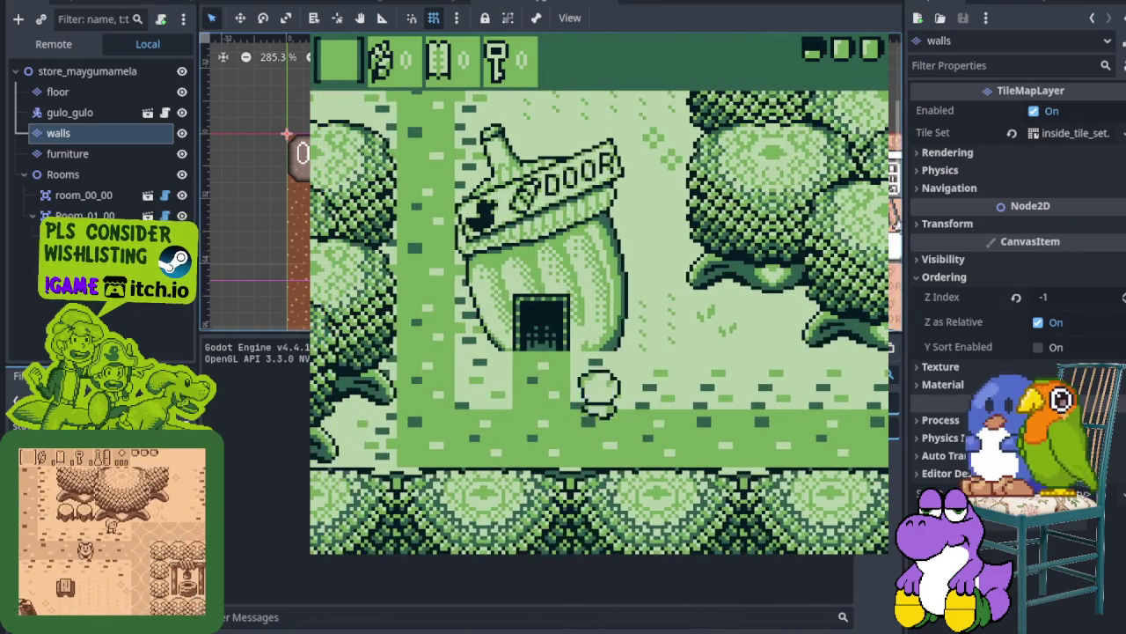
key(Up)
key(Left)
key(Up)
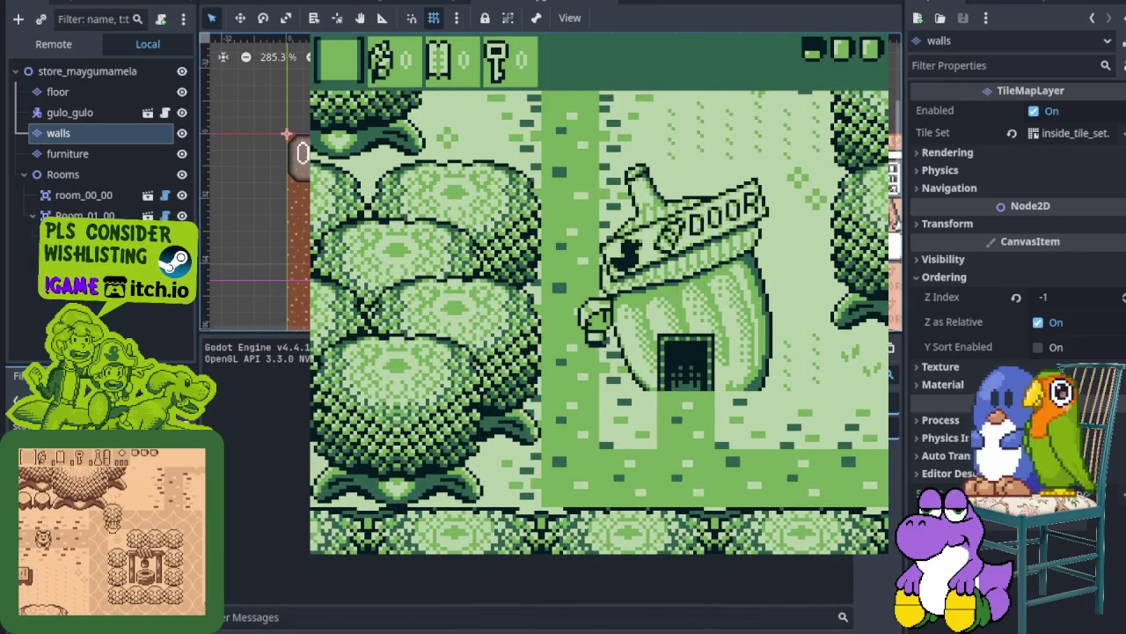
key(Down)
key(Right)
key(Up)
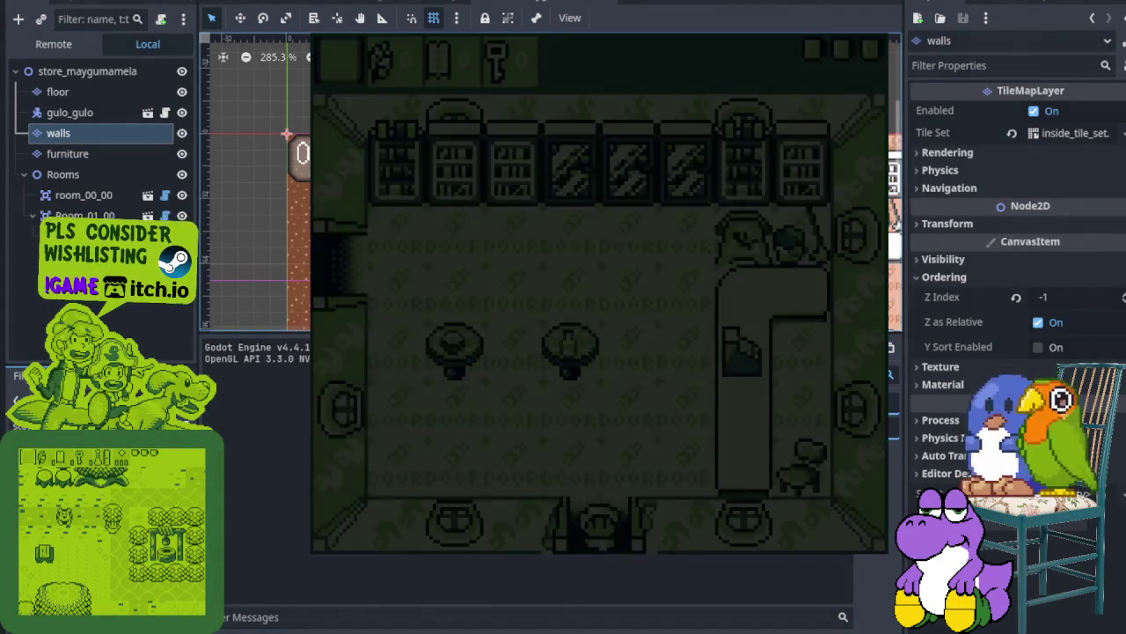
Walk up past the acorn house and left to pick up the key
key(Left)
key(Up)
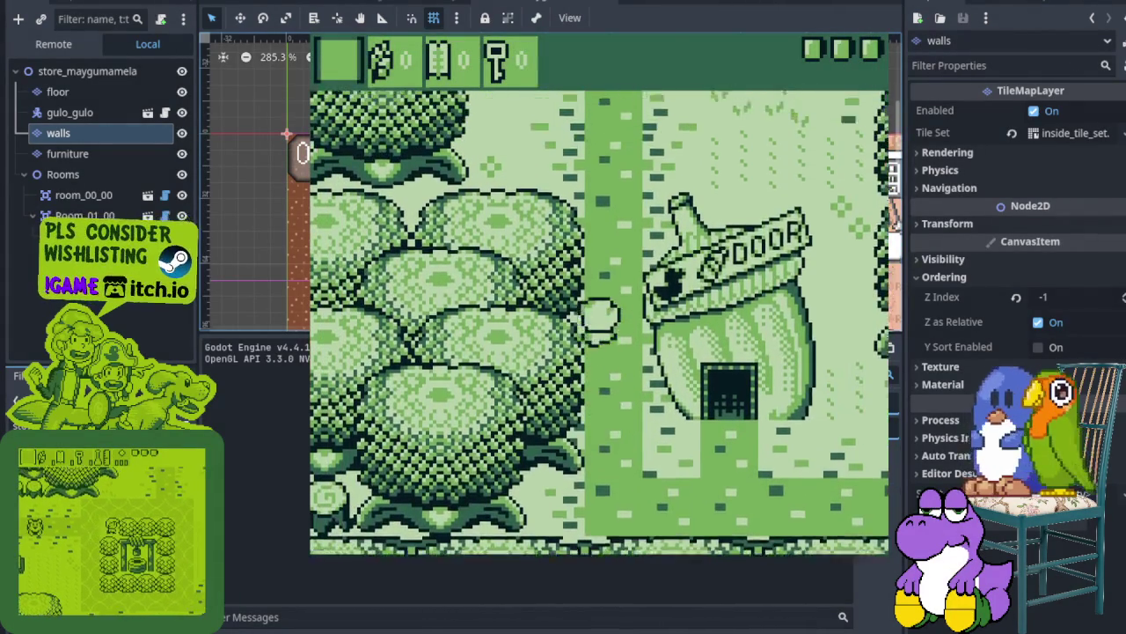
key(Up)
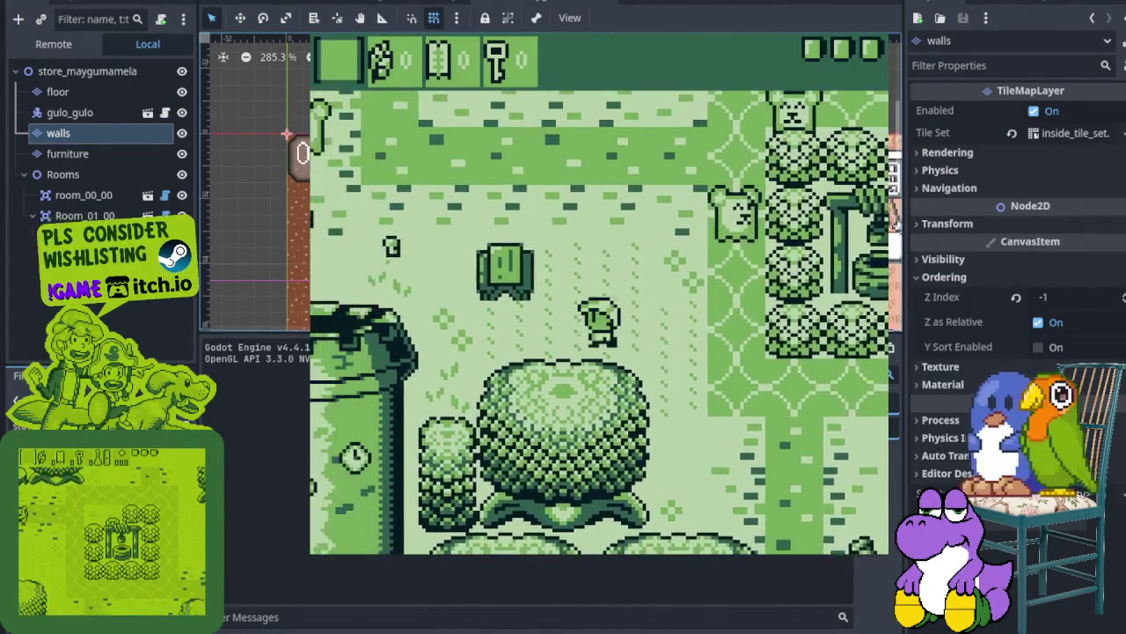
key(Left)
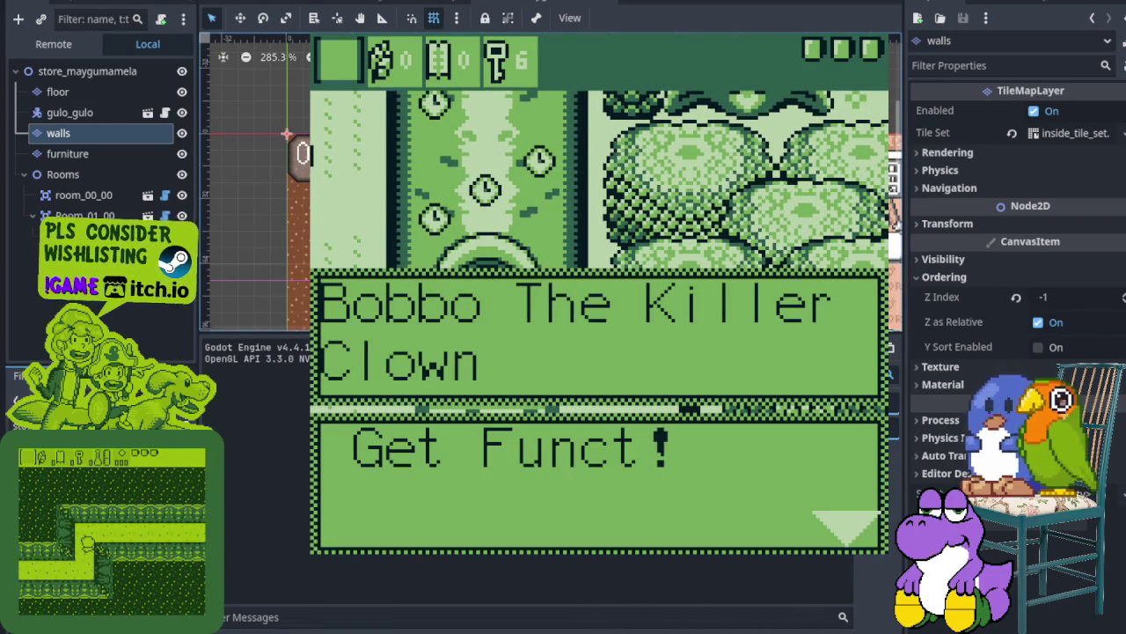
Dismiss the Get Funct! dialogue and go through the arch door and east into the next room
key(z)
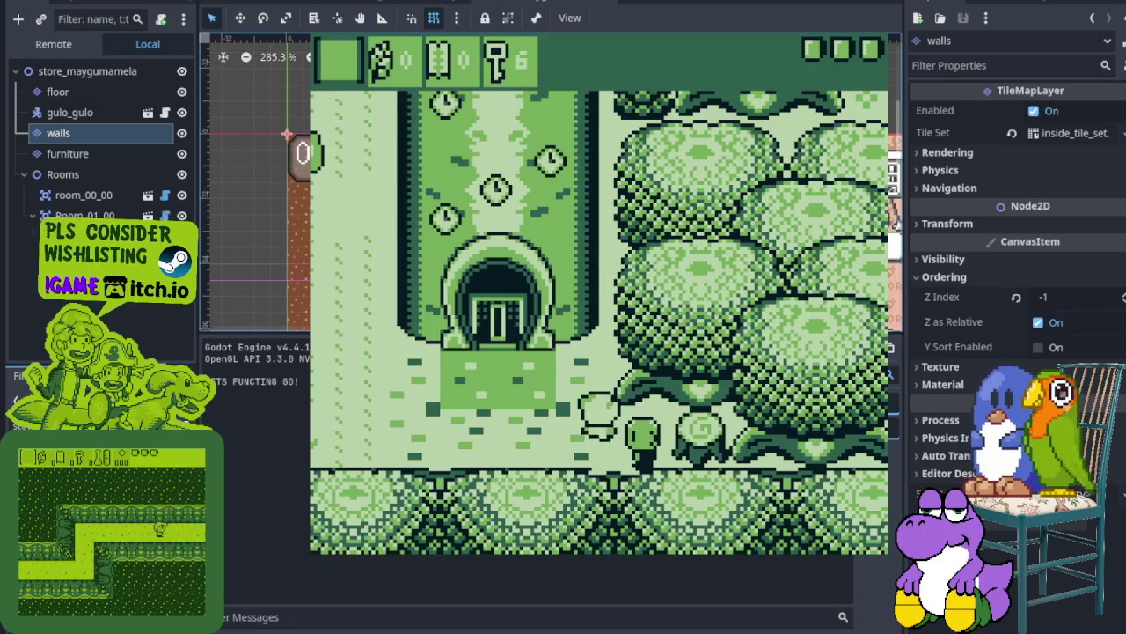
key(Left)
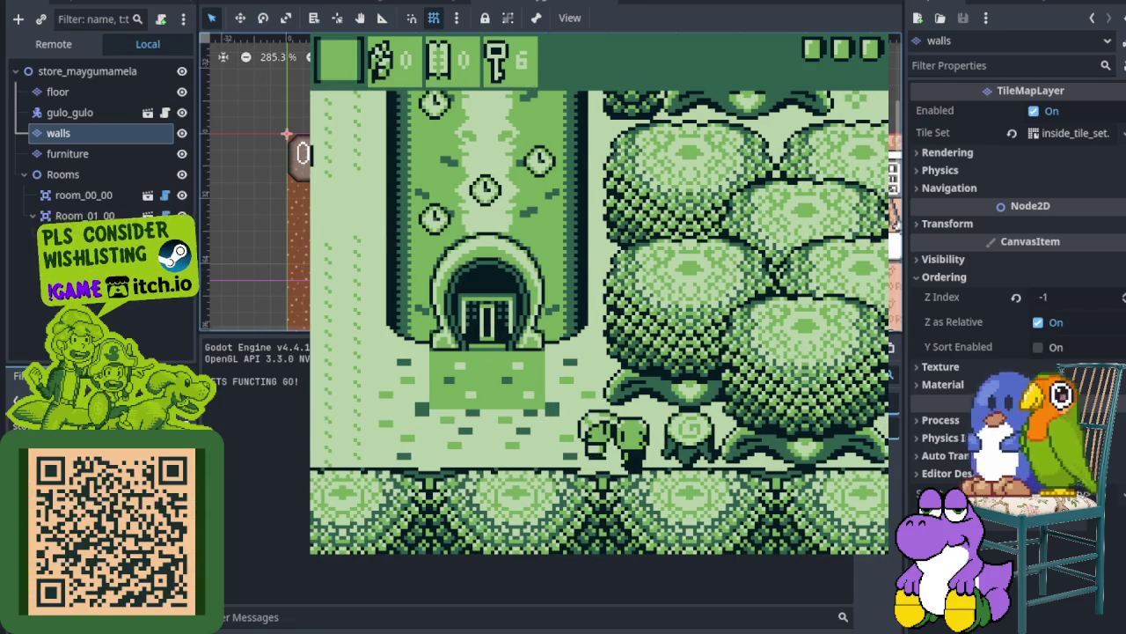
key(Up)
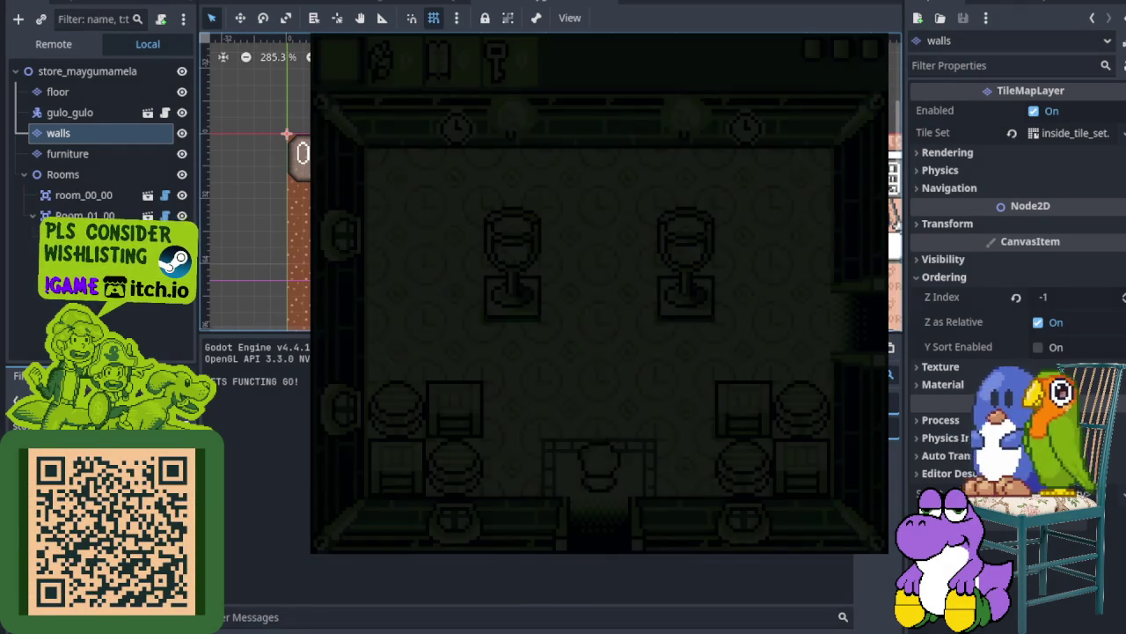
key(Up)
key(Right)
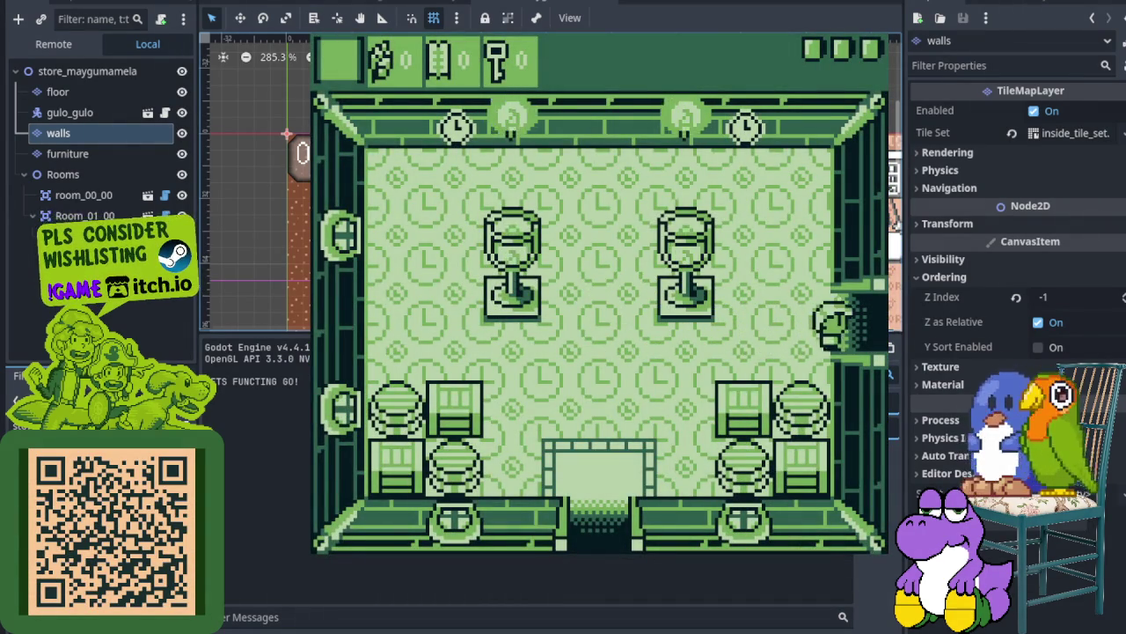
key(Right)
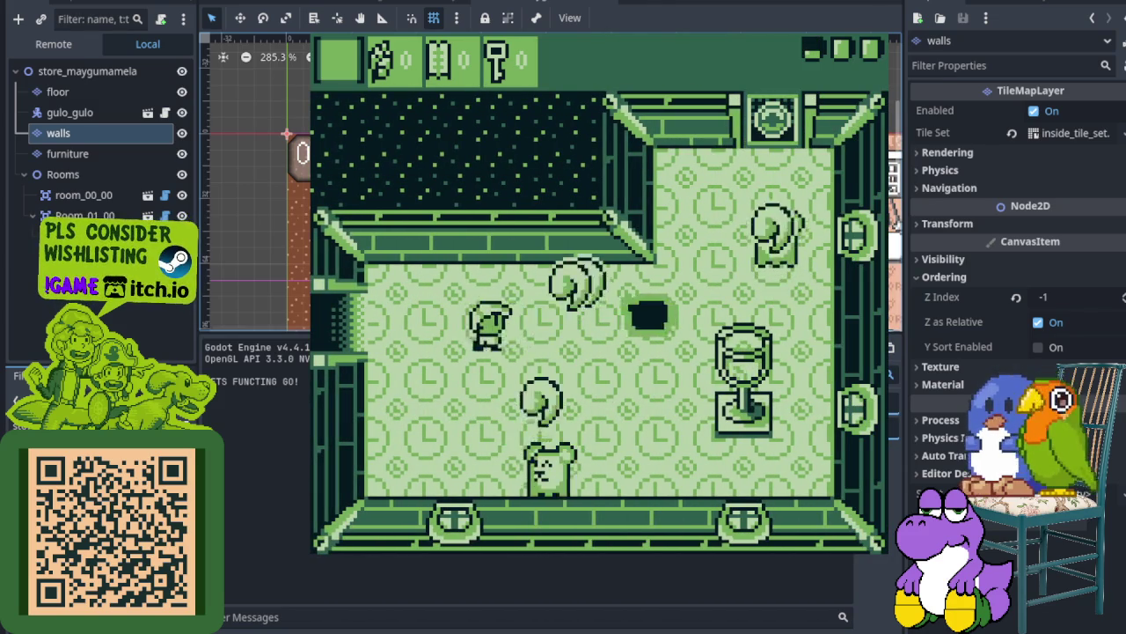
key(Up)
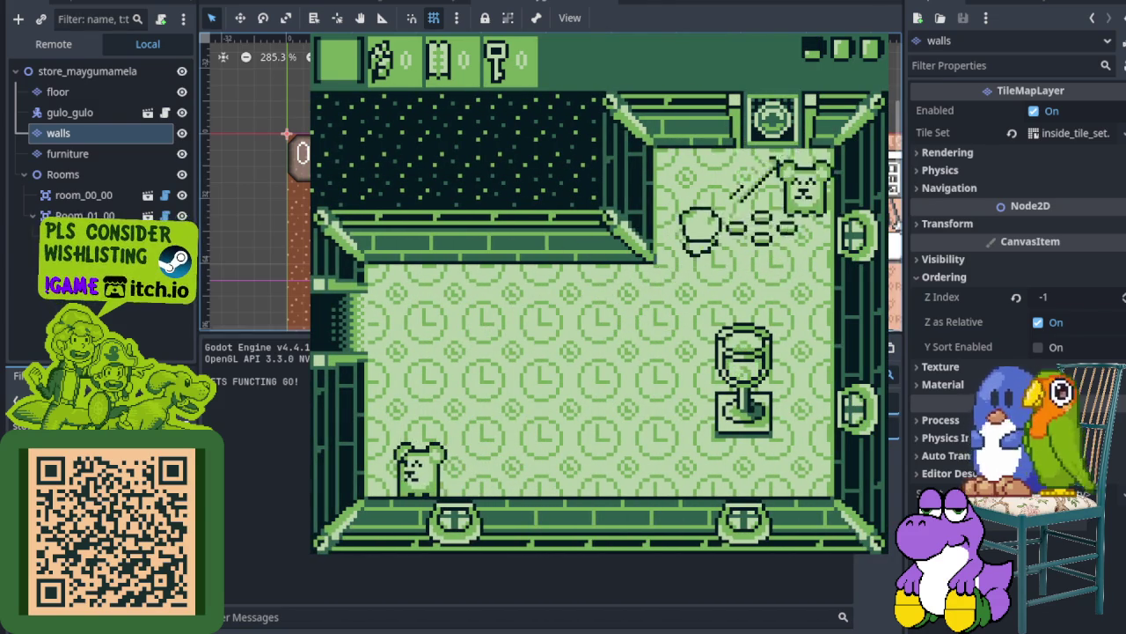
Defeat the bear enemy with the sword and leave through the top door
key(Down)
key(Left)
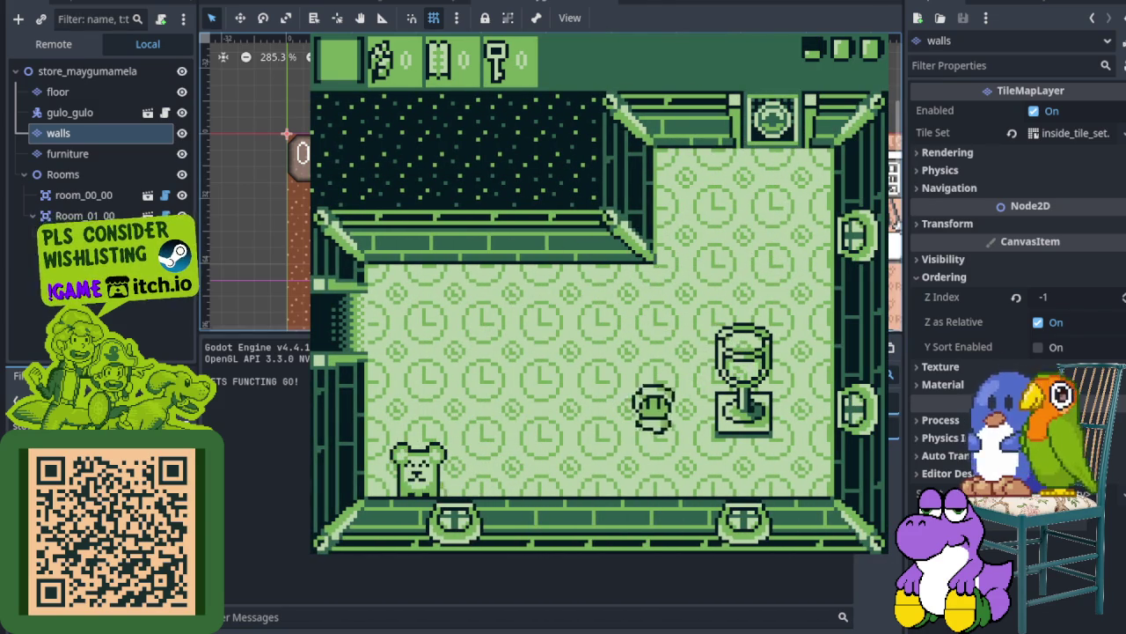
key(x)
key(x)
key(Up)
key(Right)
key(Up)
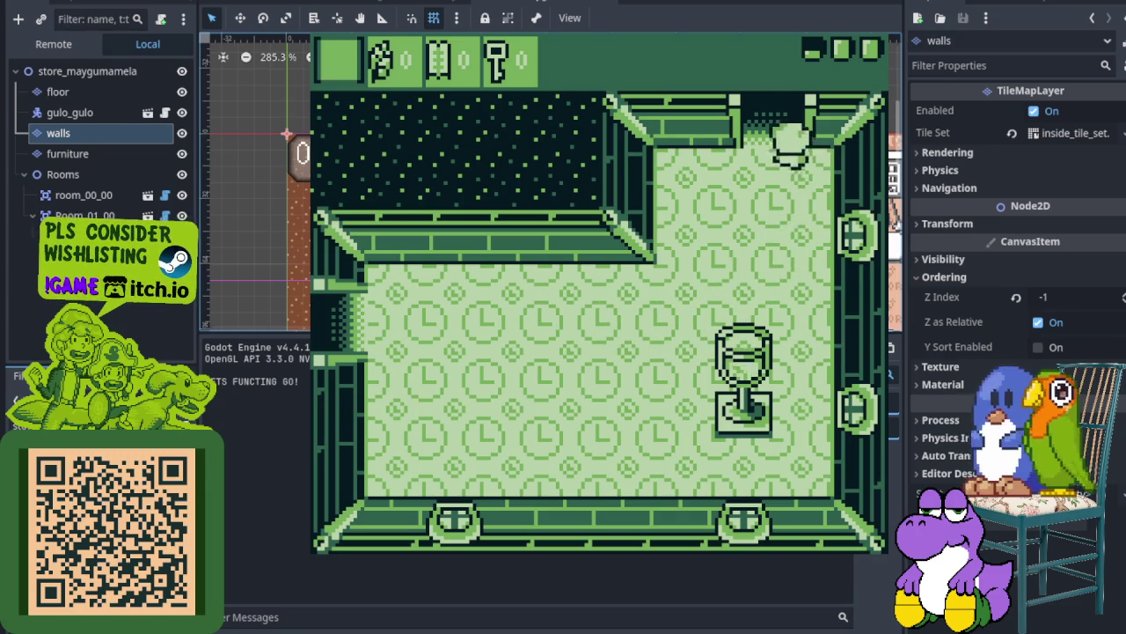
key(Up)
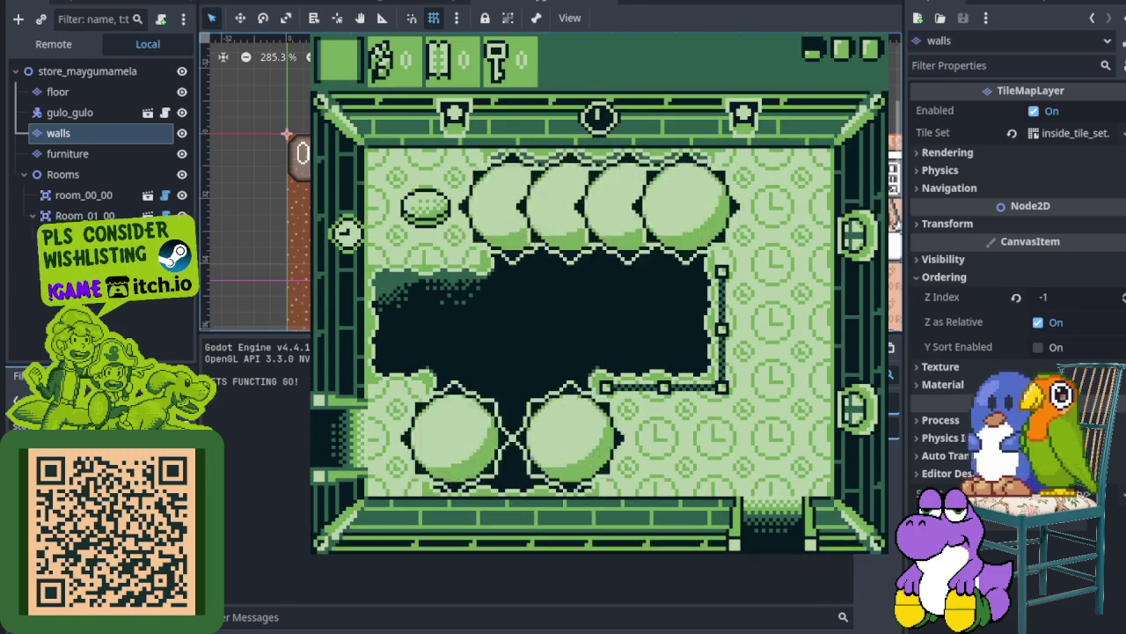
Cross the pit room along the top row as the pit refills, then reach the left floor
key(Up)
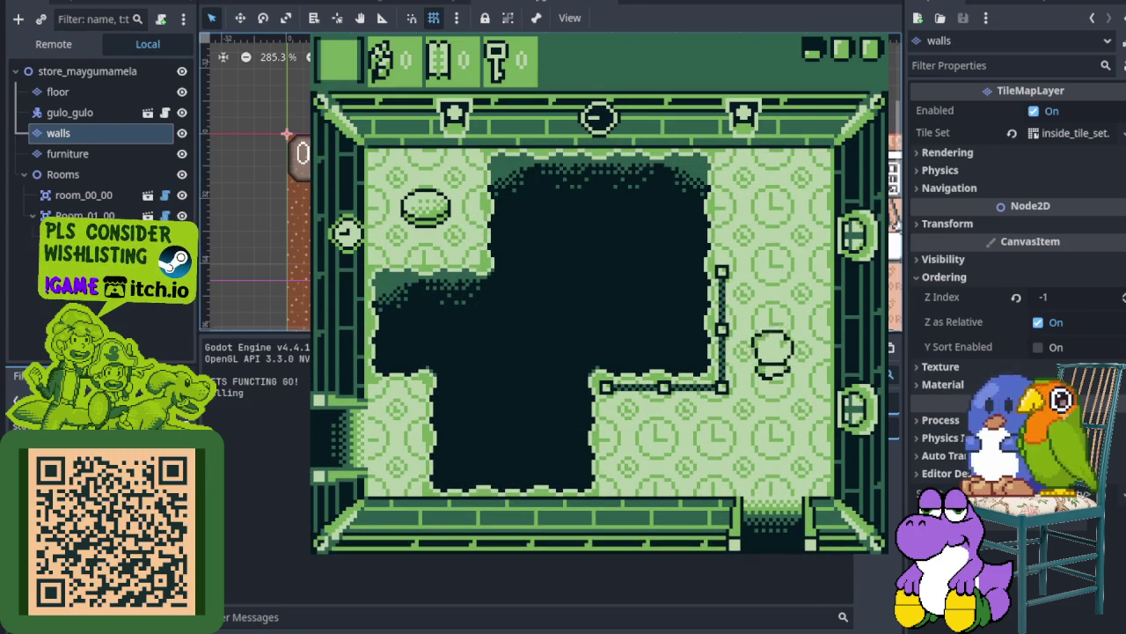
key(Left)
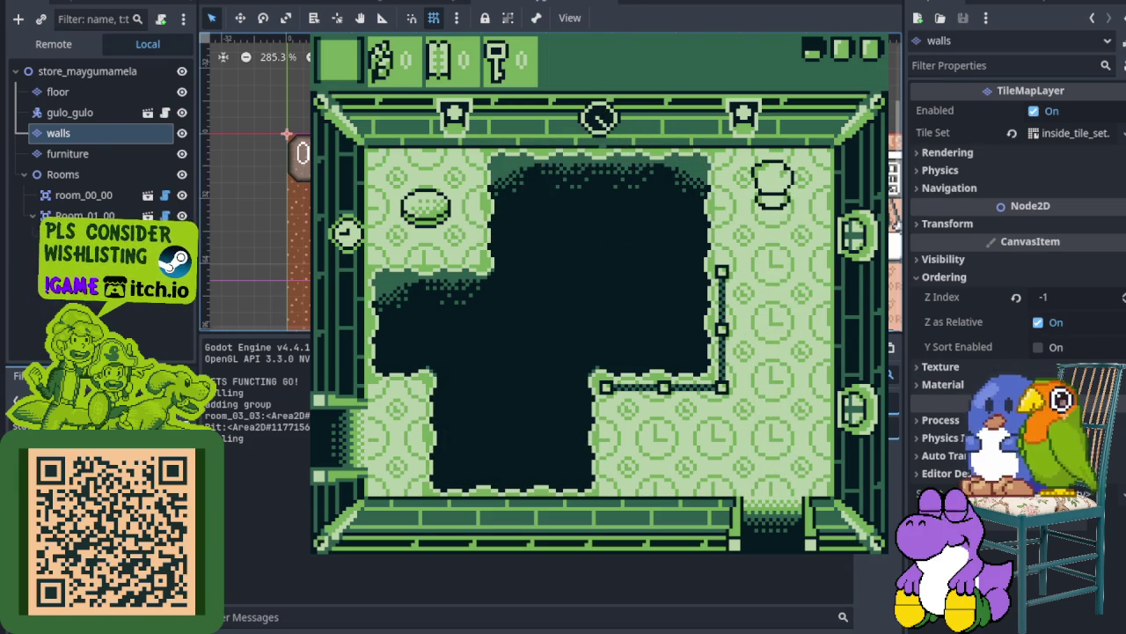
key(Left)
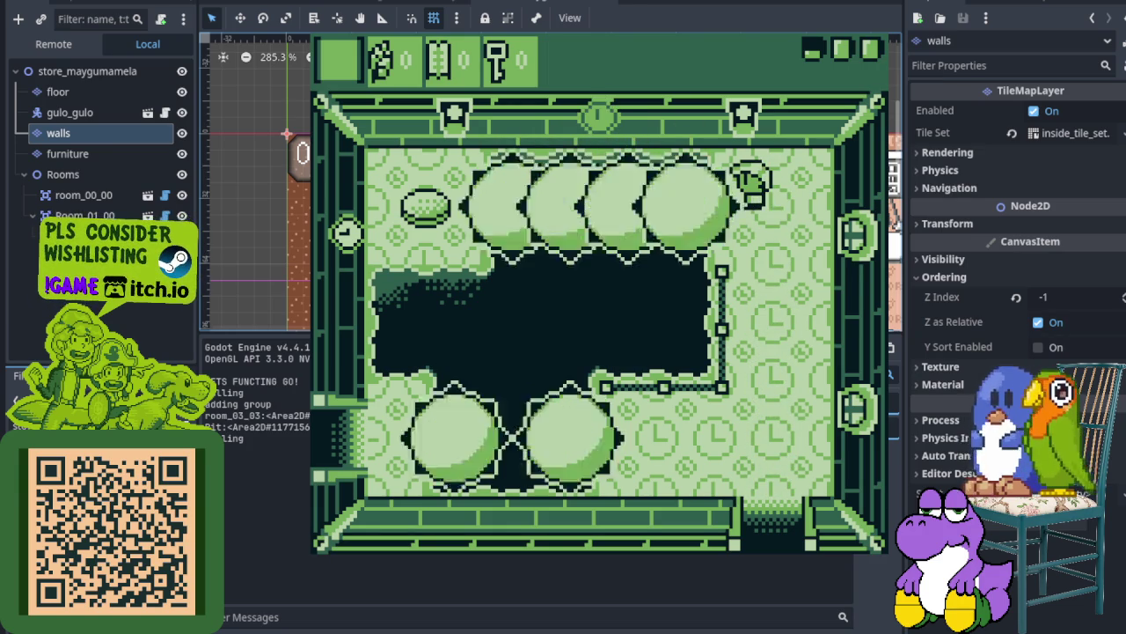
key(Right)
key(Right)
key(Right)
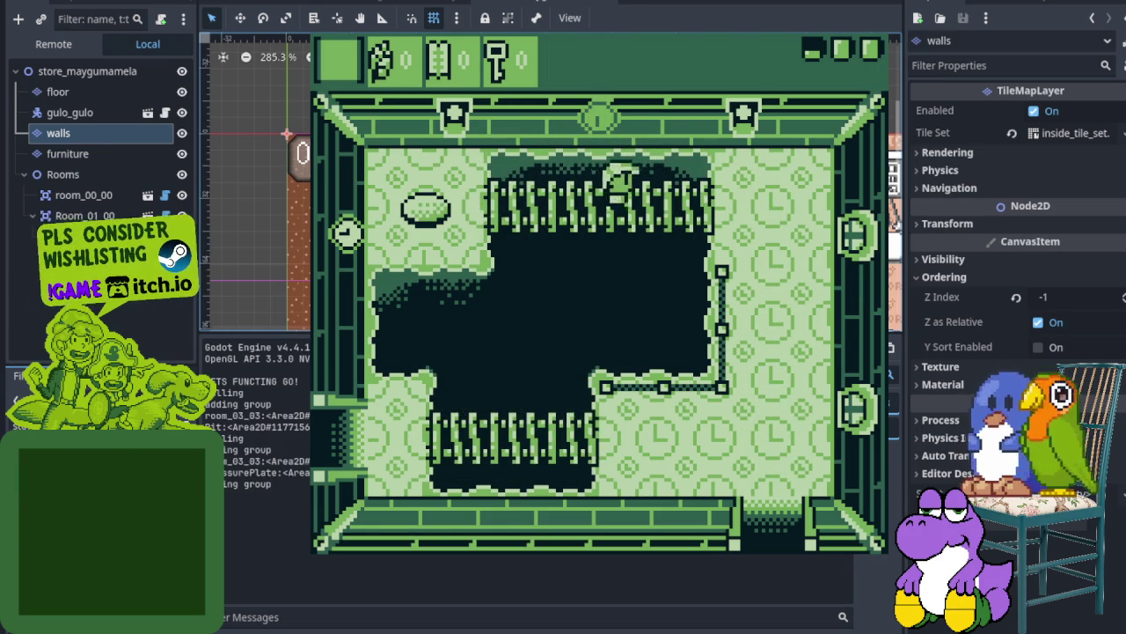
key(Down)
key(Down)
key(Down)
key(Left)
key(Left)
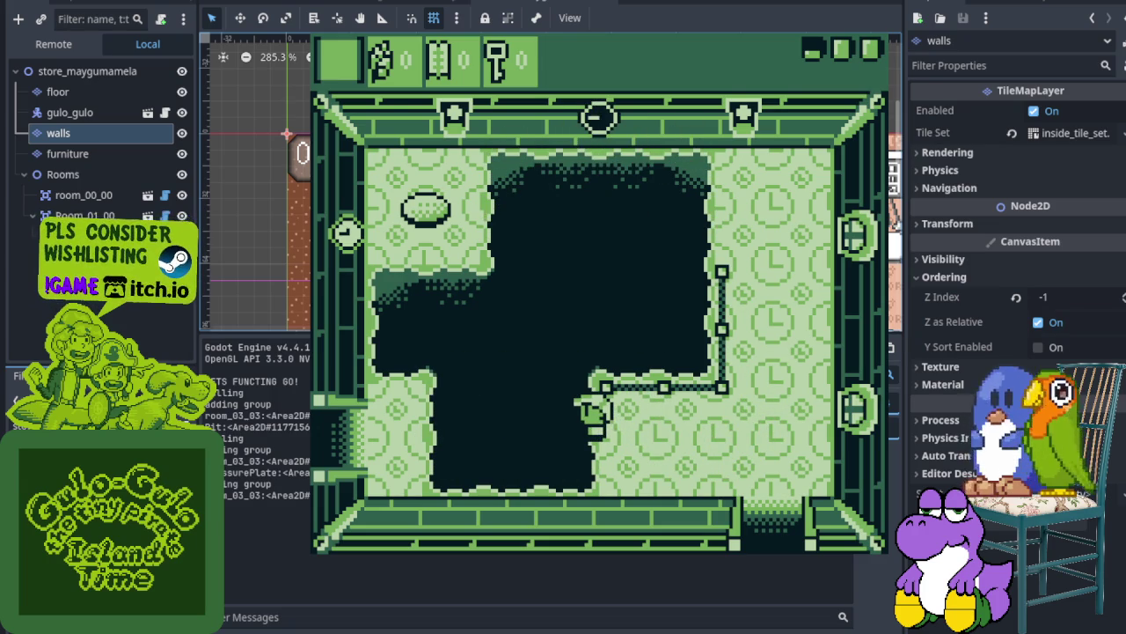
key(Left)
key(Left)
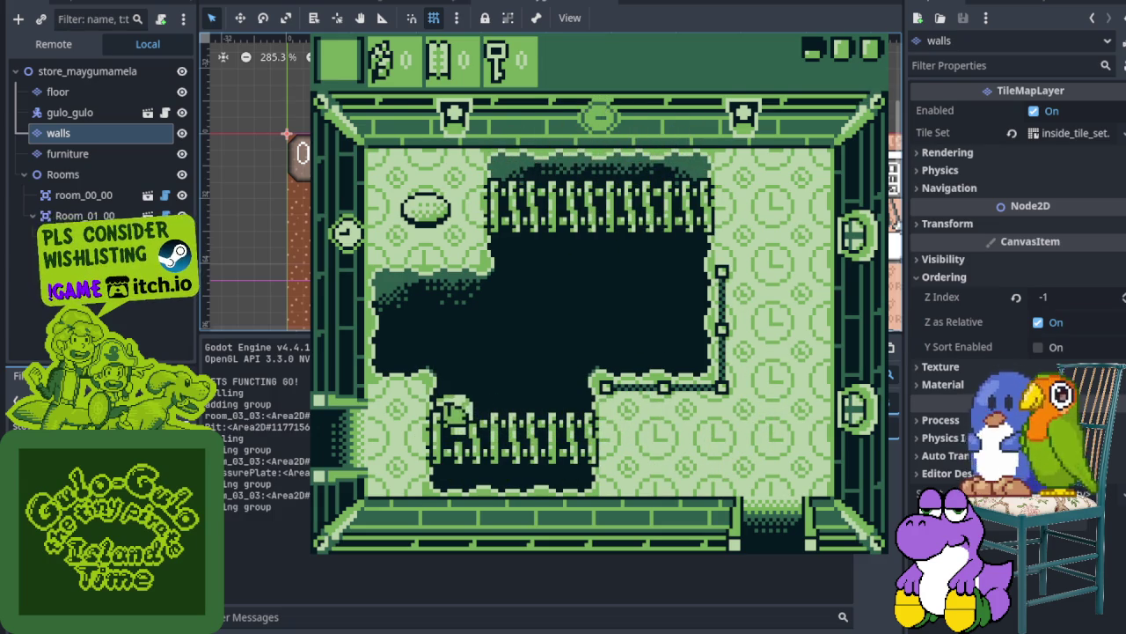
key(Up)
Walk left along the bottom floor, cross the bridge, and leave through the left exit
key(Left)
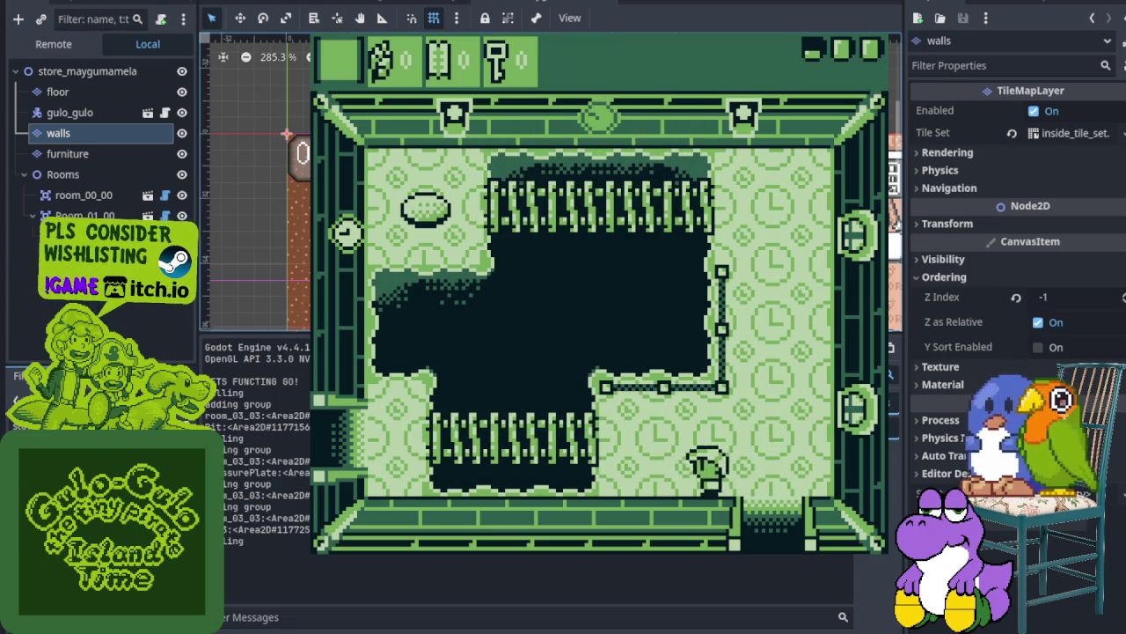
key(Left)
key(Up)
key(Left)
key(Left)
key(Down)
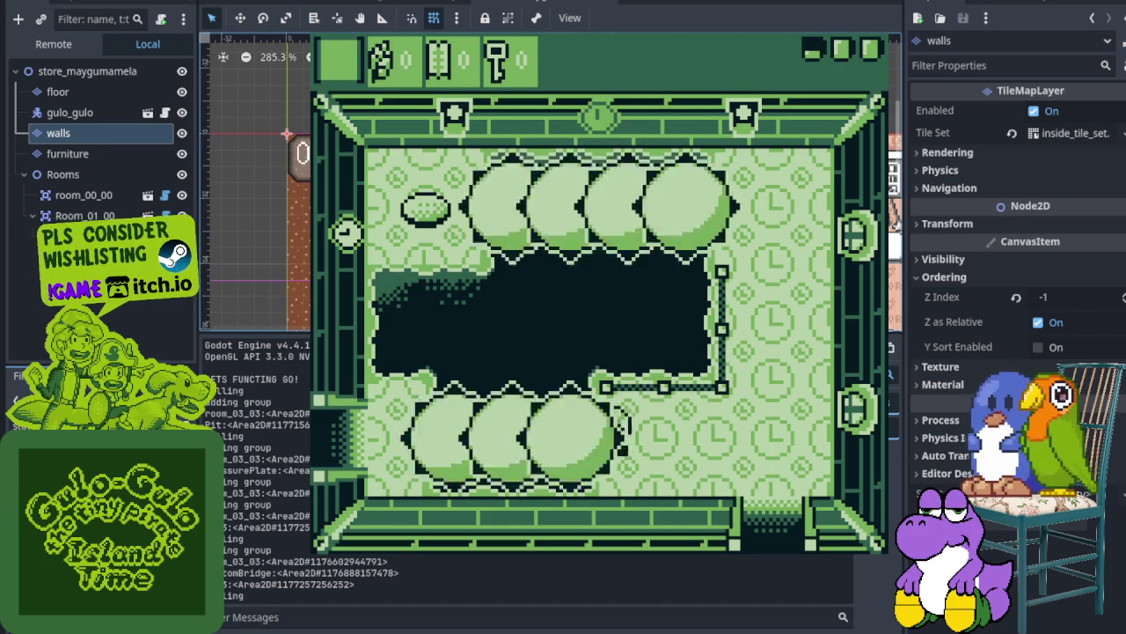
key(Left)
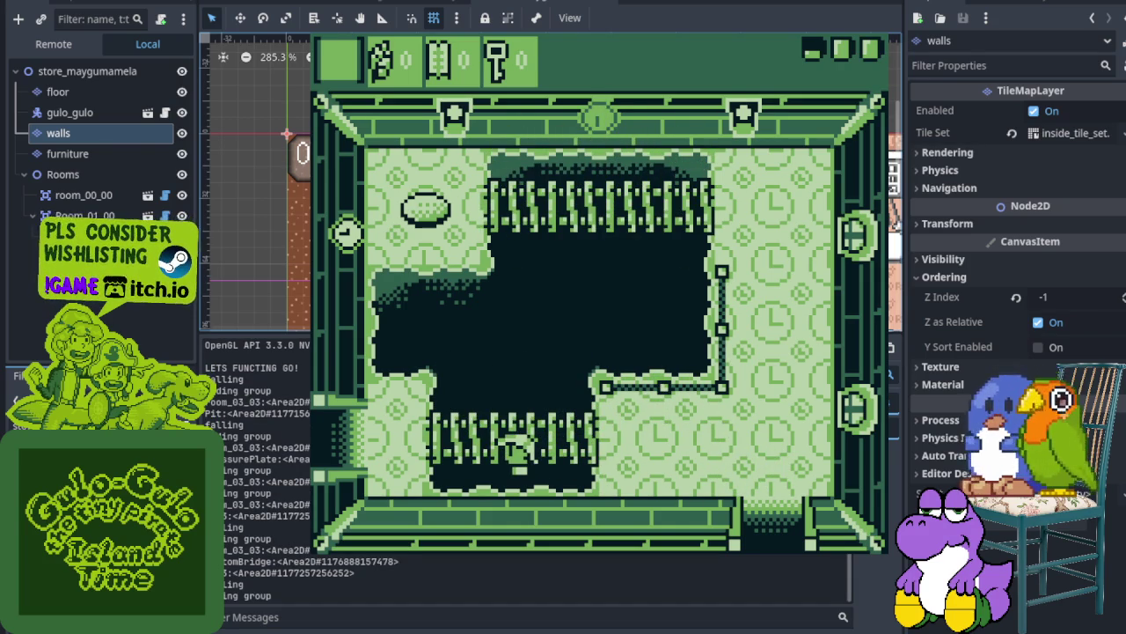
key(Left)
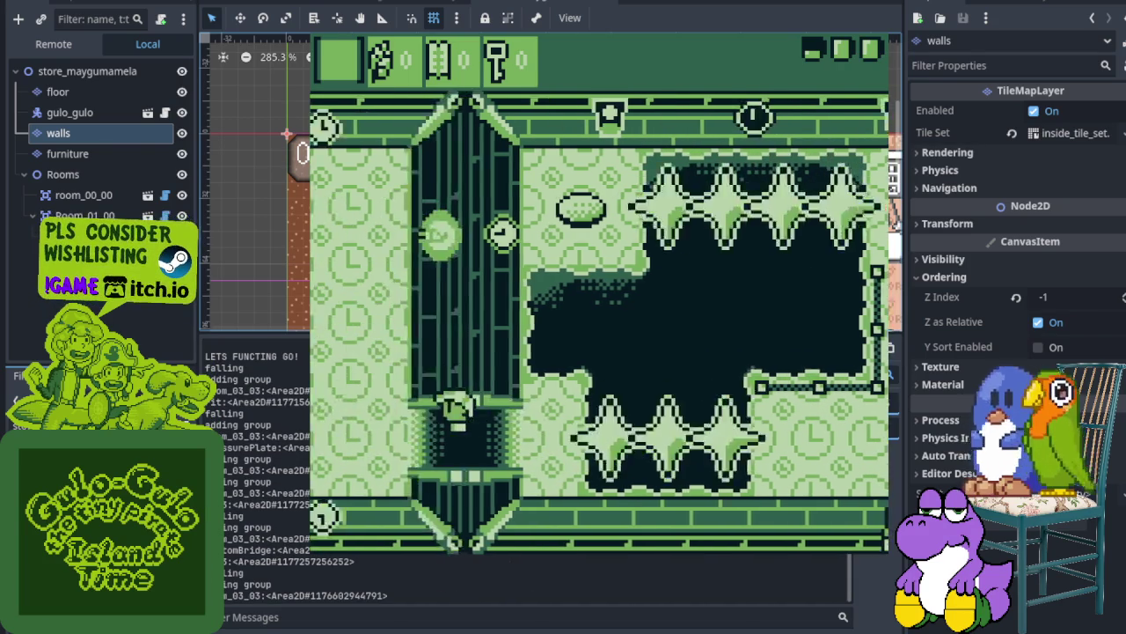
Strike the enemies in the next rooms to the left and use the held item
key(Up)
key(Left)
key(Left)
key(x)
key(Left)
key(Down)
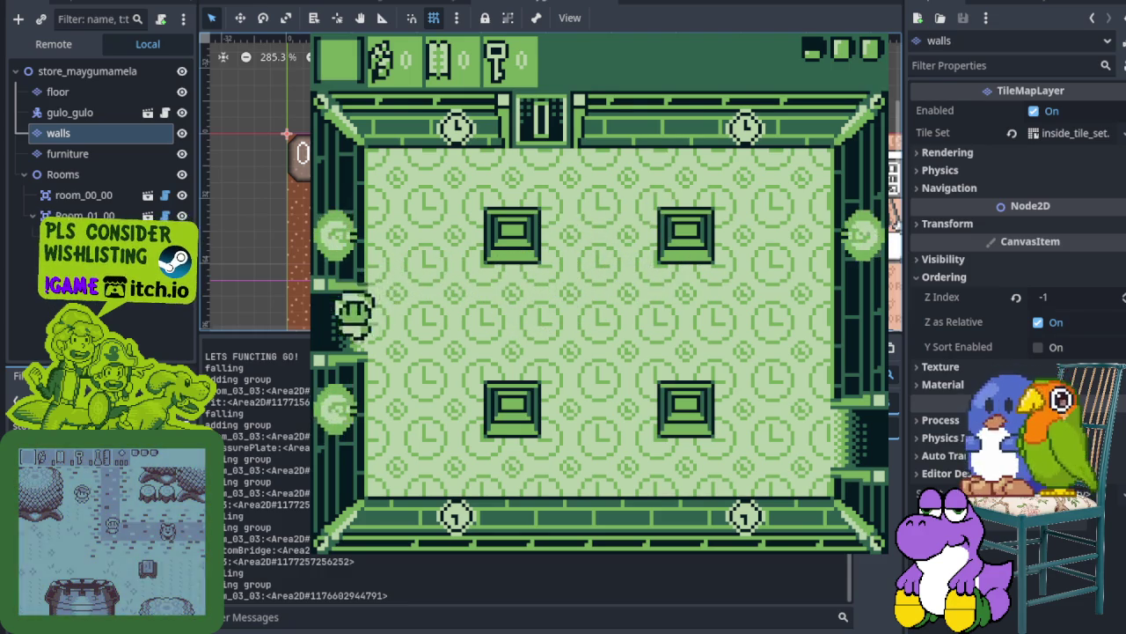
key(Up)
key(Left)
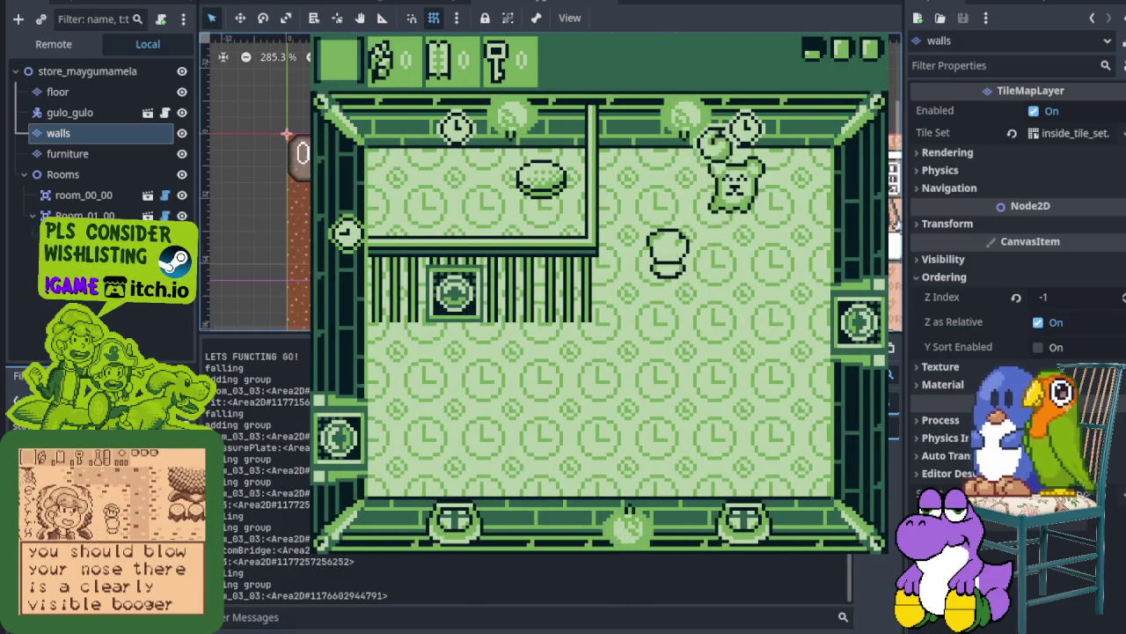
key(Down)
key(Left)
key(x)
Walk past the barred wall to the upper room and out through its left exit
key(Left)
key(Up)
key(Right)
key(Up)
key(Left)
key(Down)
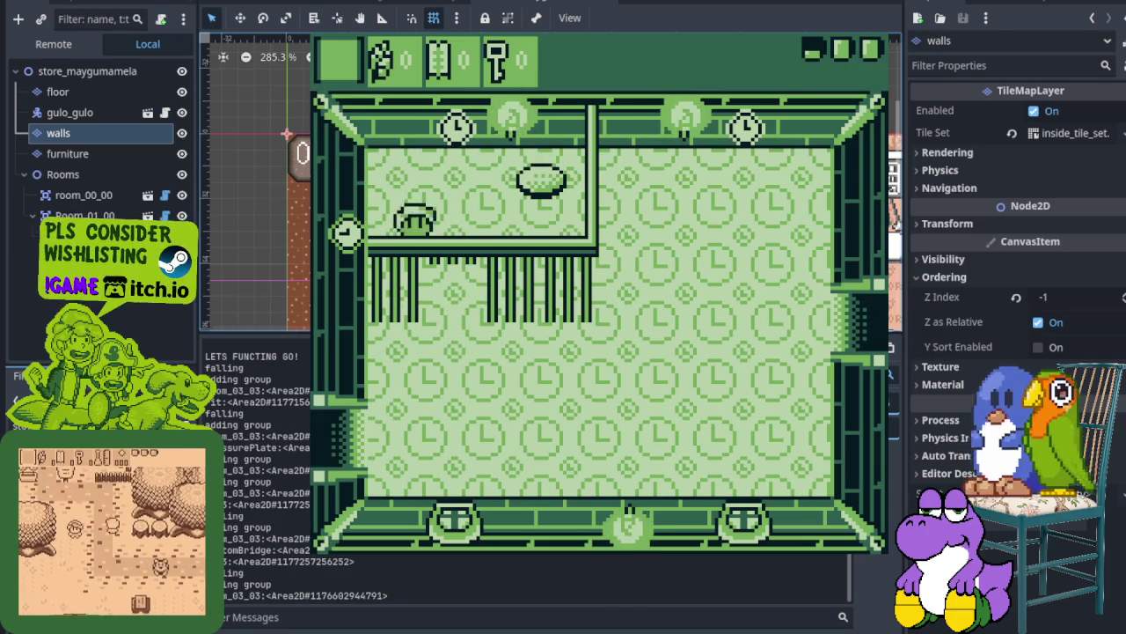
key(Down)
key(Left)
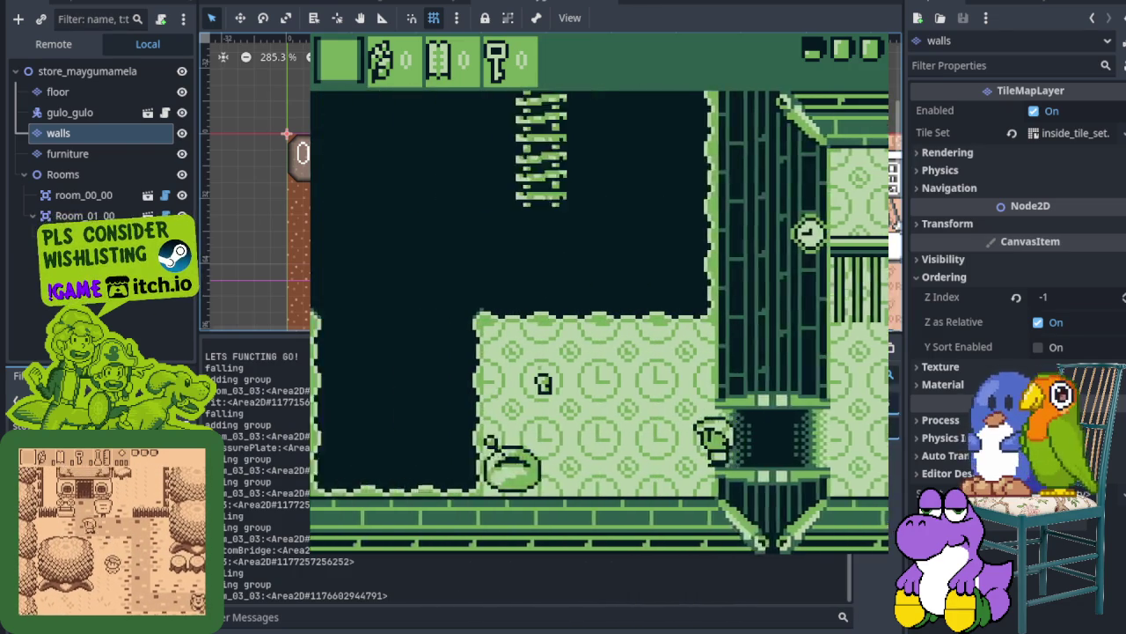
Pick up the key so the counter reads 1, then walk into the dark room
key(Up)
key(Left)
key(Right)
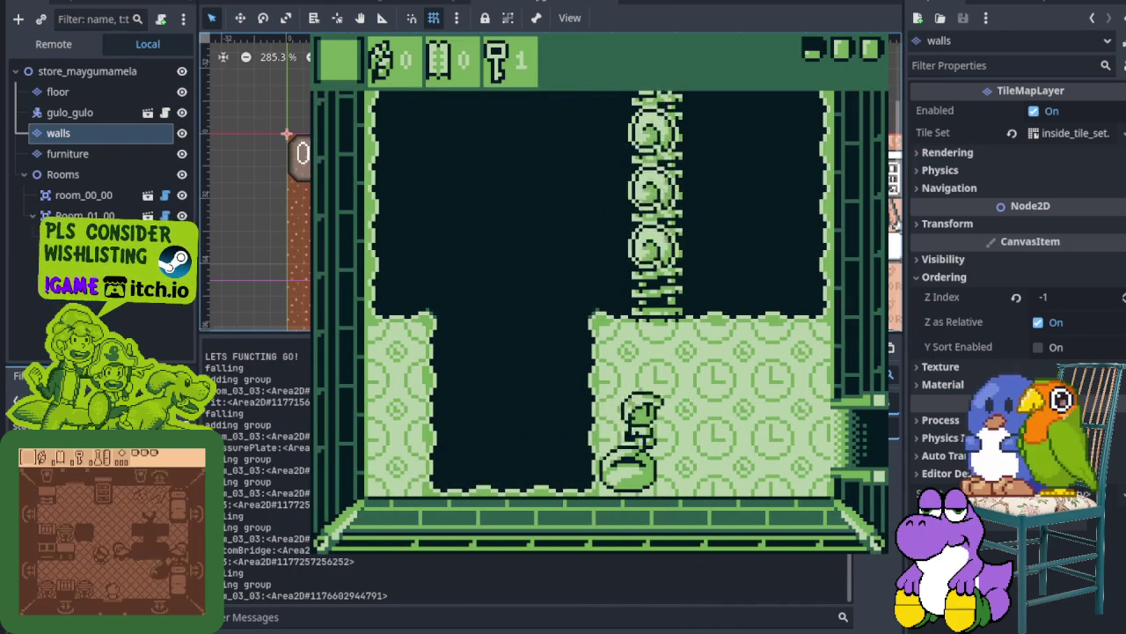
key(Left)
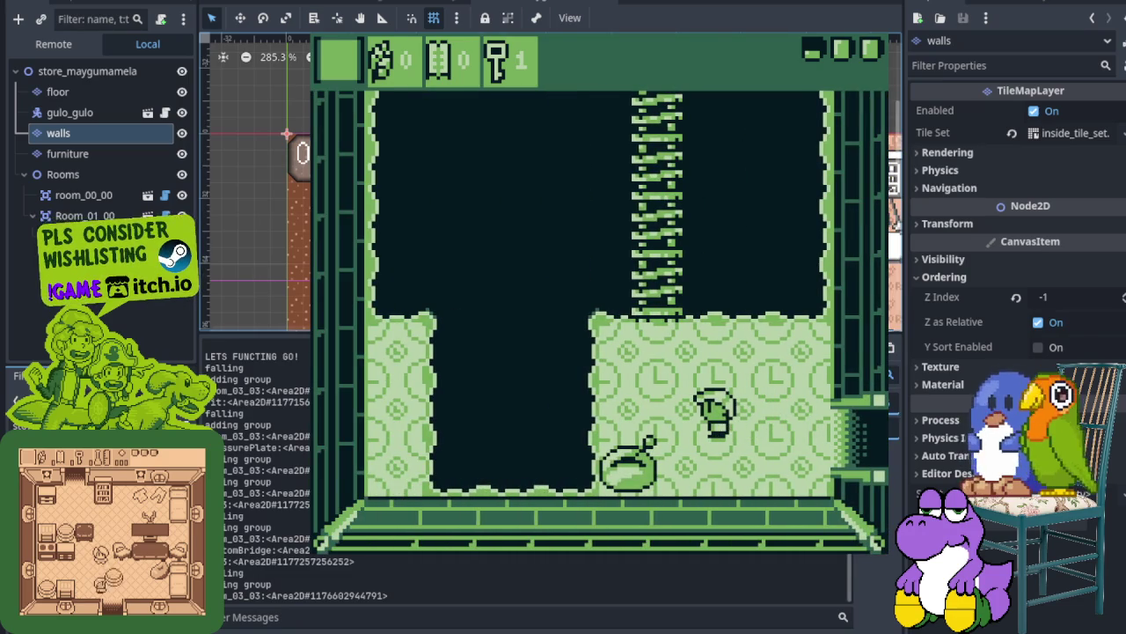
Close the settings panel and pick the red Kalaliman palette from the palette menu
key(z)
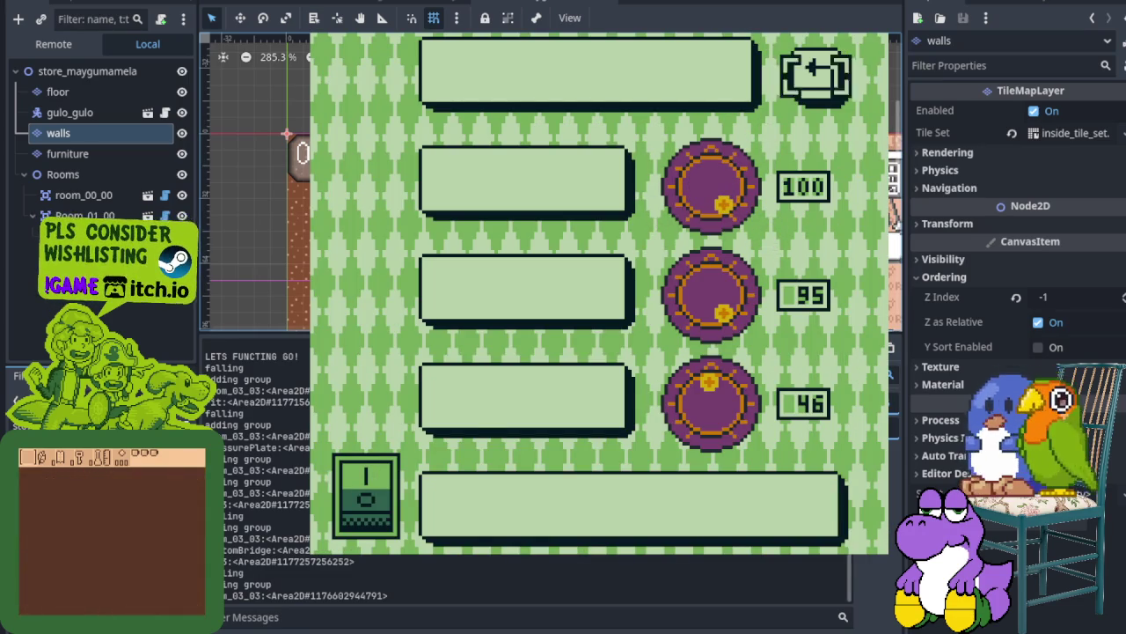
key(x)
key(Return)
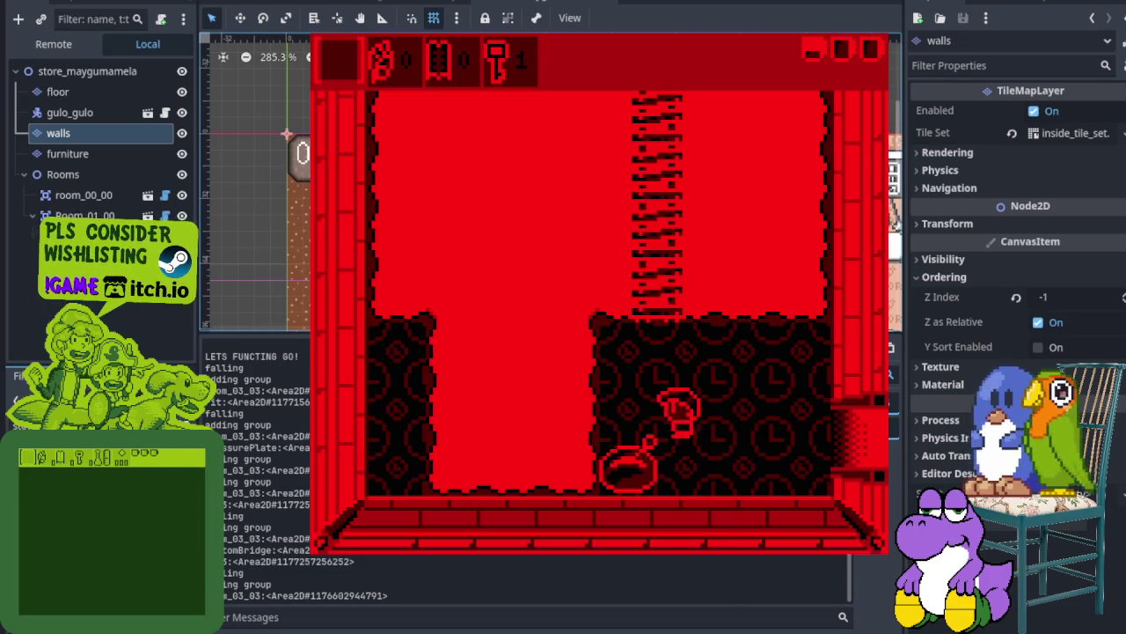
key(Up)
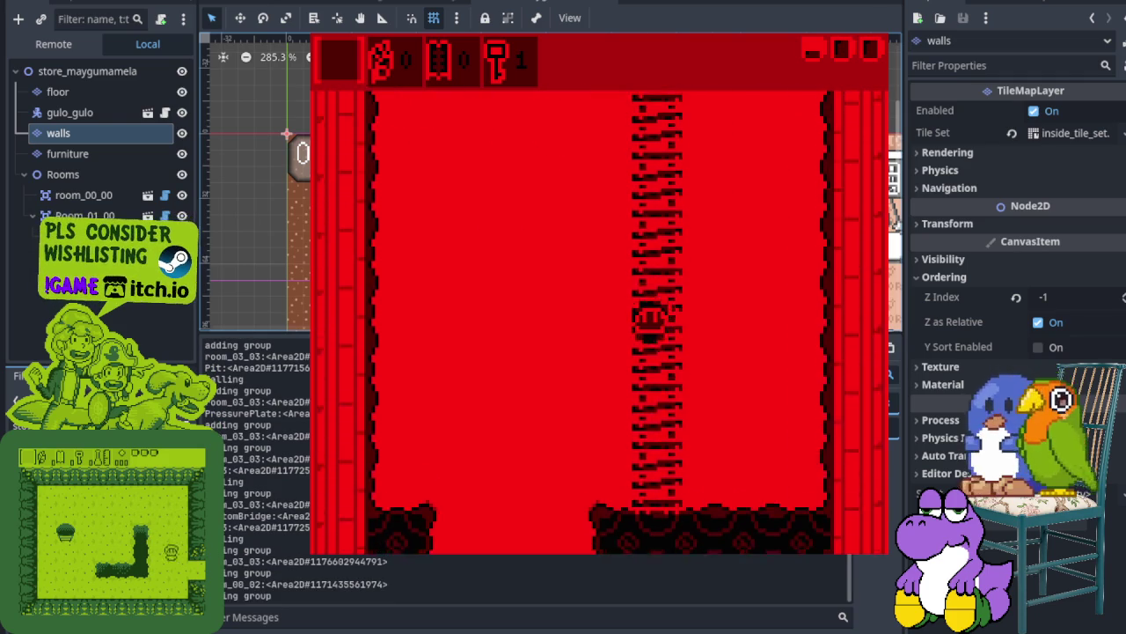
Walk right and up through several rooms and corridors to view the red palette
key(Right)
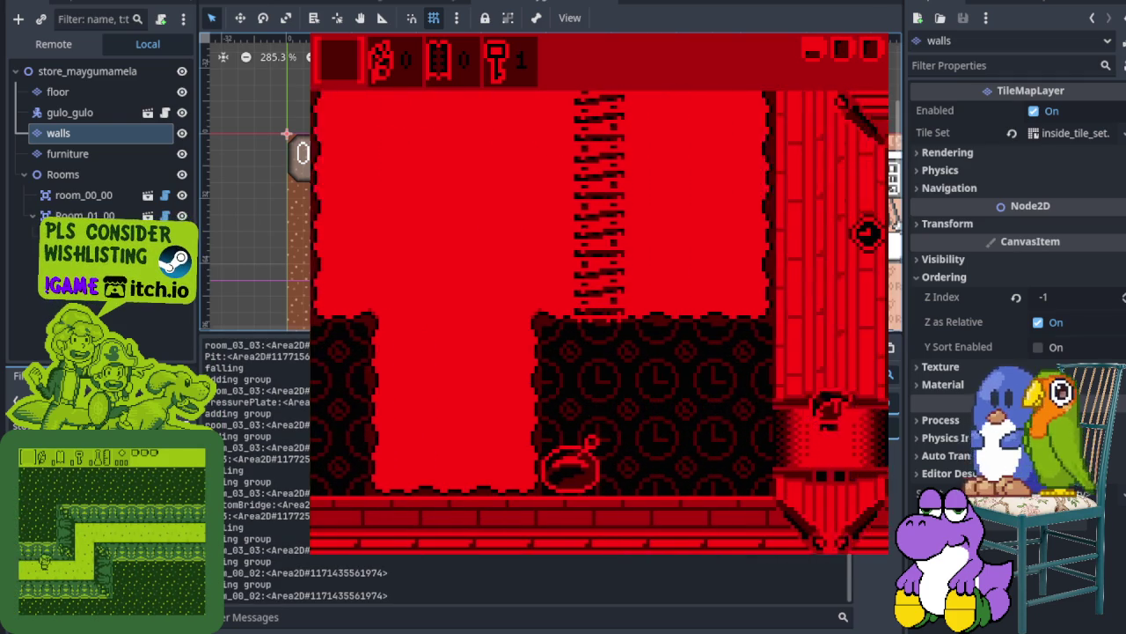
key(Right)
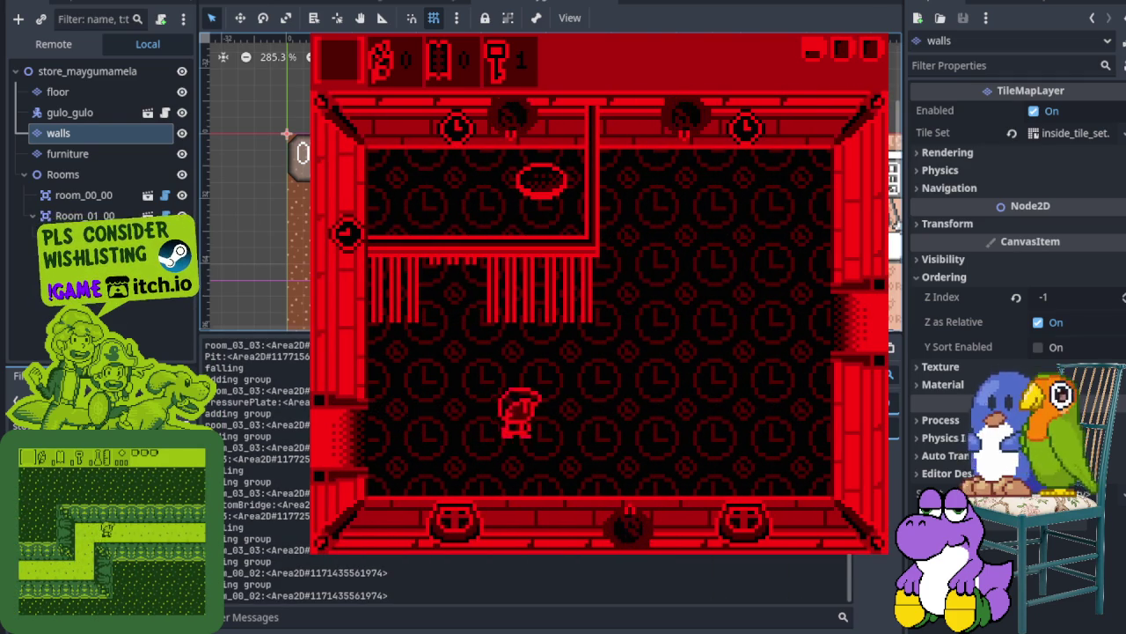
key(Up)
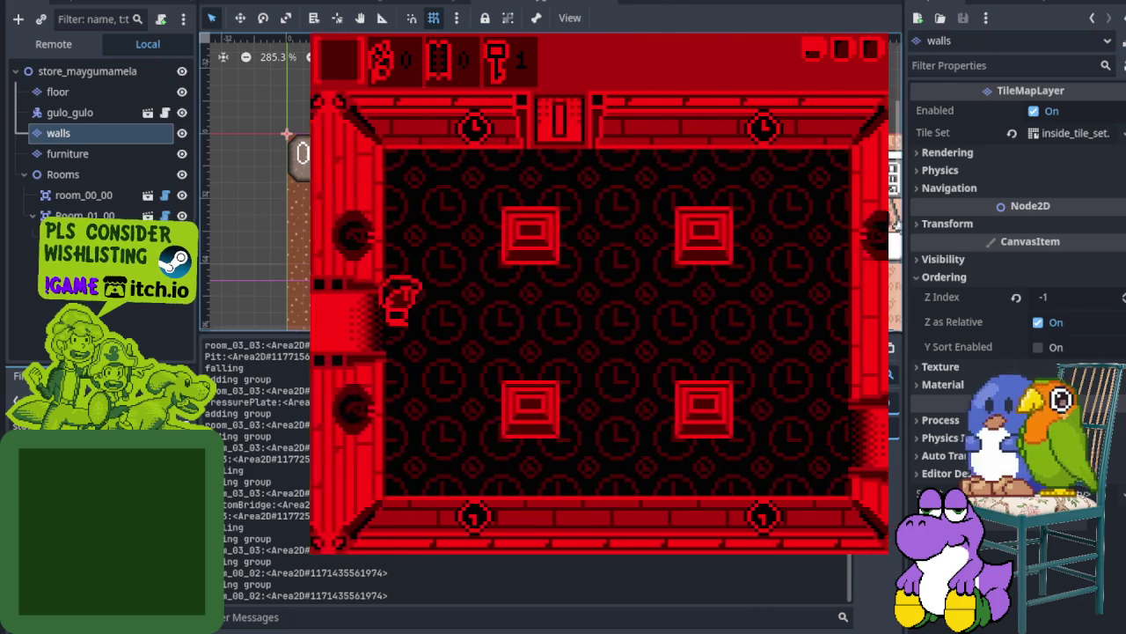
key(Right)
key(Right)
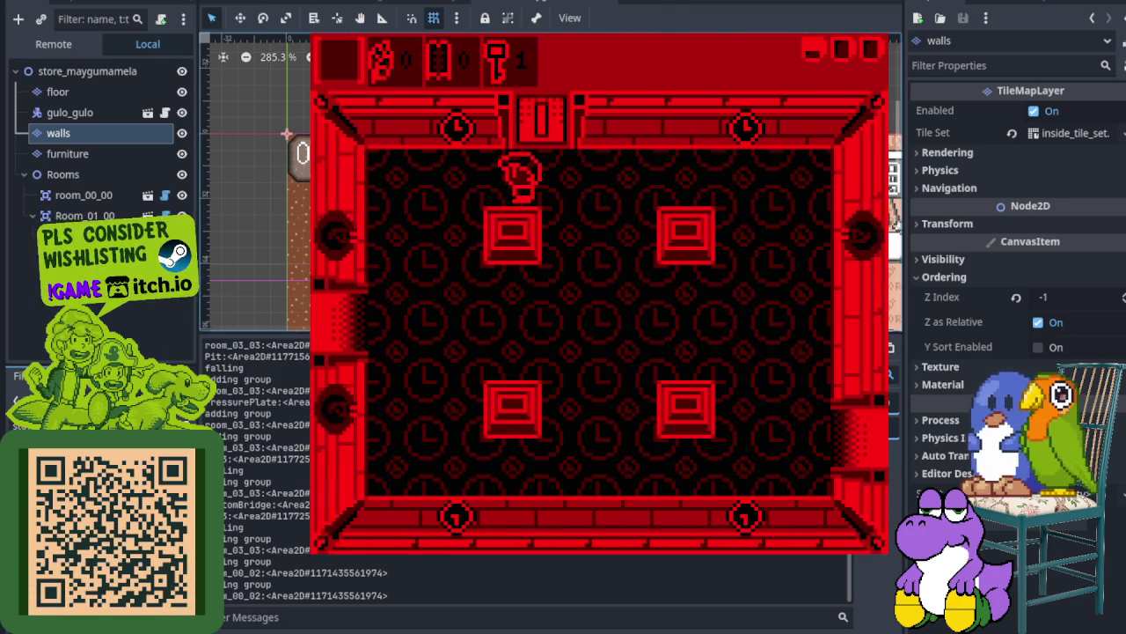
key(Up)
key(Left)
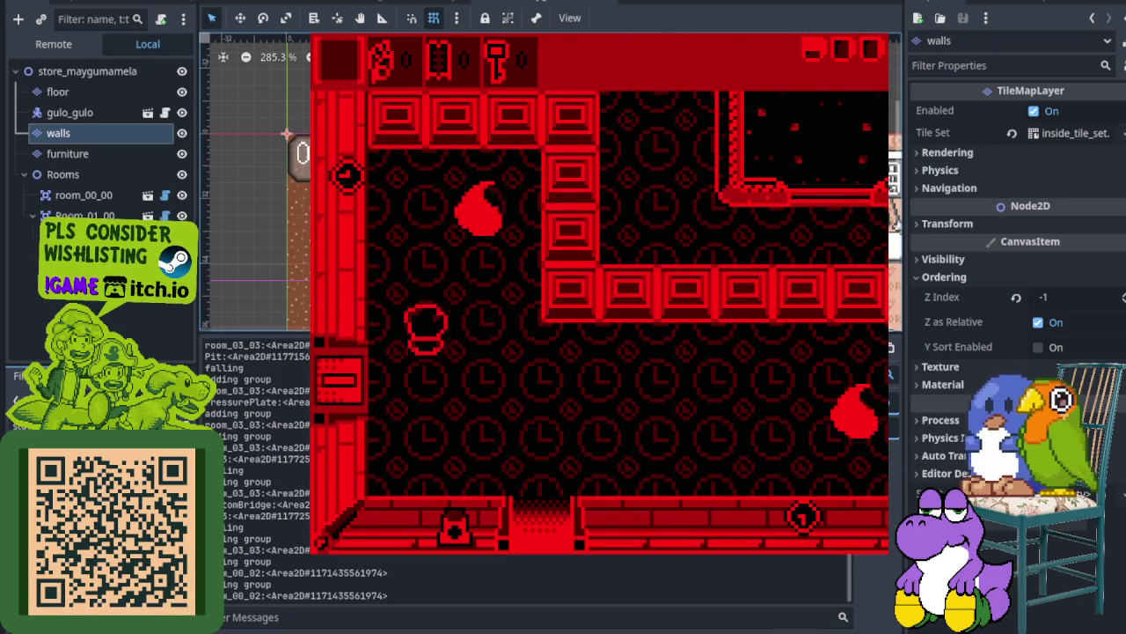
key(Down)
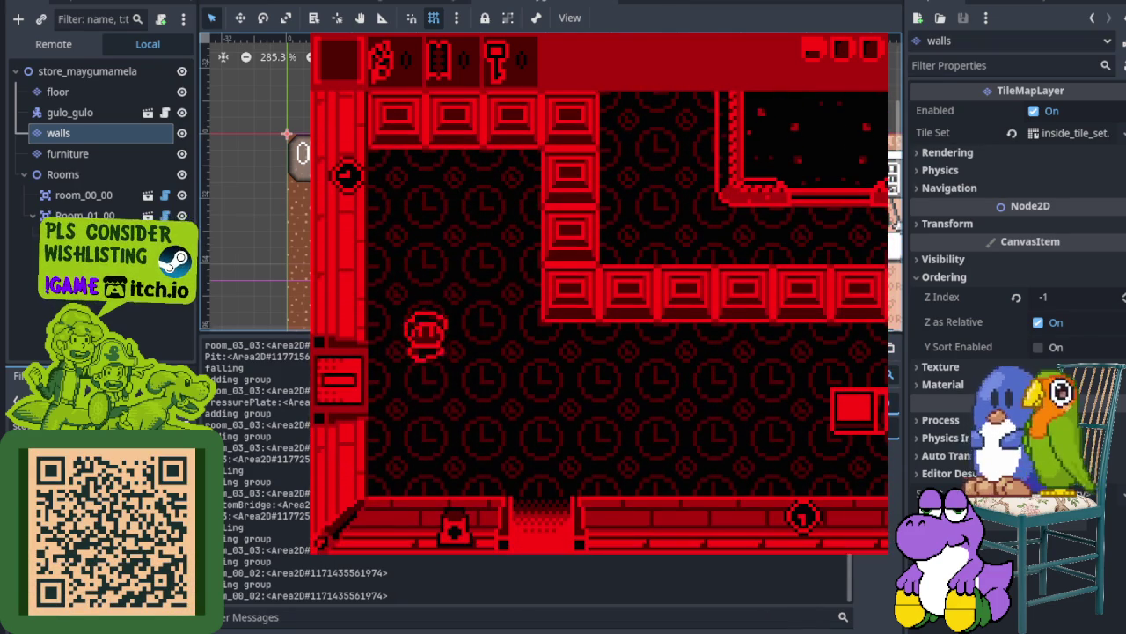
key(Right)
key(Up)
key(Right)
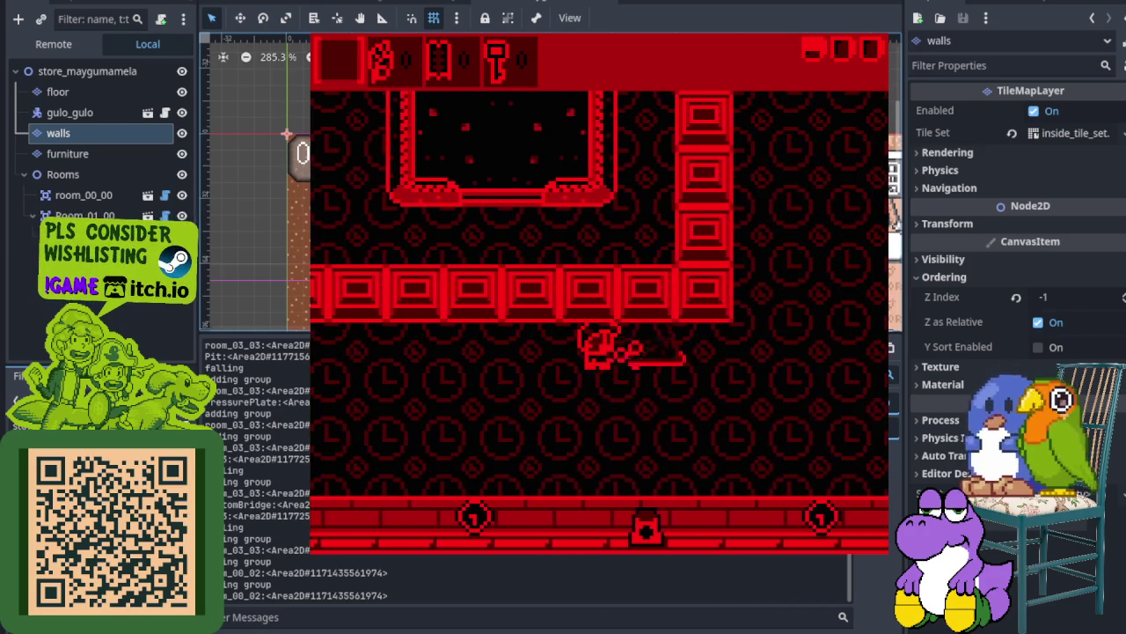
key(Up)
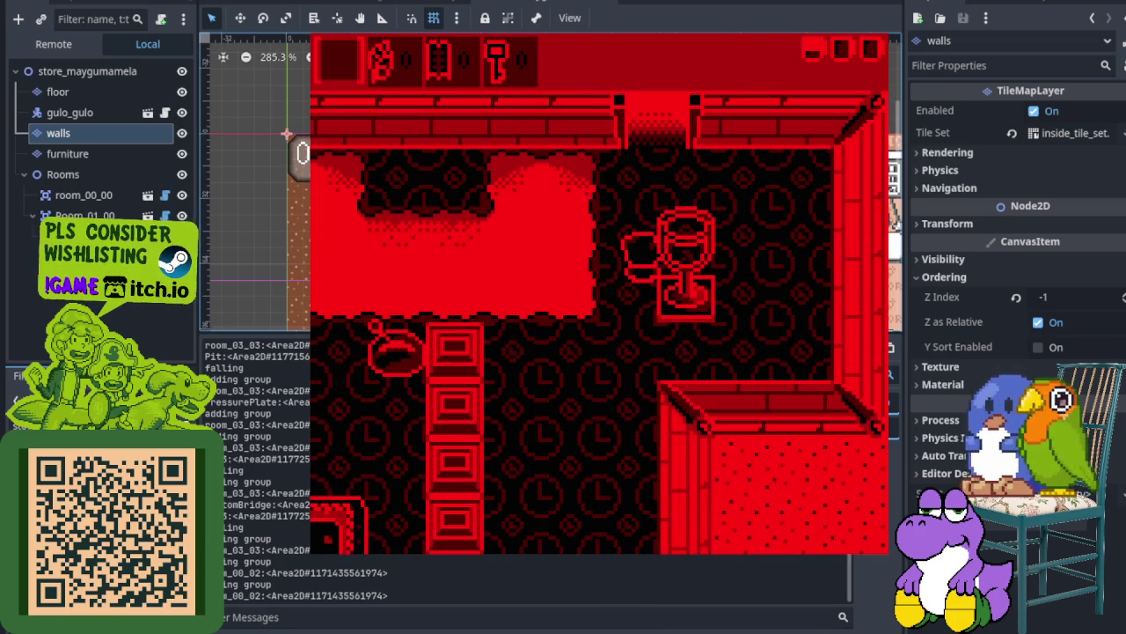
Walk south and through the right door into a new room, then stop the game with F8
key(Down)
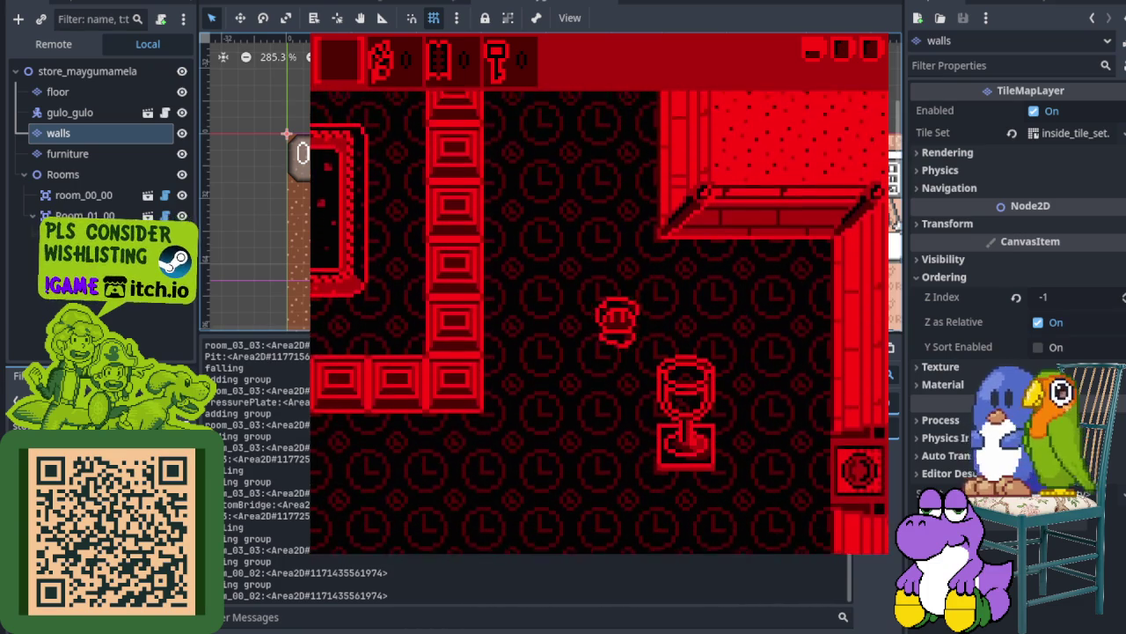
key(Down)
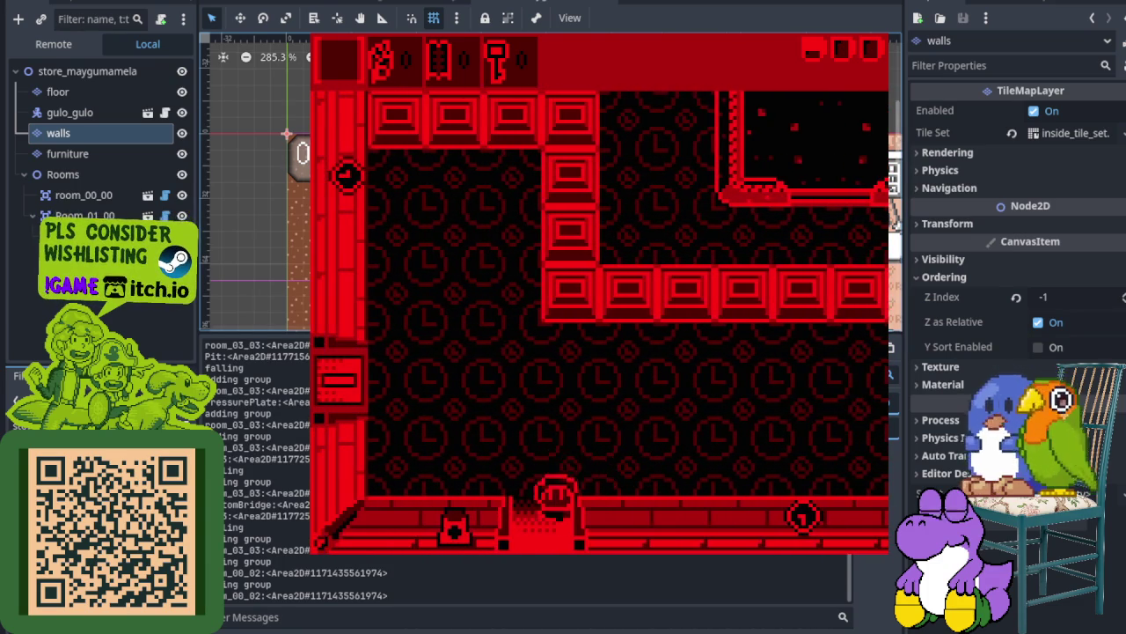
key(Right)
key(Down)
key(Right)
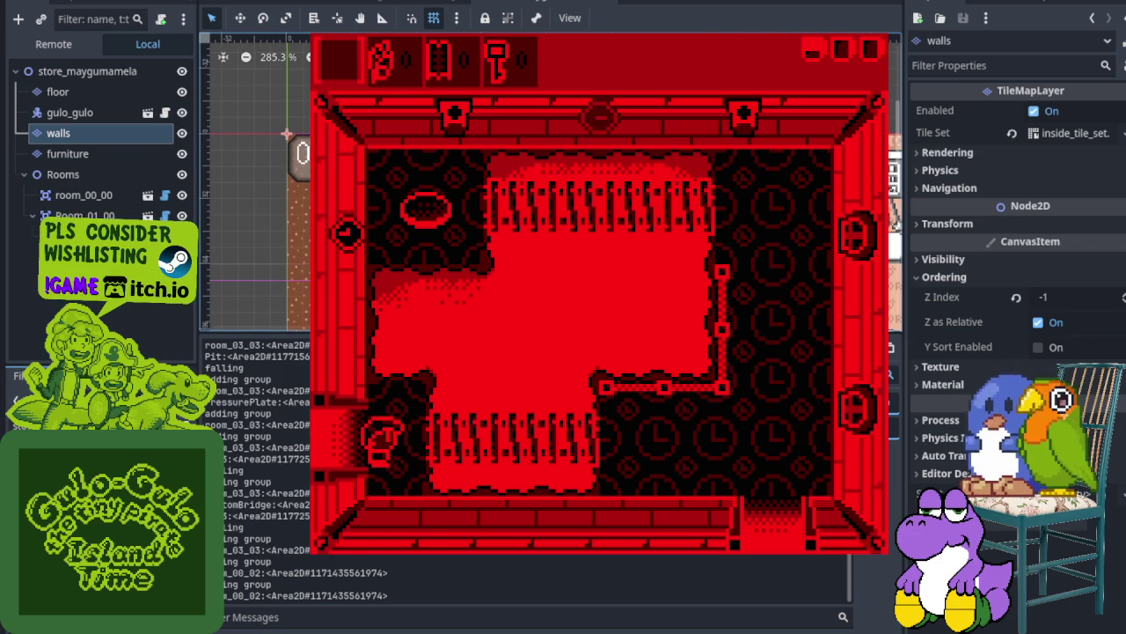
key(F8)
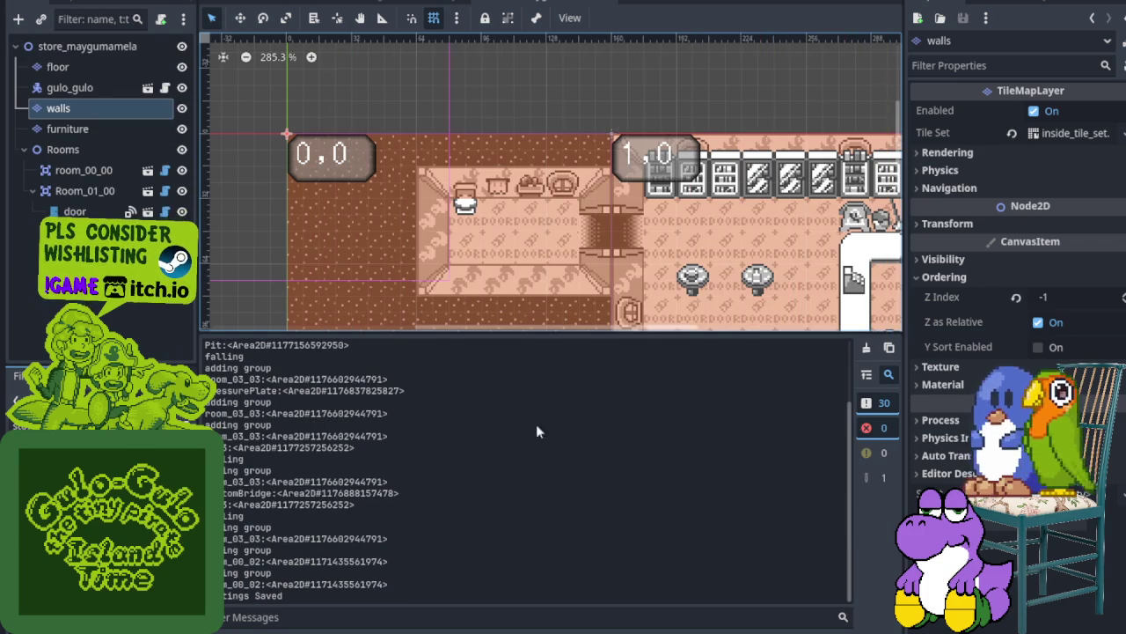
Relaunch the project with F5 so it starts in the red palette
key(F5)
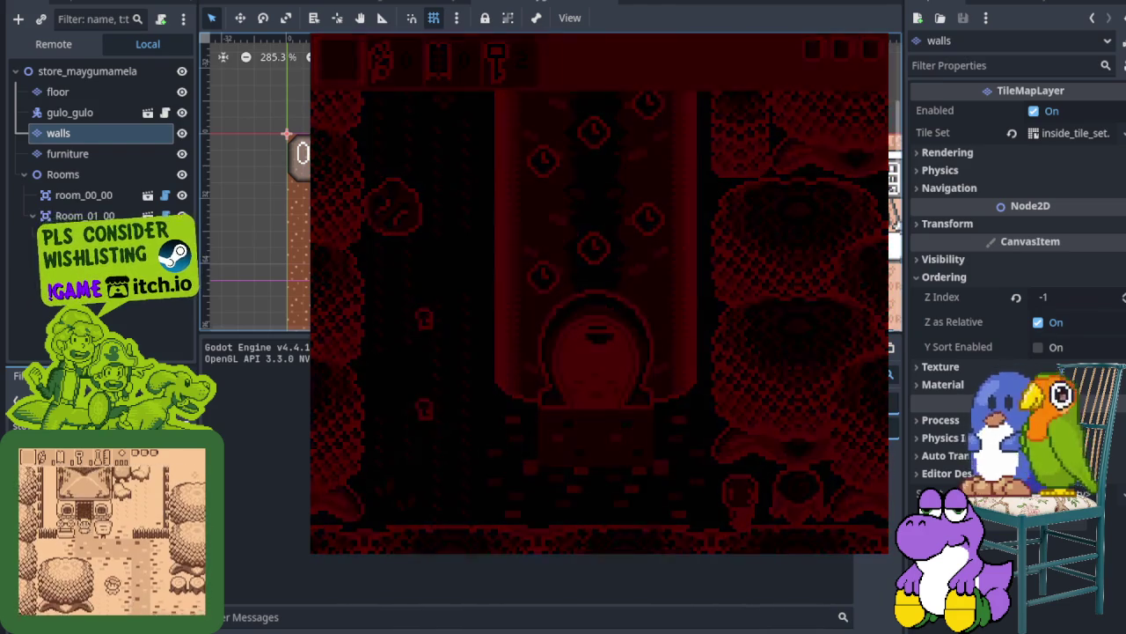
Walk the character up through the room to beside the right pedestal
key(Up)
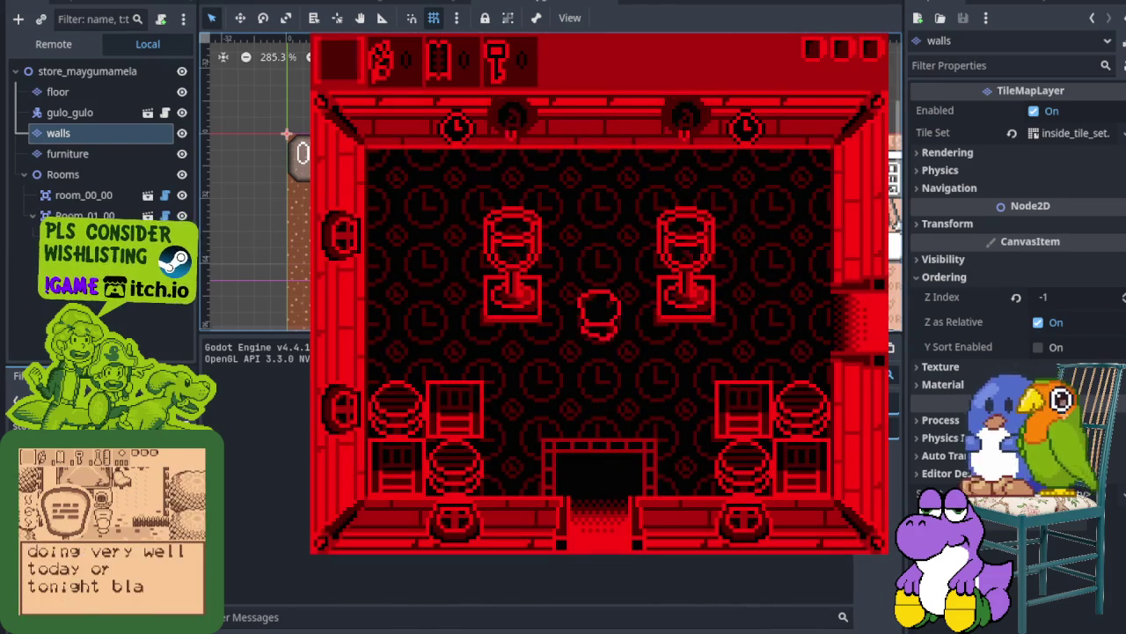
key(Right)
key(Right)
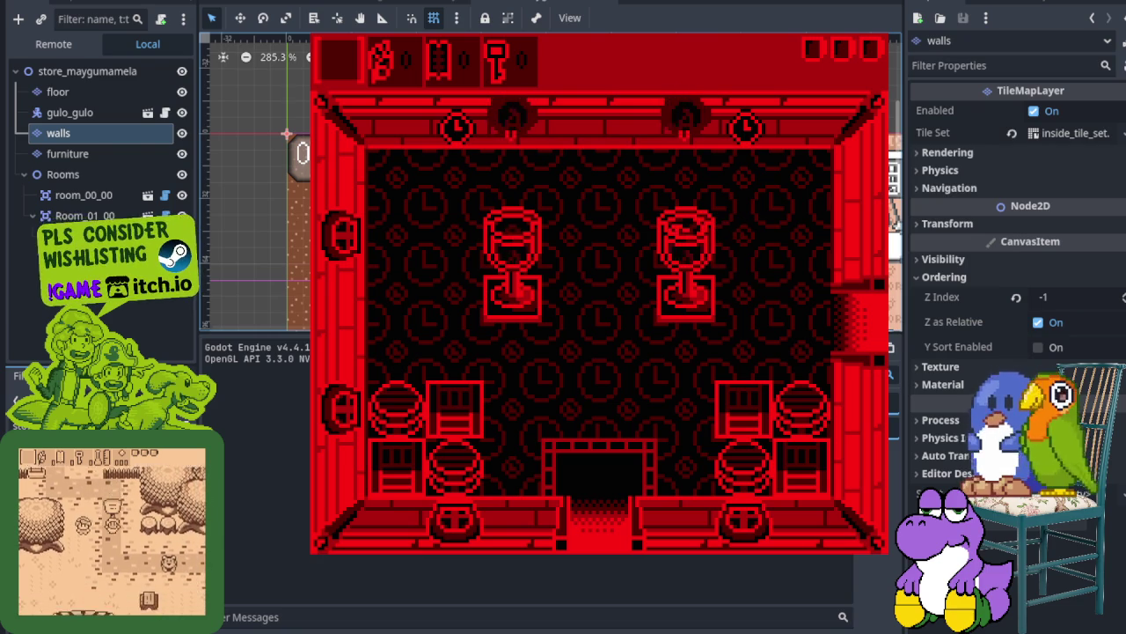
key(Down)
key(Escape)
key(Escape)
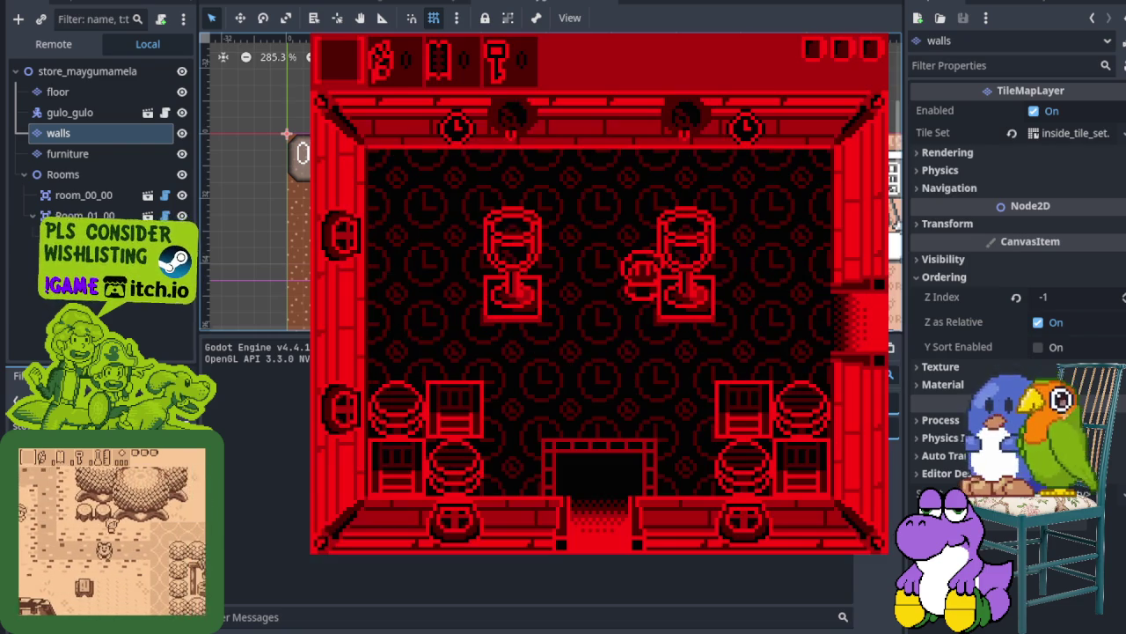
Choose the Unggoy palette on the palette screen and return to the clock tower room
key(z)
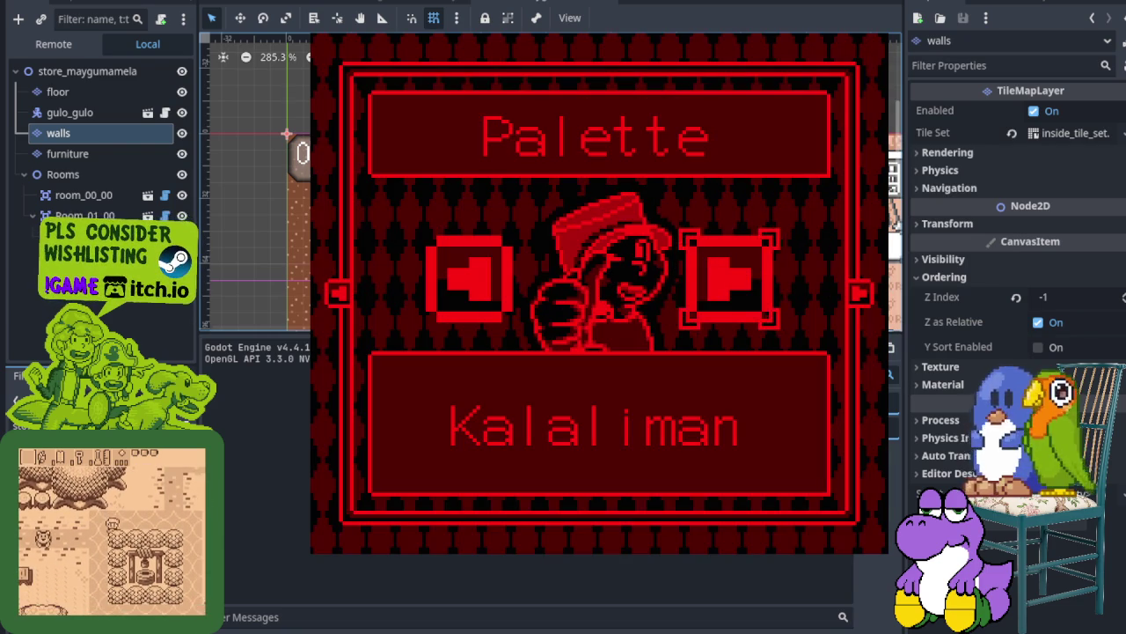
key(Right)
key(z)
key(Escape)
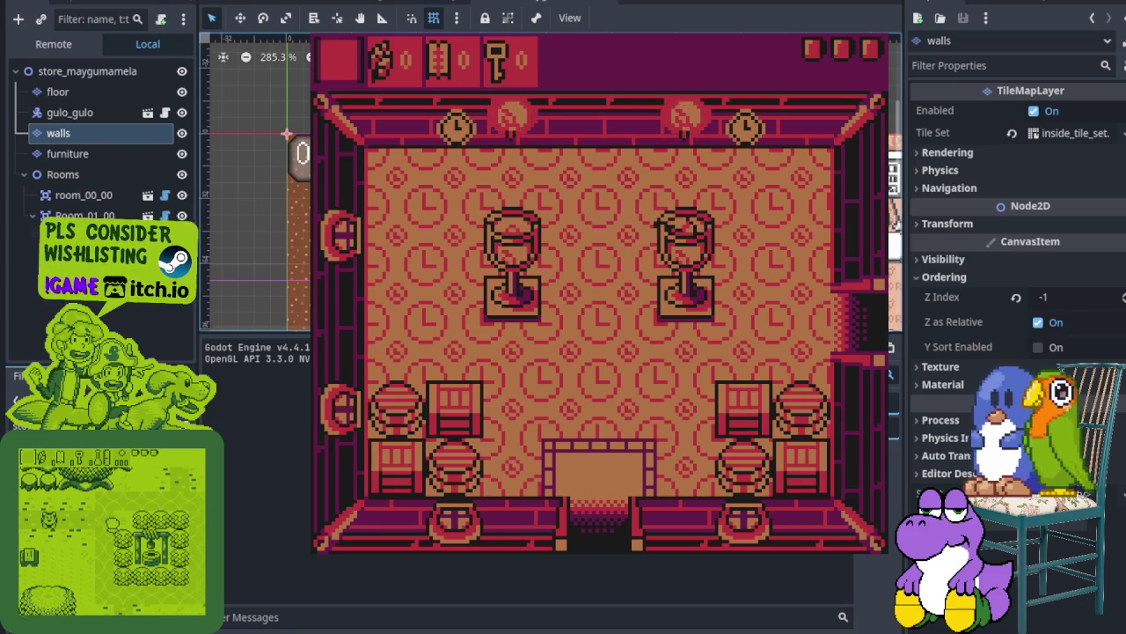
key(Down)
Walk the character left, up and around to the right side of the pedestal
key(Left)
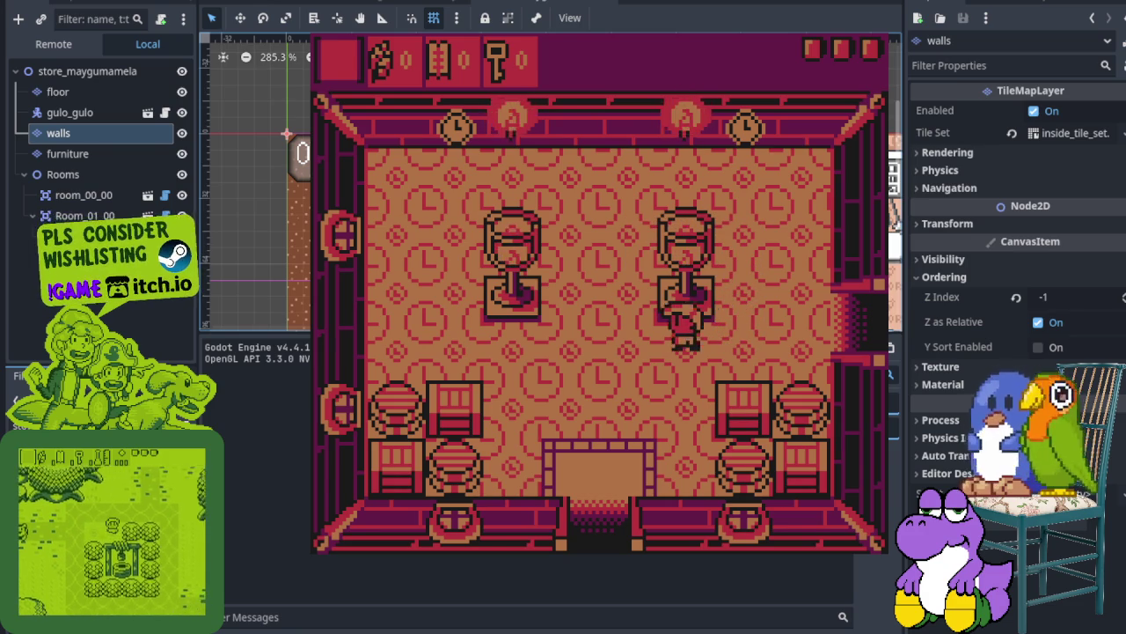
key(Up)
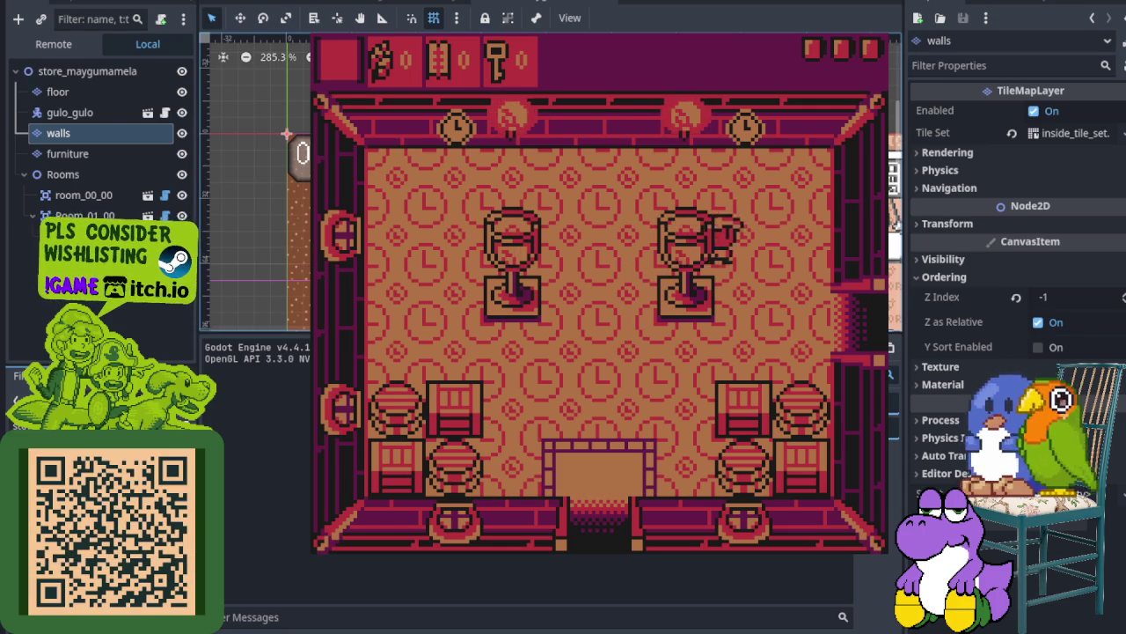
key(Down)
key(Left)
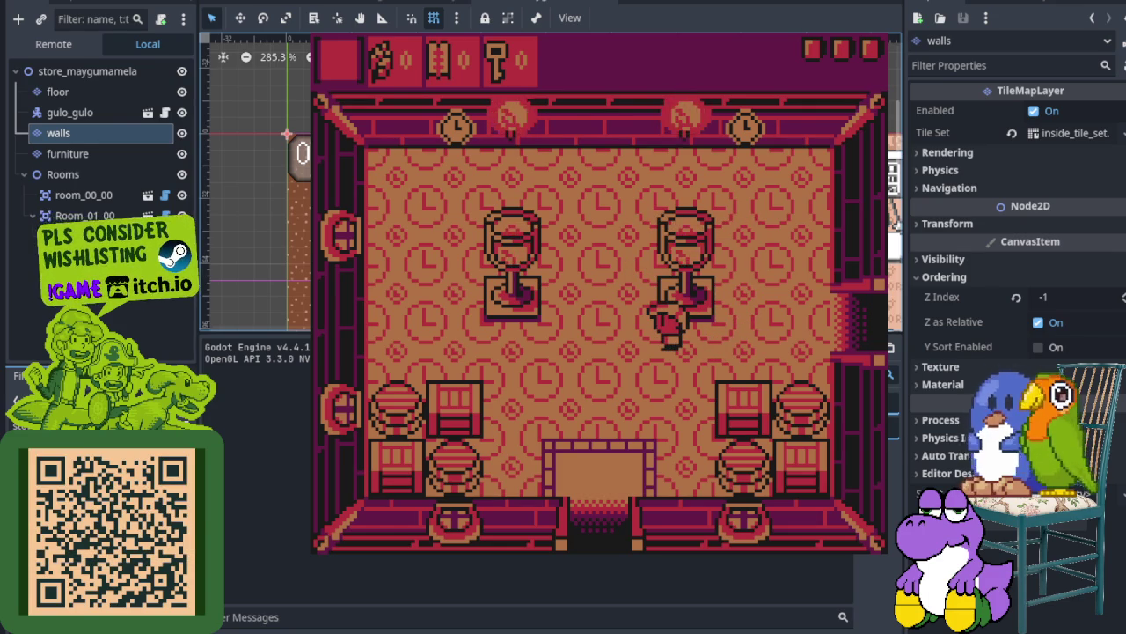
key(Left)
key(Up)
key(Right)
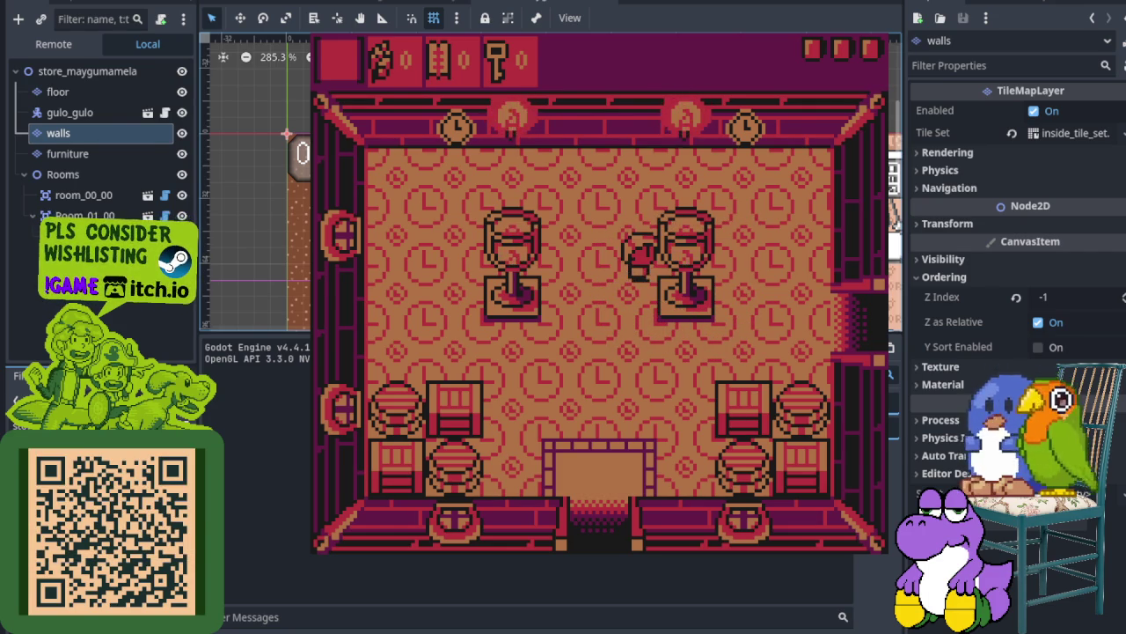
key(Up)
key(Right)
key(Down)
Move behind the pedestal top and back down to check the sprite outline
key(Up)
key(Left)
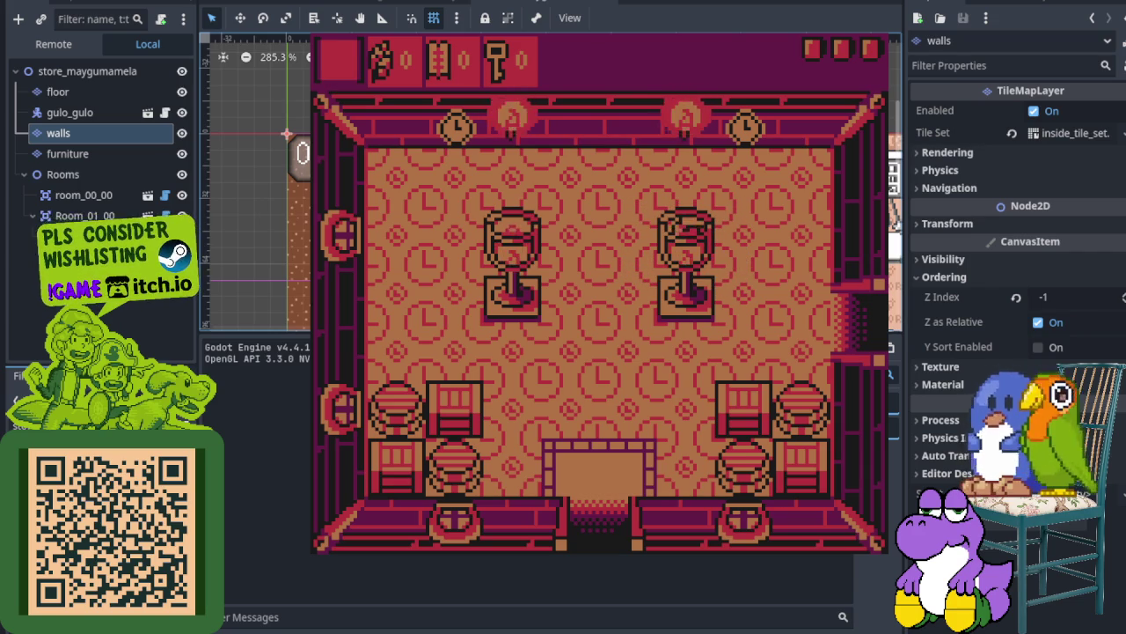
key(Right)
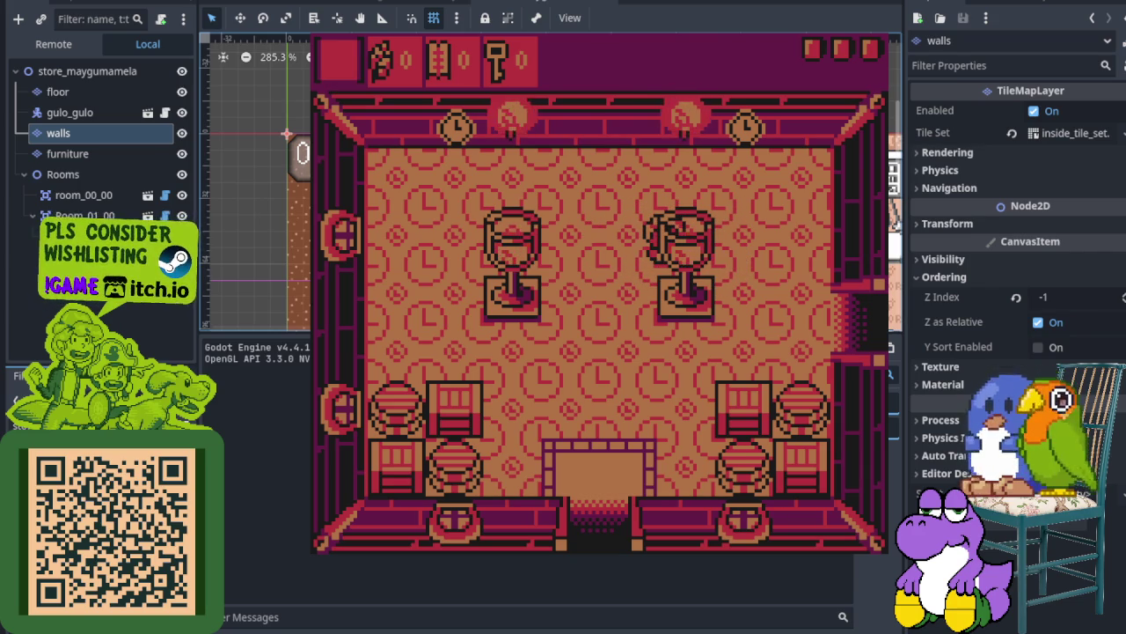
key(Left)
key(Down)
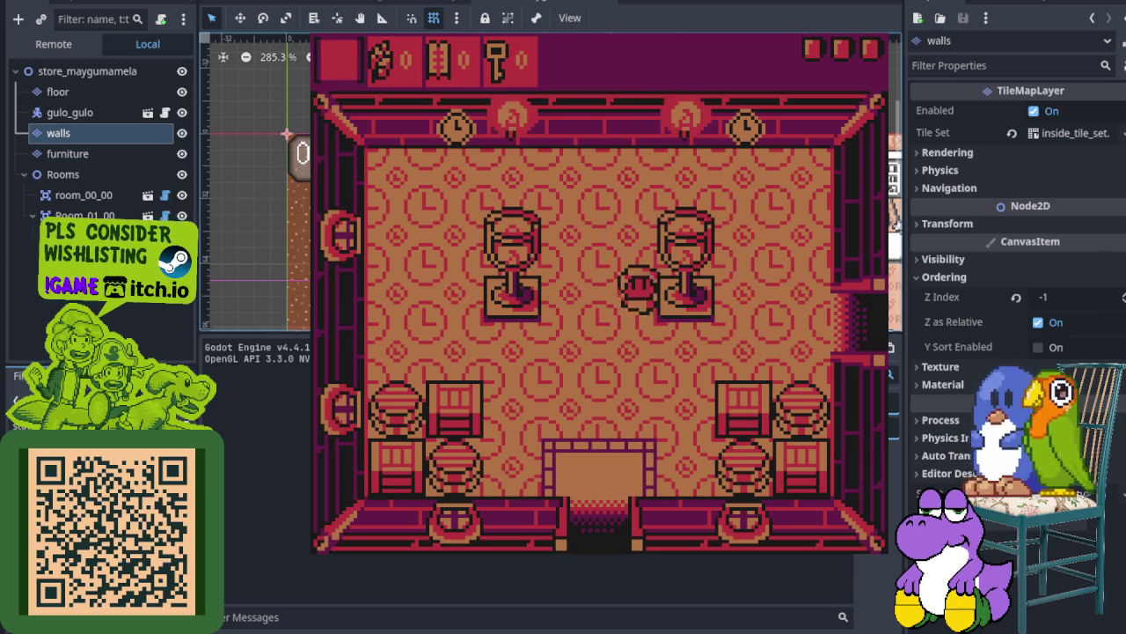
key(Up)
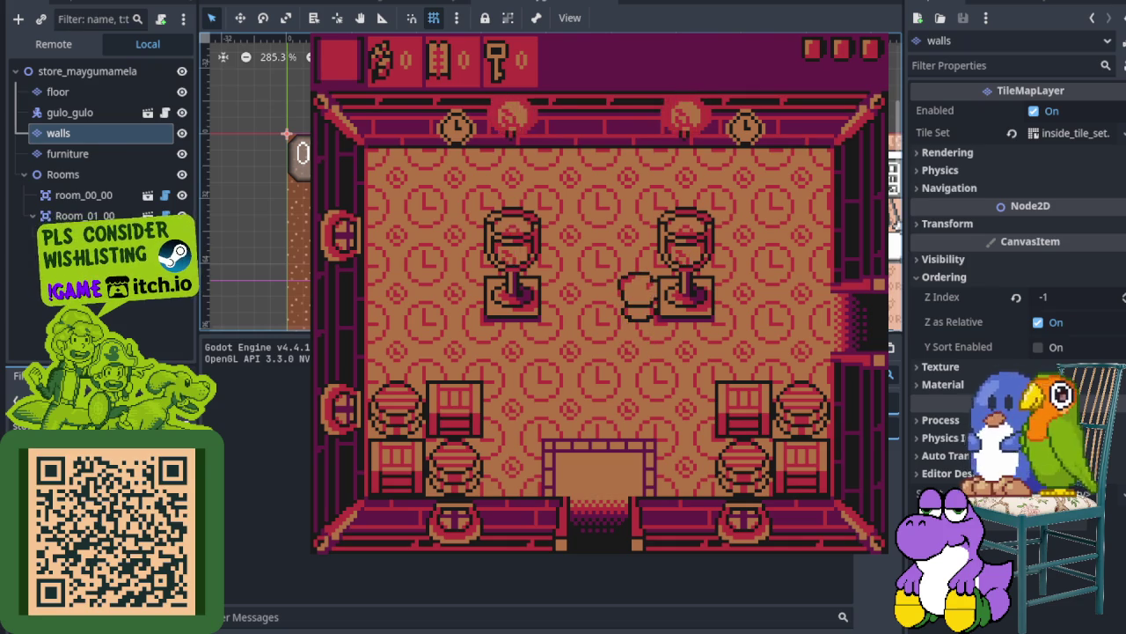
key(Down)
key(Up)
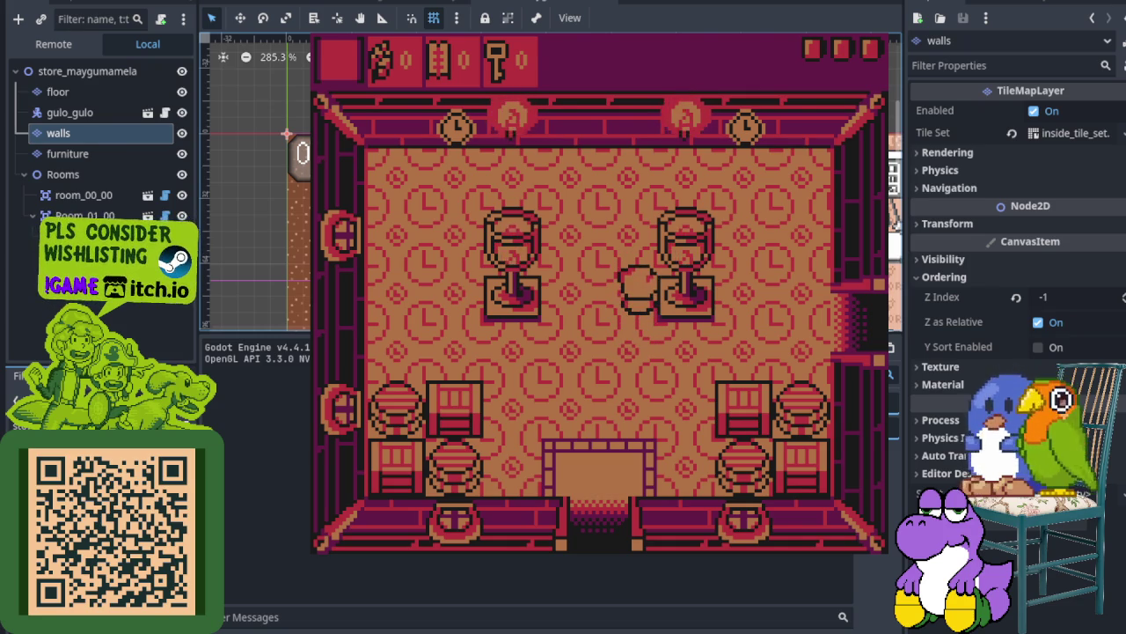
key(Down)
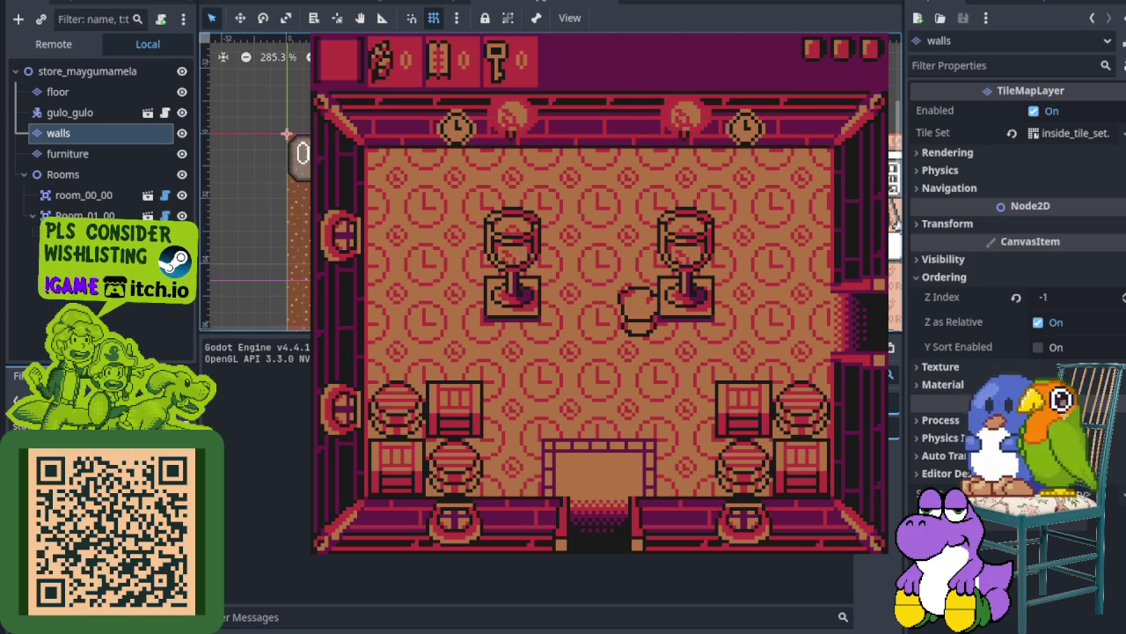
key(Up)
key(Down)
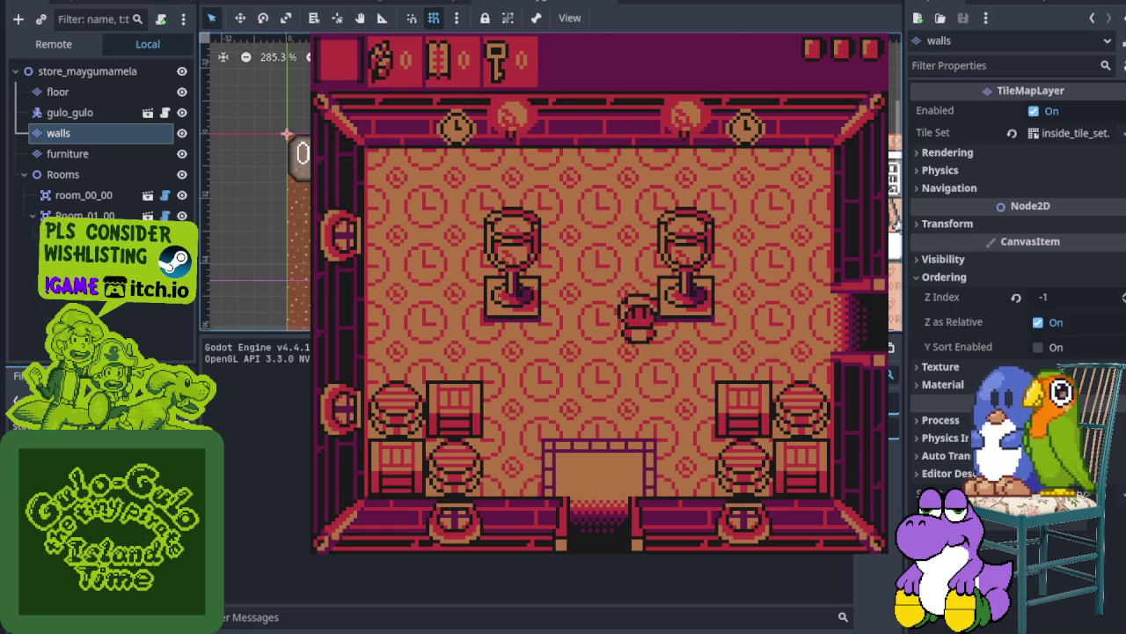
Repeatedly step behind and in front of the pedestal, then walk onto its top and off
key(Up)
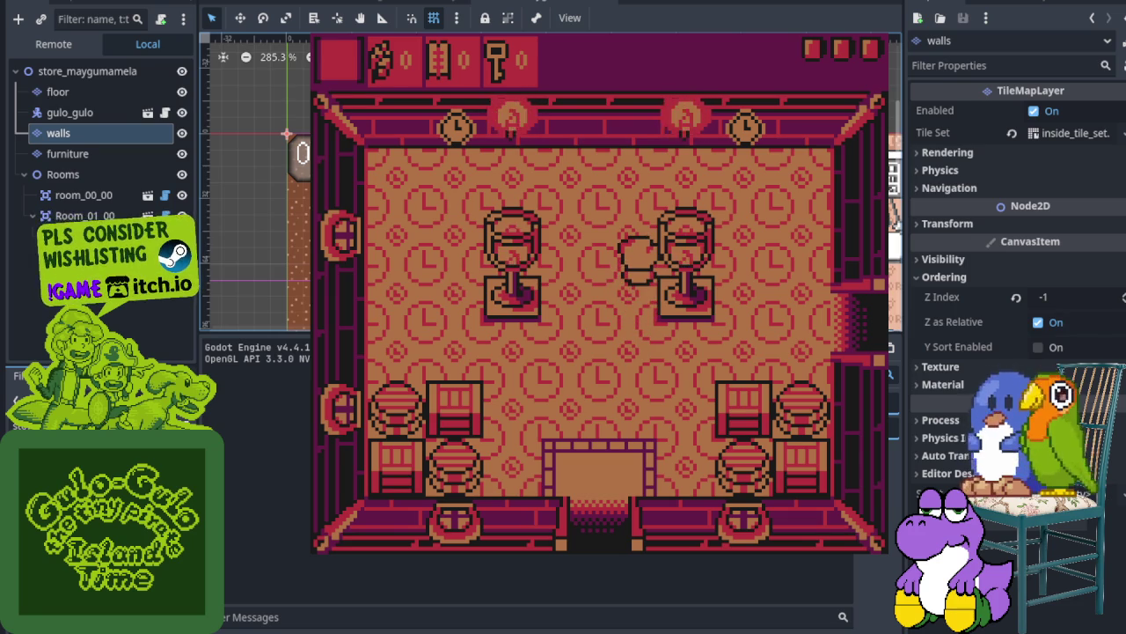
key(Down)
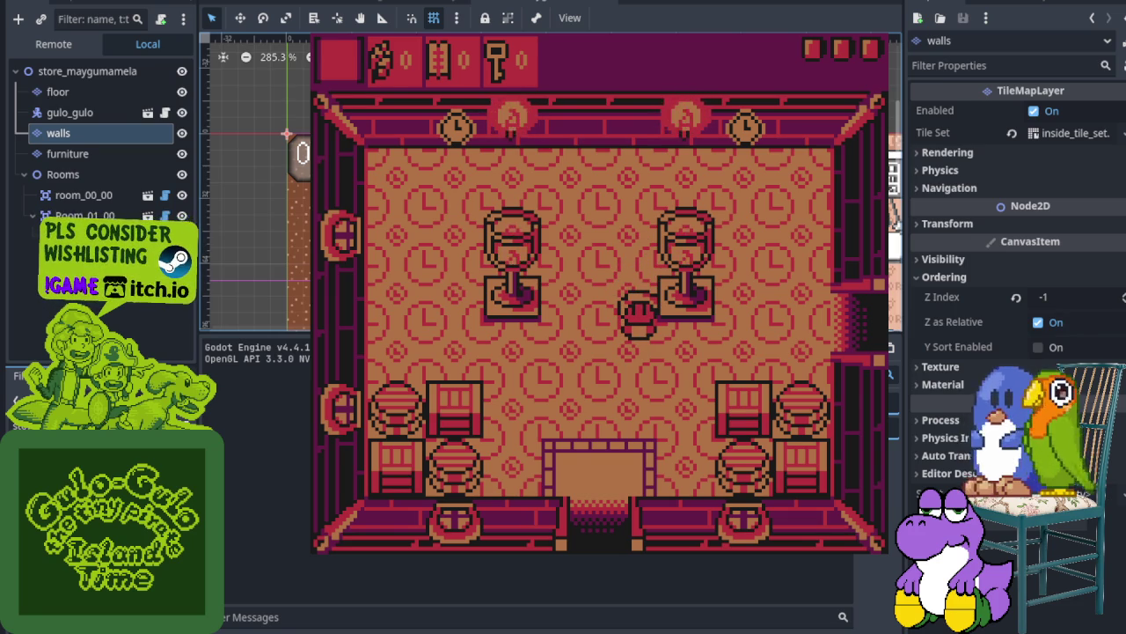
key(Up)
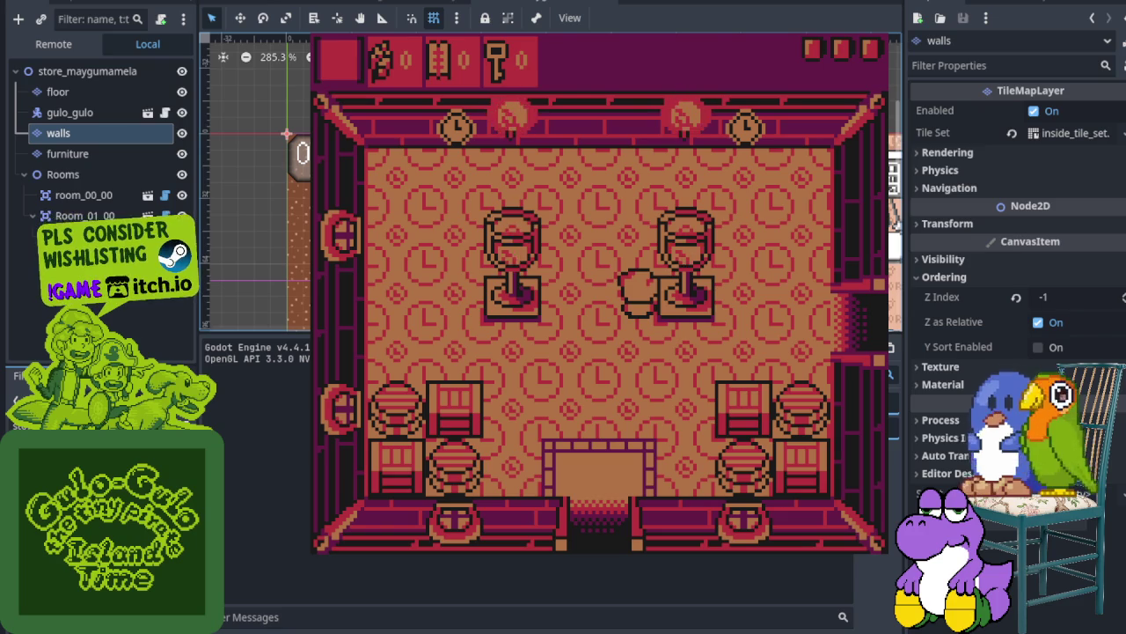
key(Up)
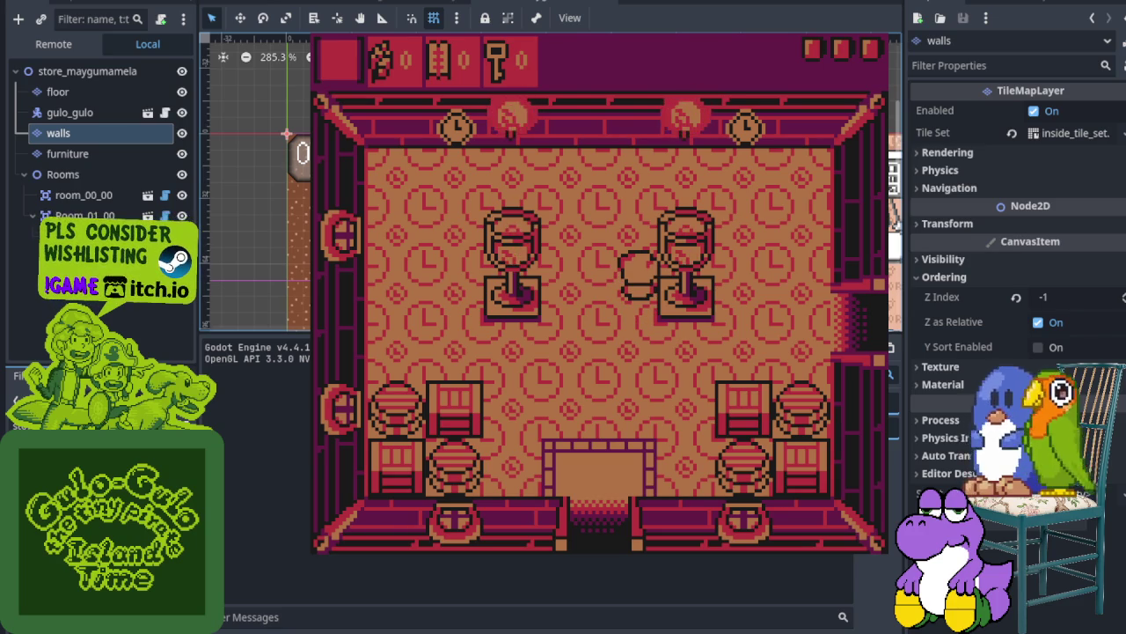
key(Down)
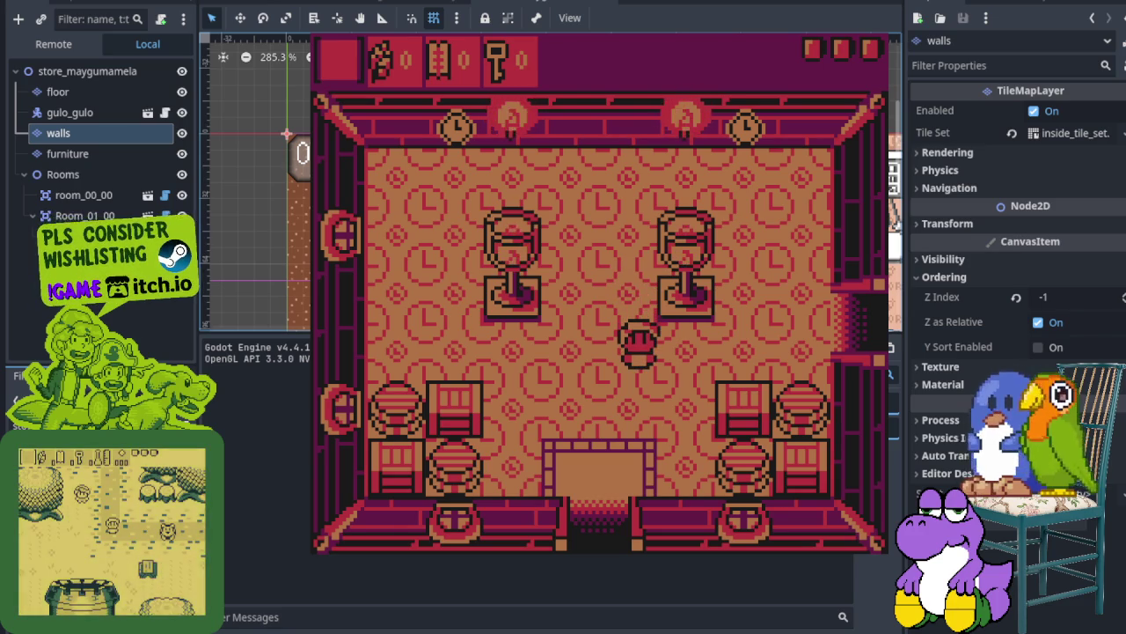
key(Up)
key(Down)
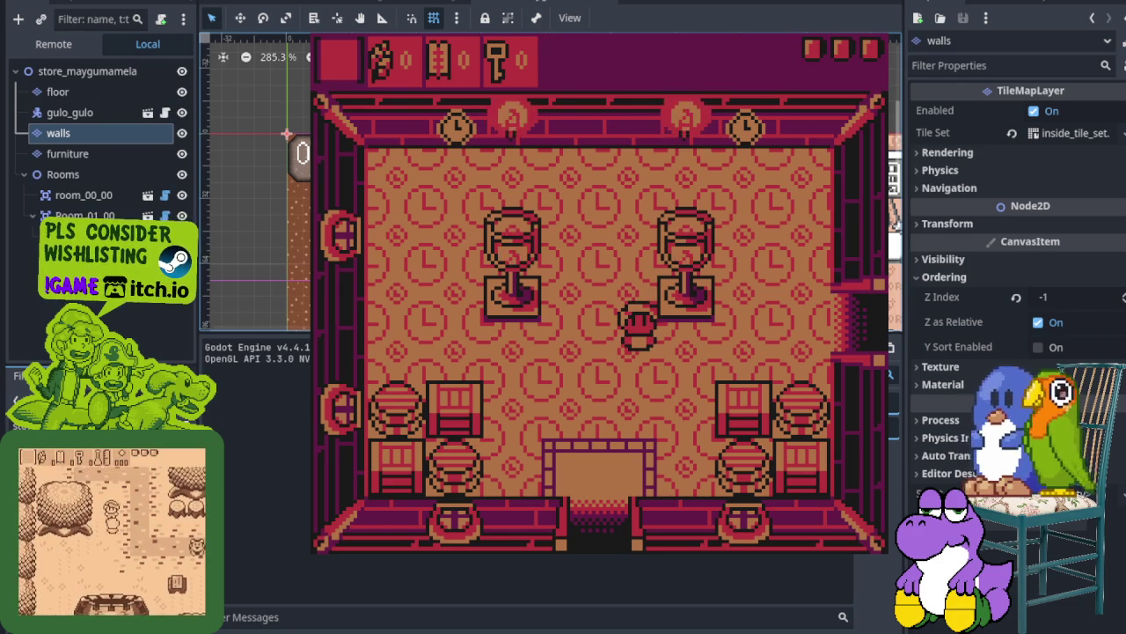
key(Down)
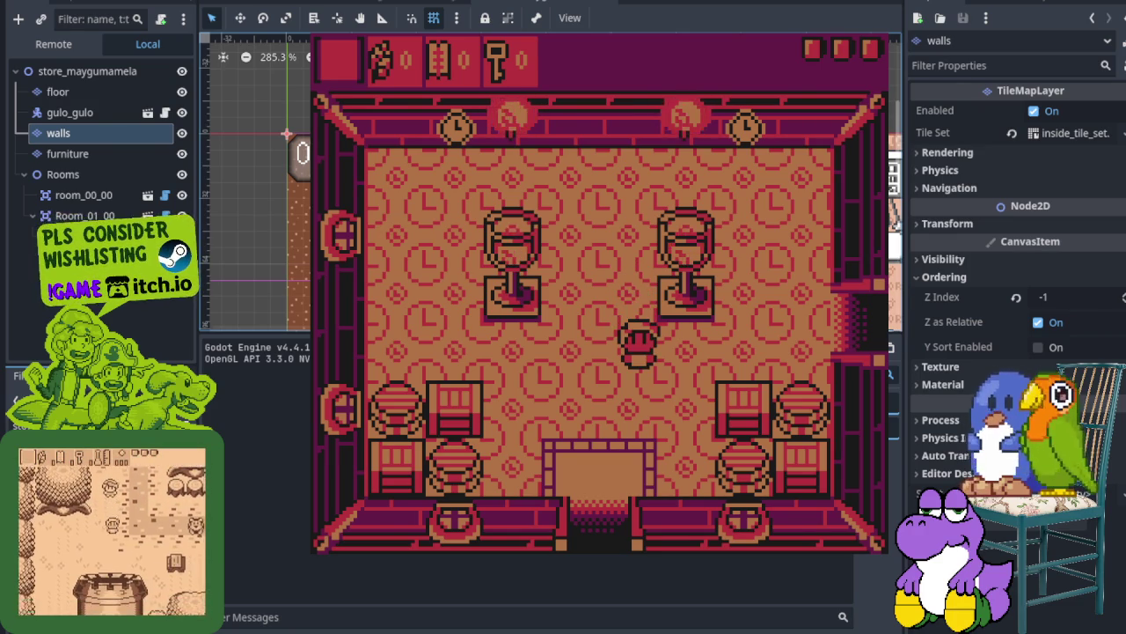
key(Up)
key(Right)
key(Right)
key(Down)
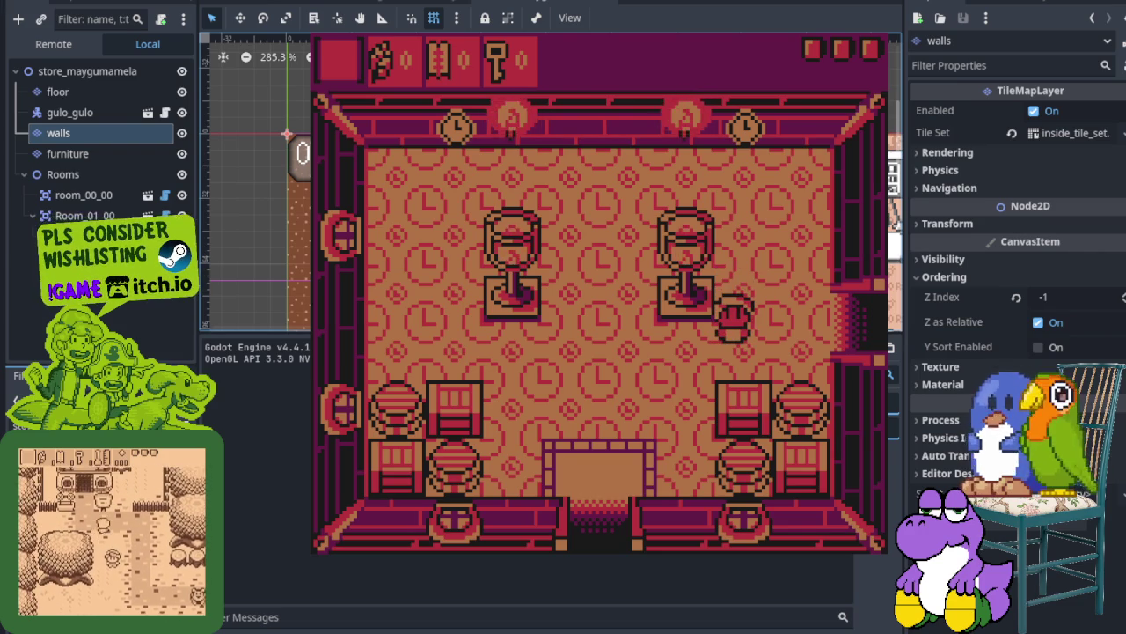
key(Up)
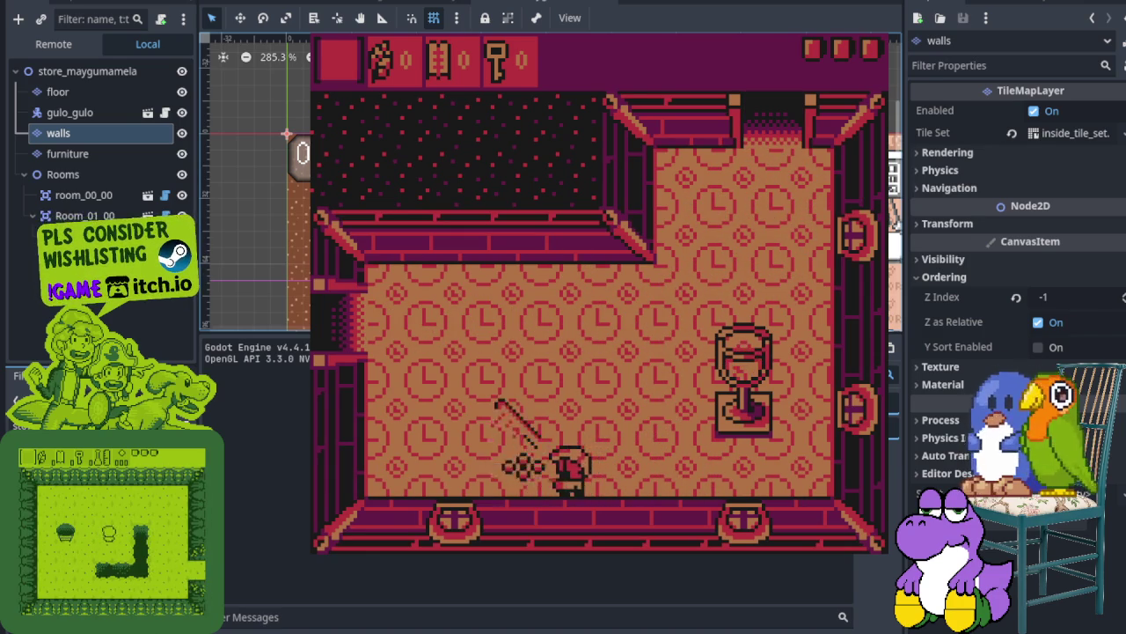
Walk through the boulder-and-pit room into the next room, then stop the game with F8
key(Up)
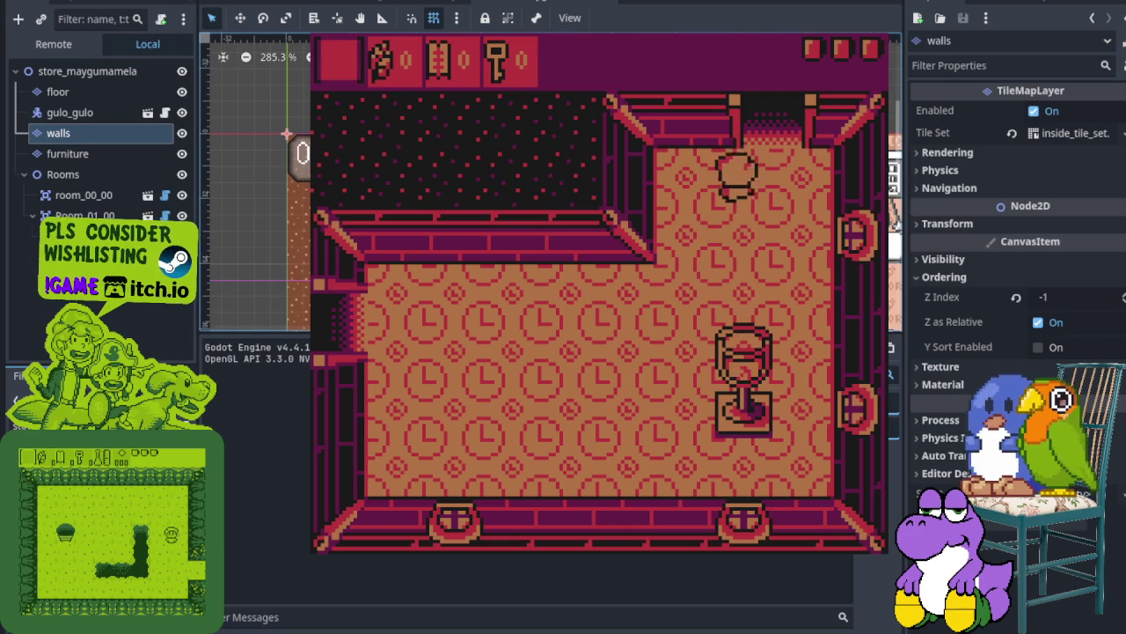
key(Up)
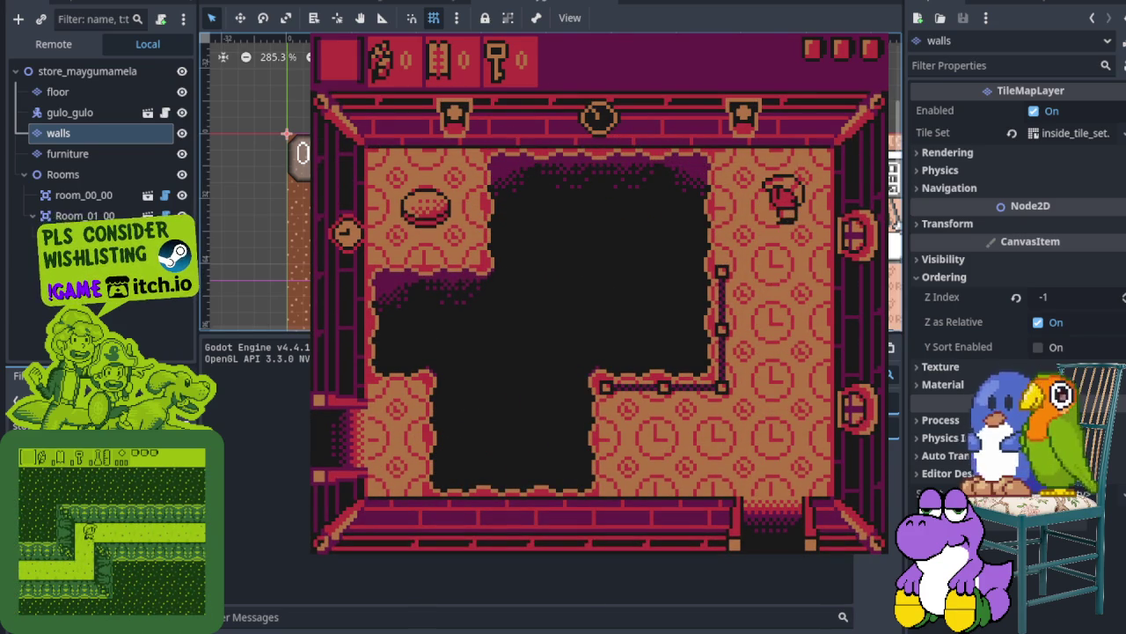
key(Left)
key(Right)
key(Down)
key(Down)
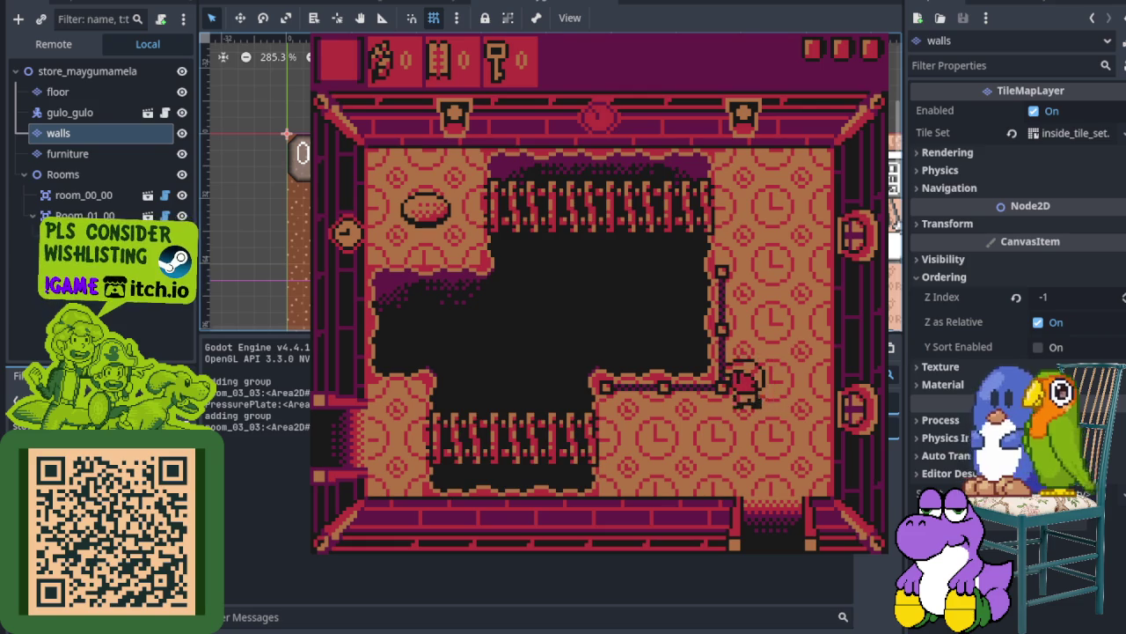
key(Left)
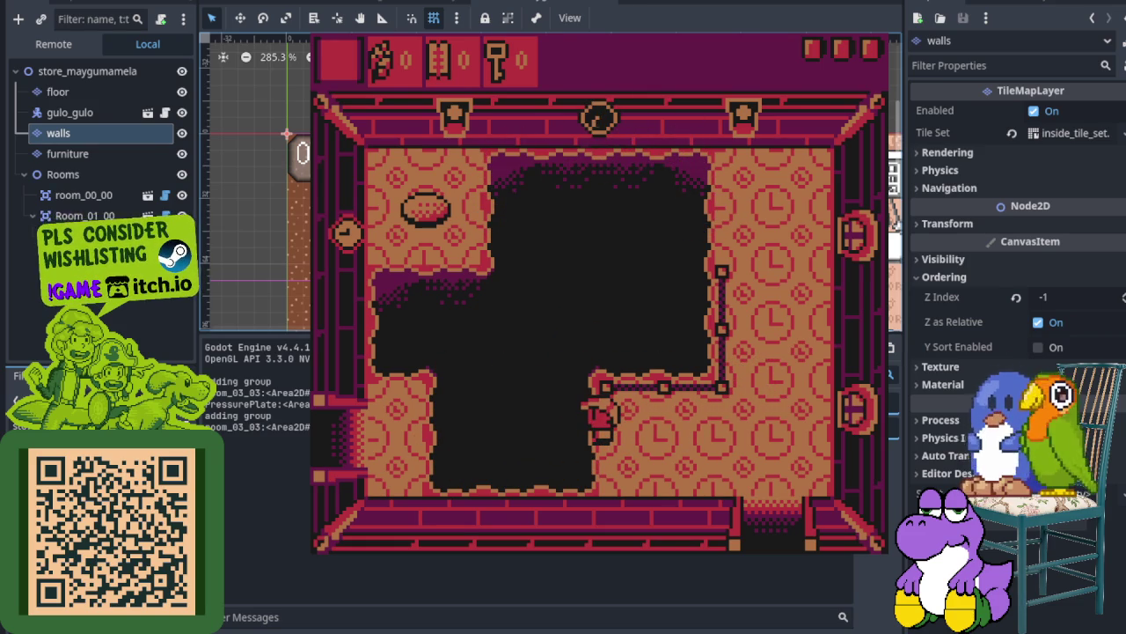
key(Left)
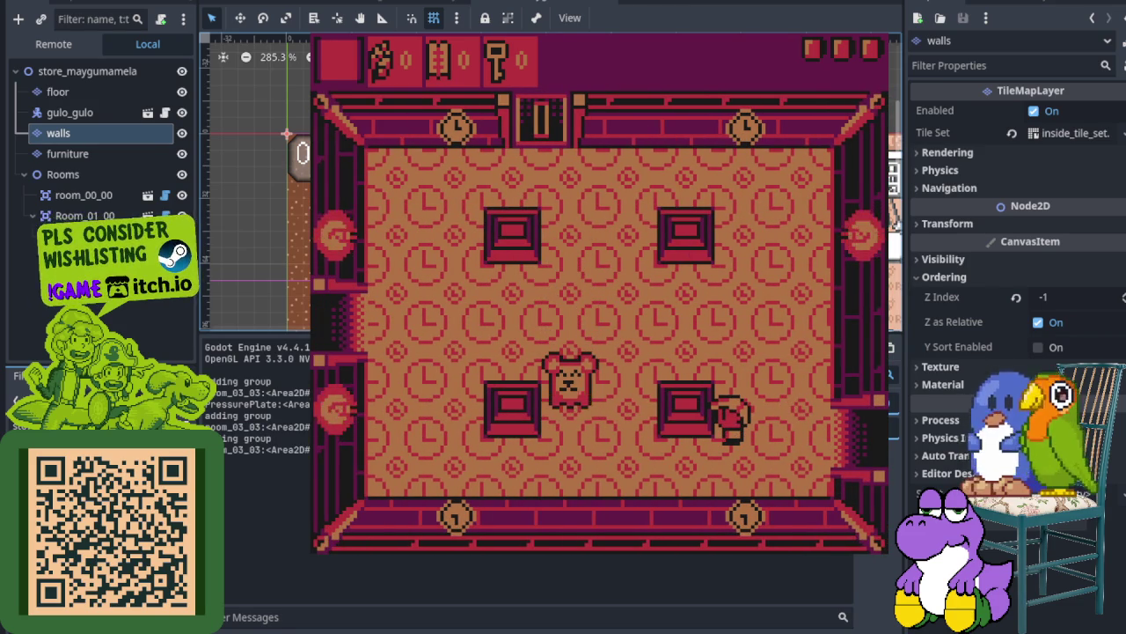
key(F8)
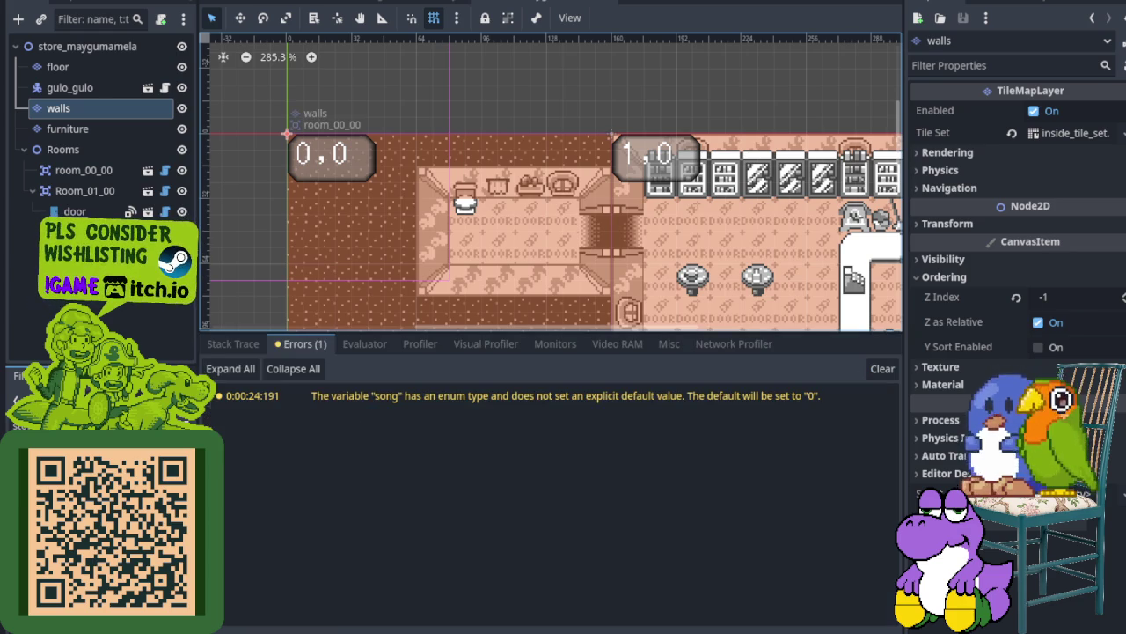
Hide the debugger output and open the house_aya, then house_maliwanag scenes
key(ctrl+s)
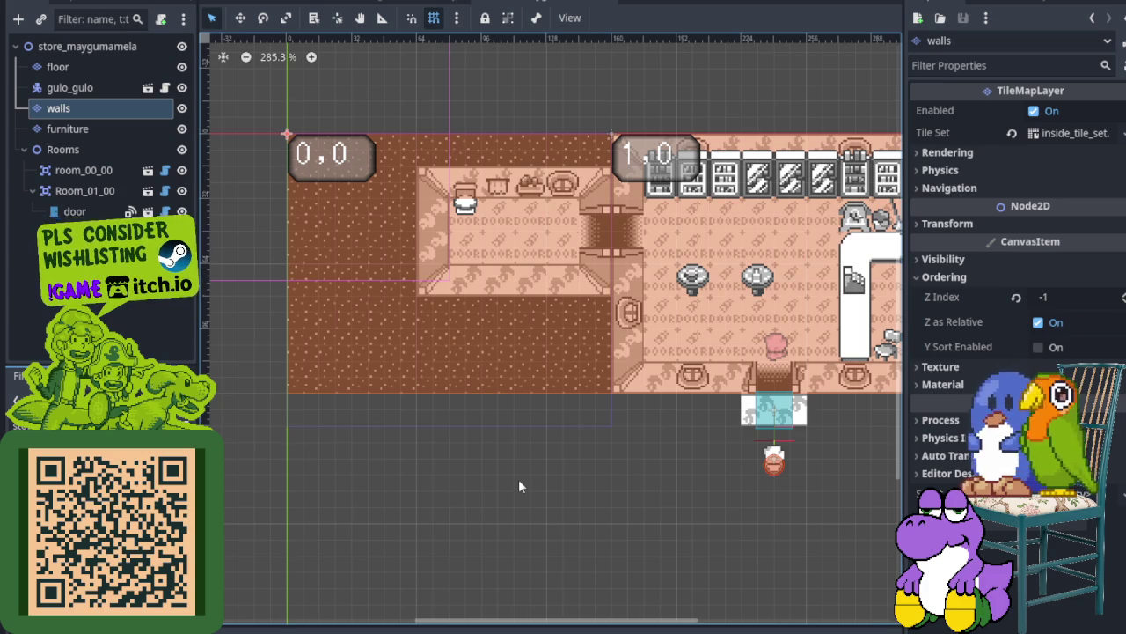
scroll(604, 286, down, 2)
scroll(603, 286, up, 3)
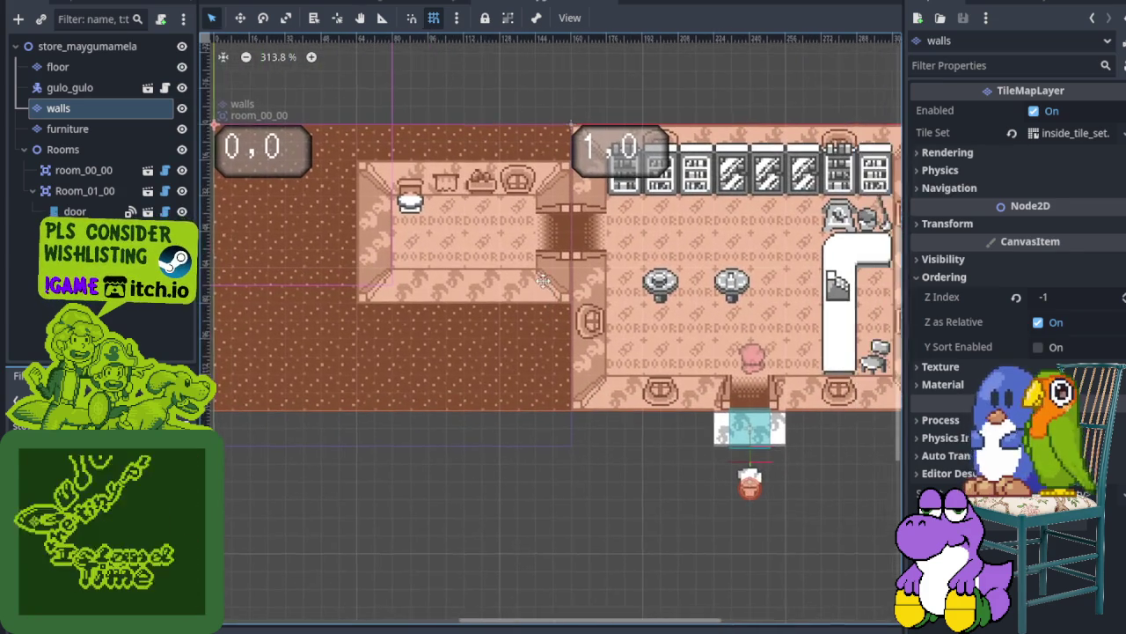
scroll(543, 282, left, 2)
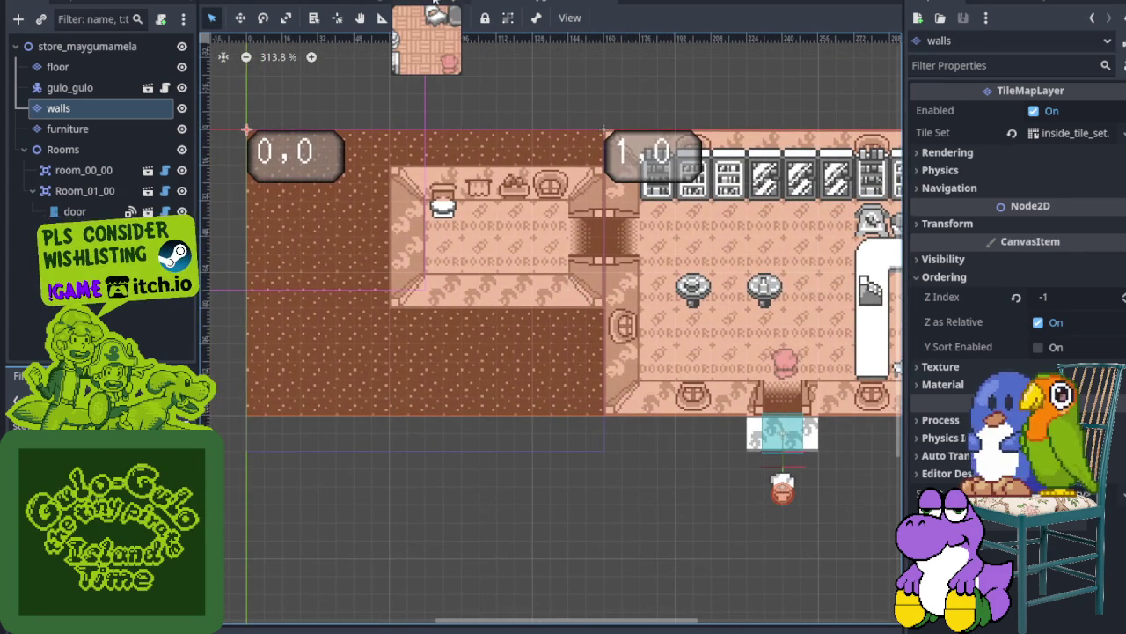
click(434, 4)
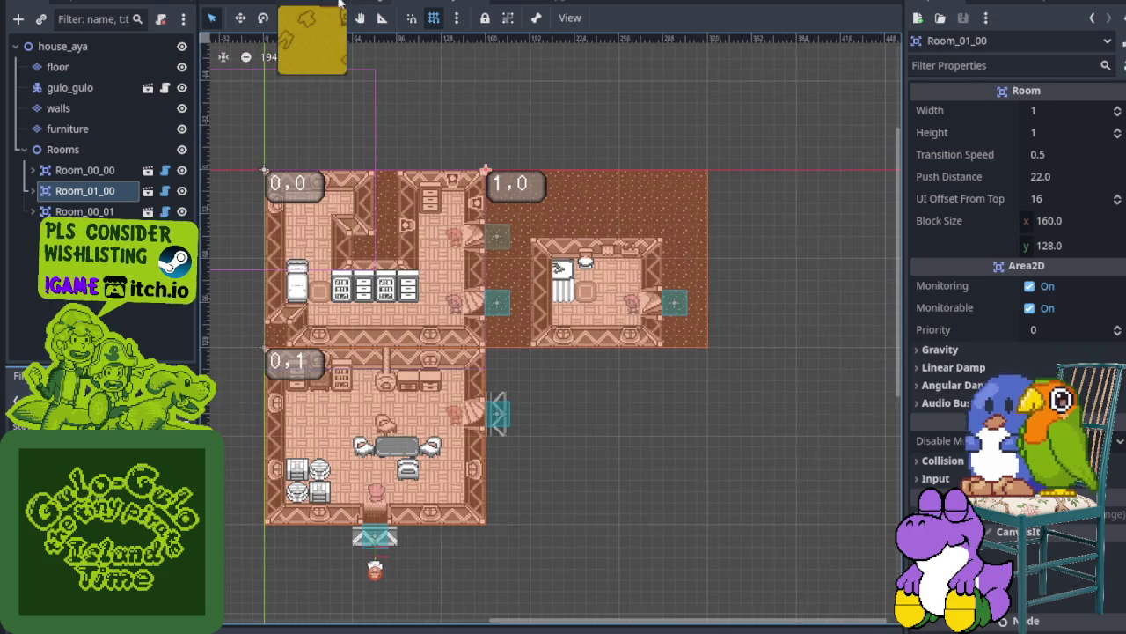
click(342, 5)
Cycle through the overworld, house_aya and store_maygumamela scenes, ending on overworld
scroll(424, 132, down, 5)
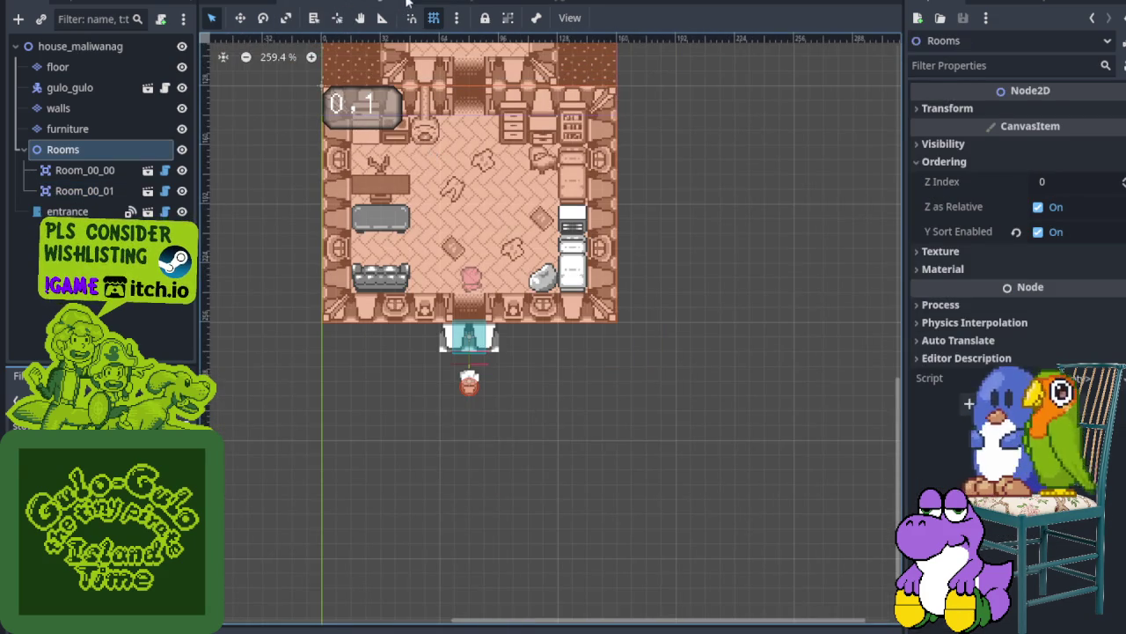
click(406, 3)
click(348, 3)
click(368, 3)
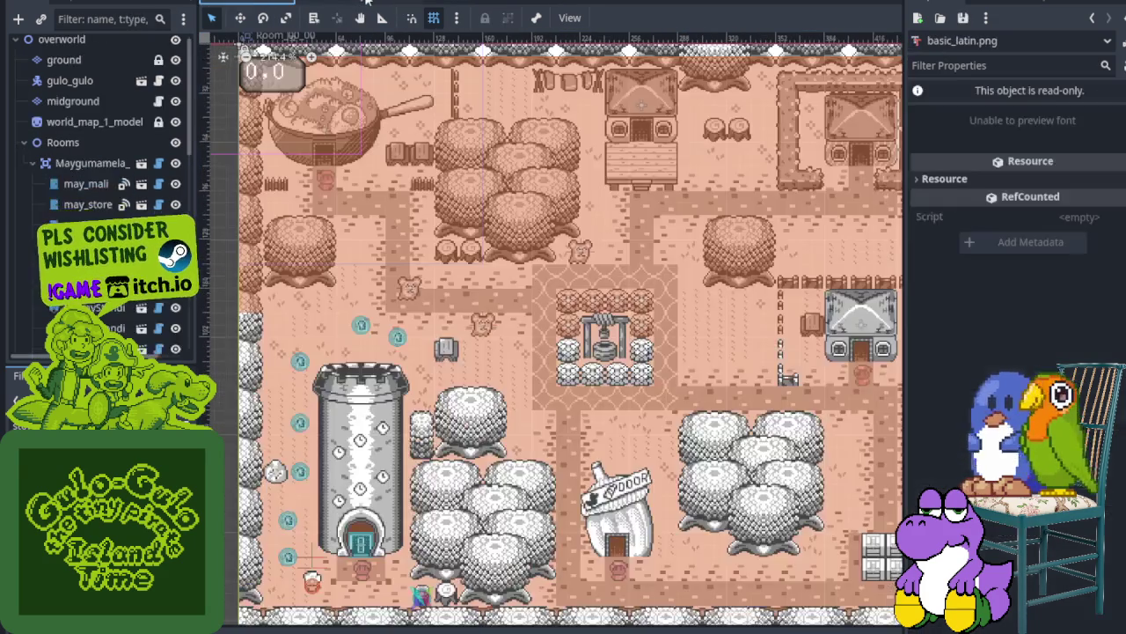
click(367, 4)
click(414, 3)
scroll(266, 383, down, 2)
scroll(266, 384, up, 2)
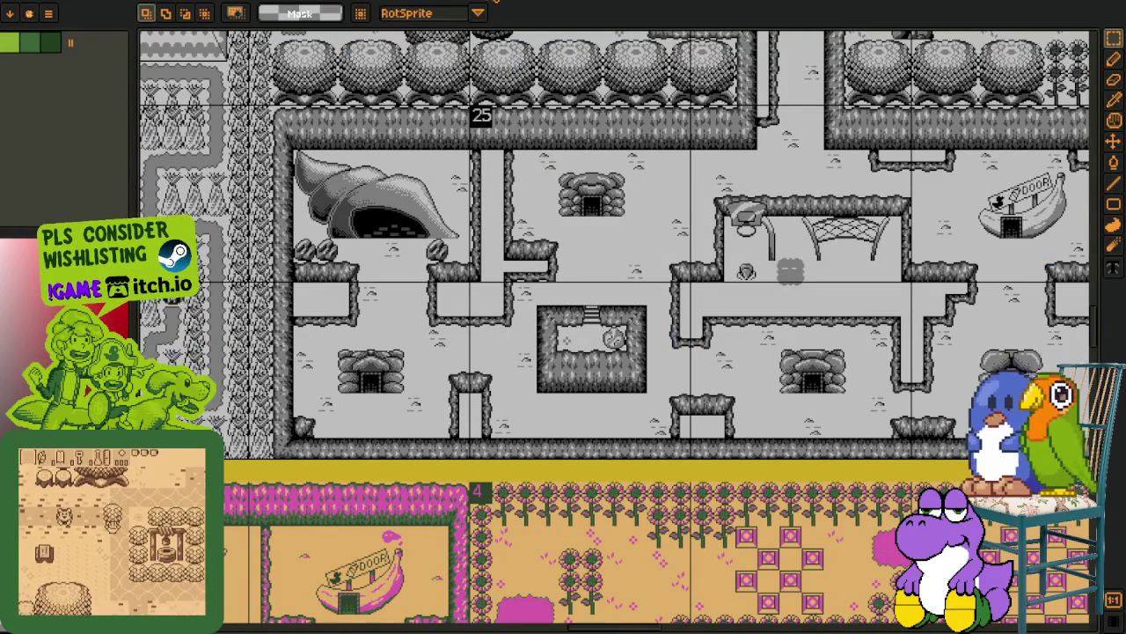
Cycle through the pink tilemap, Malabaguko and Tandikan palette screens, zooming to inspect them
key(ctrl+Tab)
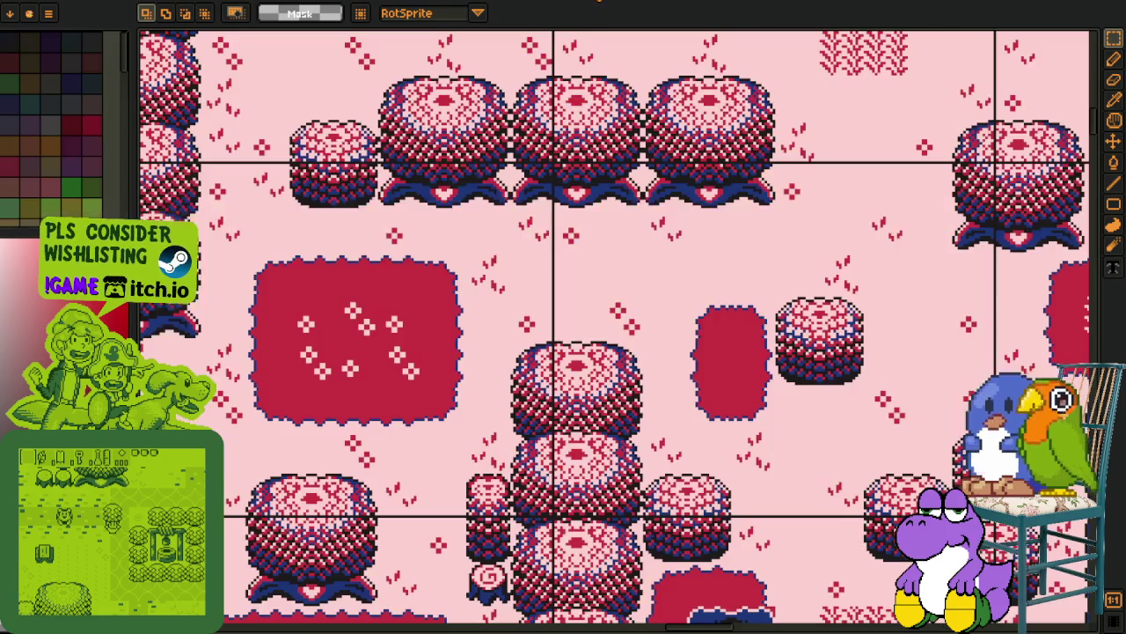
key(ctrl+Tab)
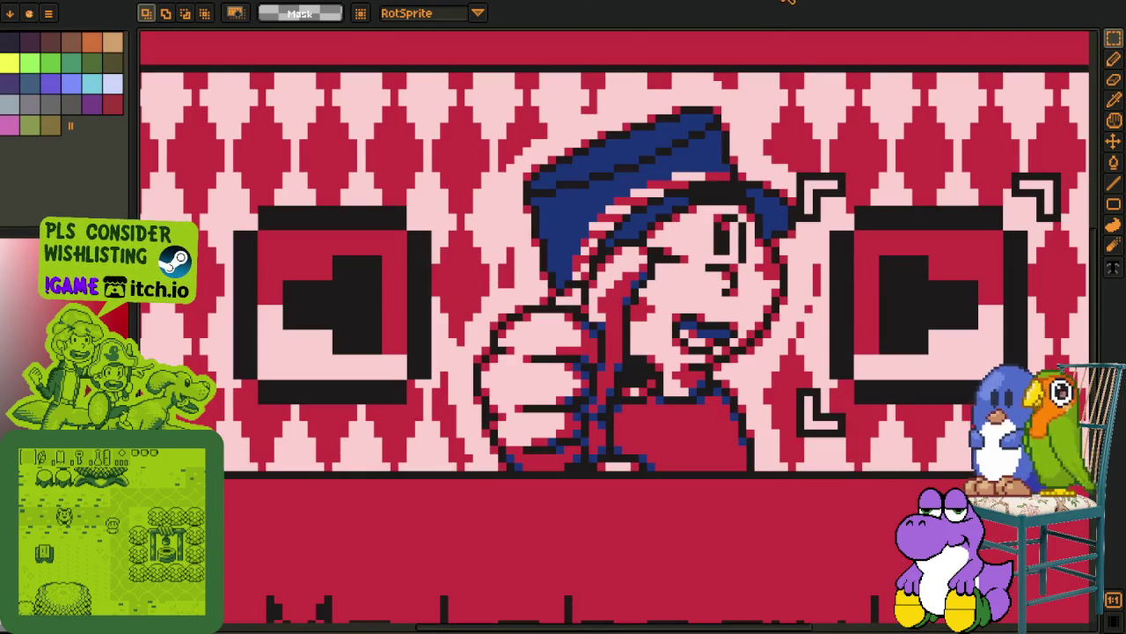
scroll(765, 224, down, 3)
scroll(765, 224, up, 3)
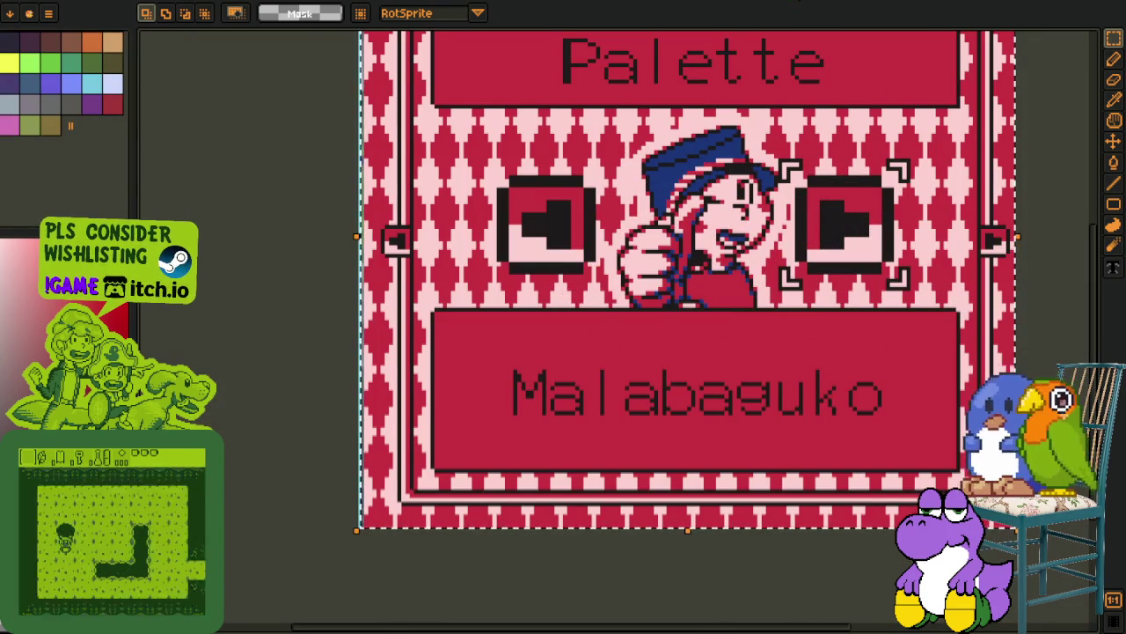
key(ctrl+Tab)
scroll(729, 184, up, 2)
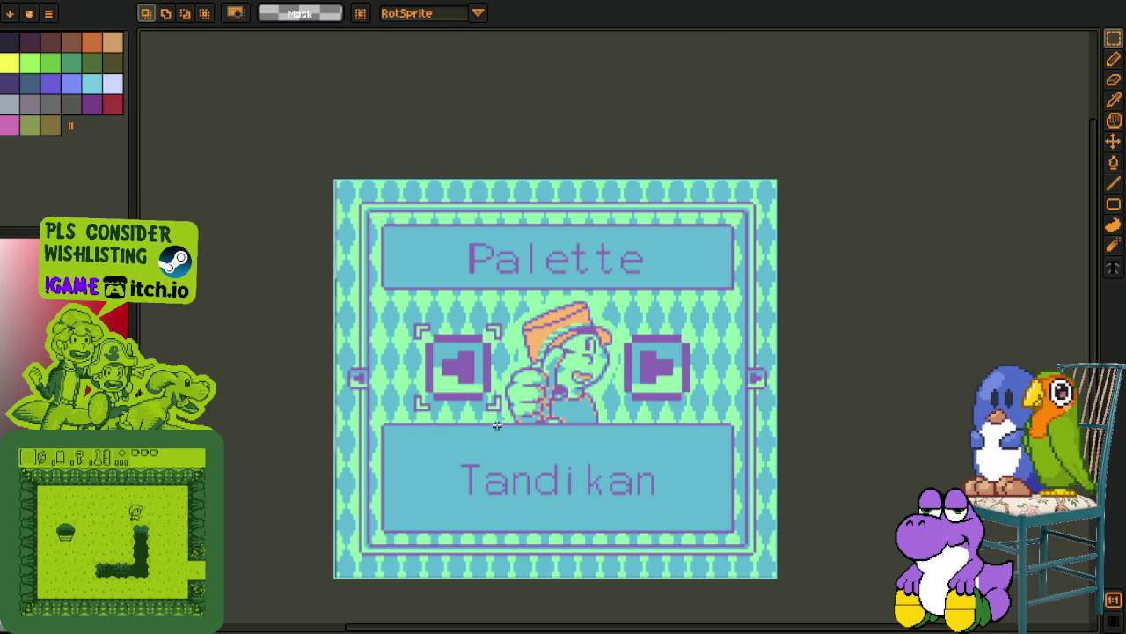
scroll(493, 429, up, 5)
scroll(689, 275, down, 5)
scroll(688, 275, down, 2)
Compare the tall palette swatch image with the Tandikan screen, panning along the swatches
key(ctrl+Tab)
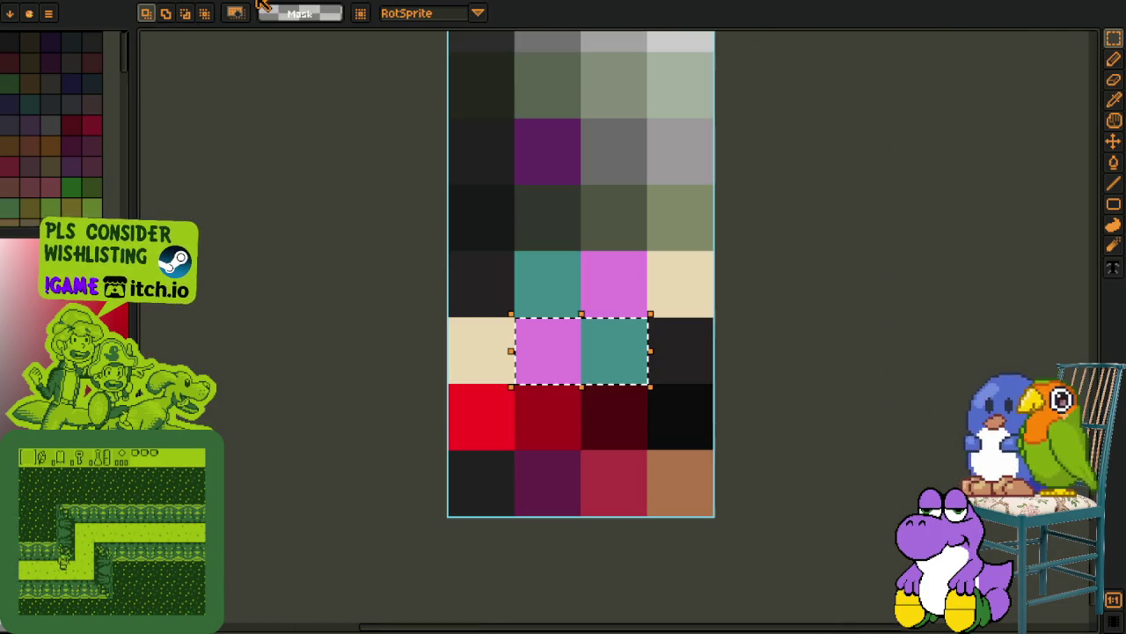
scroll(714, 259, down, 3)
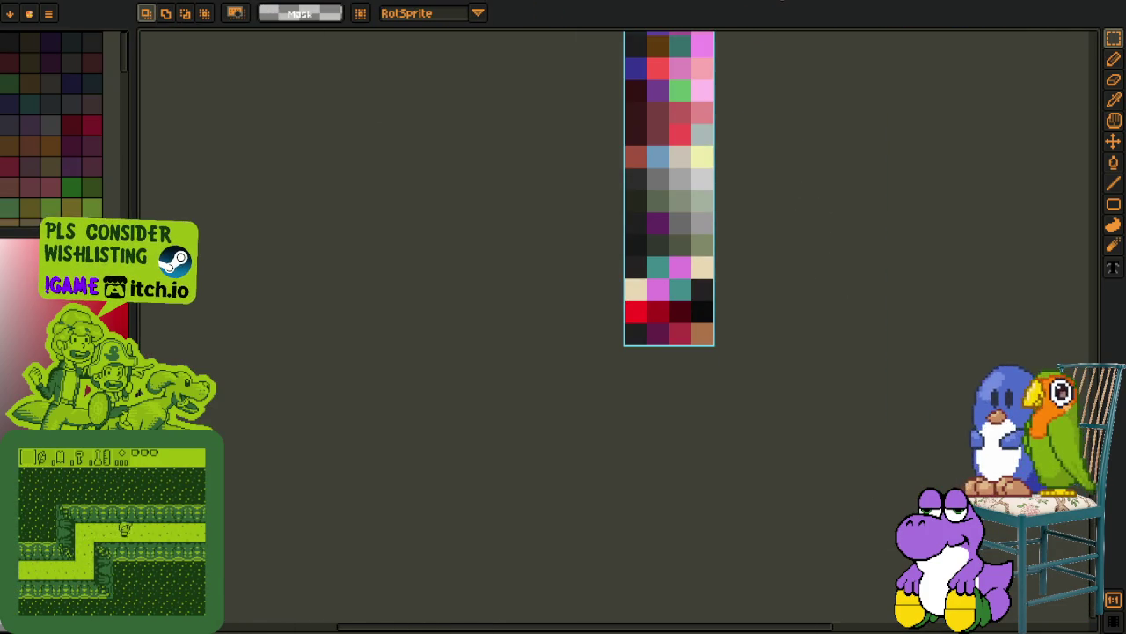
key(ctrl+Tab)
key(i)
scroll(661, 261, up, 5)
scroll(657, 157, down, 3)
key(ctrl+Tab)
scroll(440, 167, down, 2)
key(h)
drag(440, 166, 485, 263)
scroll(485, 263, up, 5)
scroll(485, 263, right, 3)
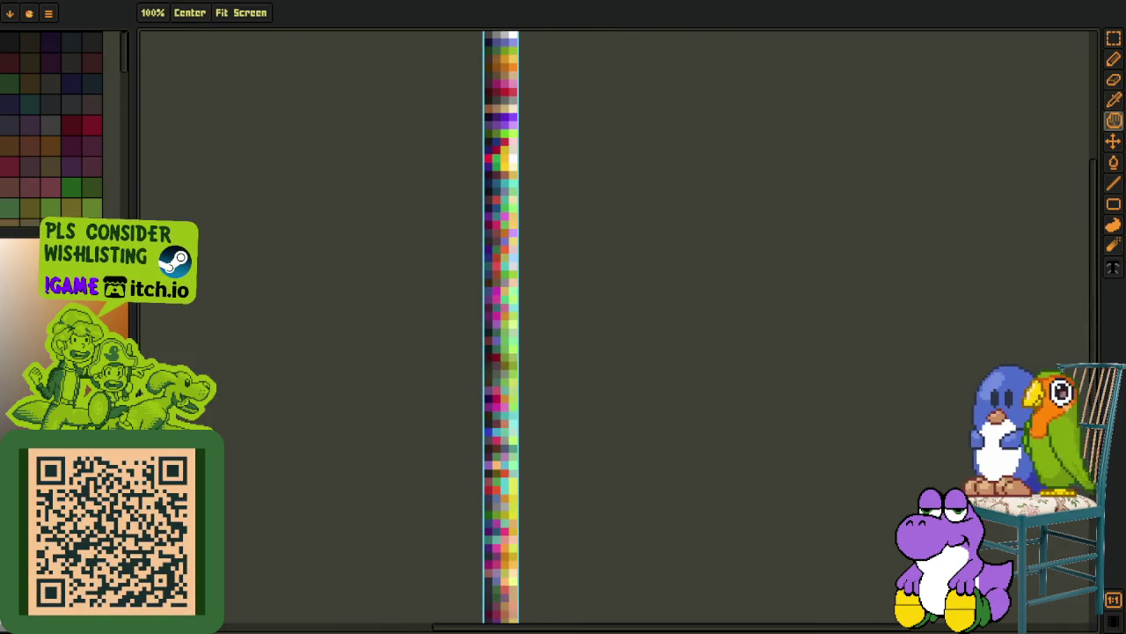
Pan further up the tall palette swatch sheet, then bring up the palette-name list
key(ctrl+Tab)
key(i)
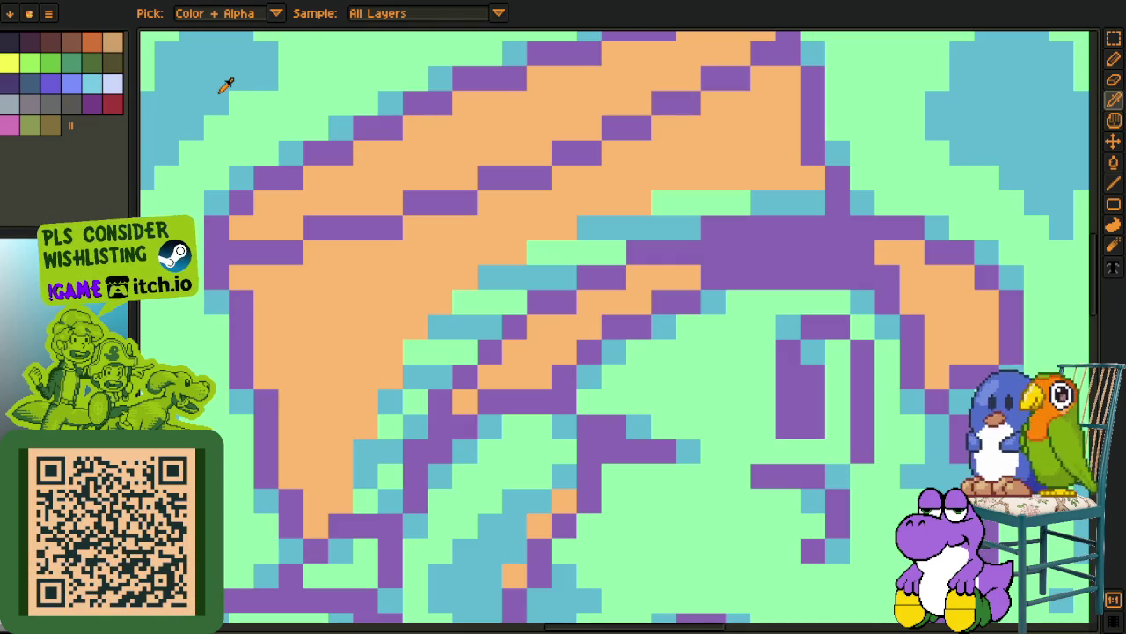
scroll(411, 97, down, 5)
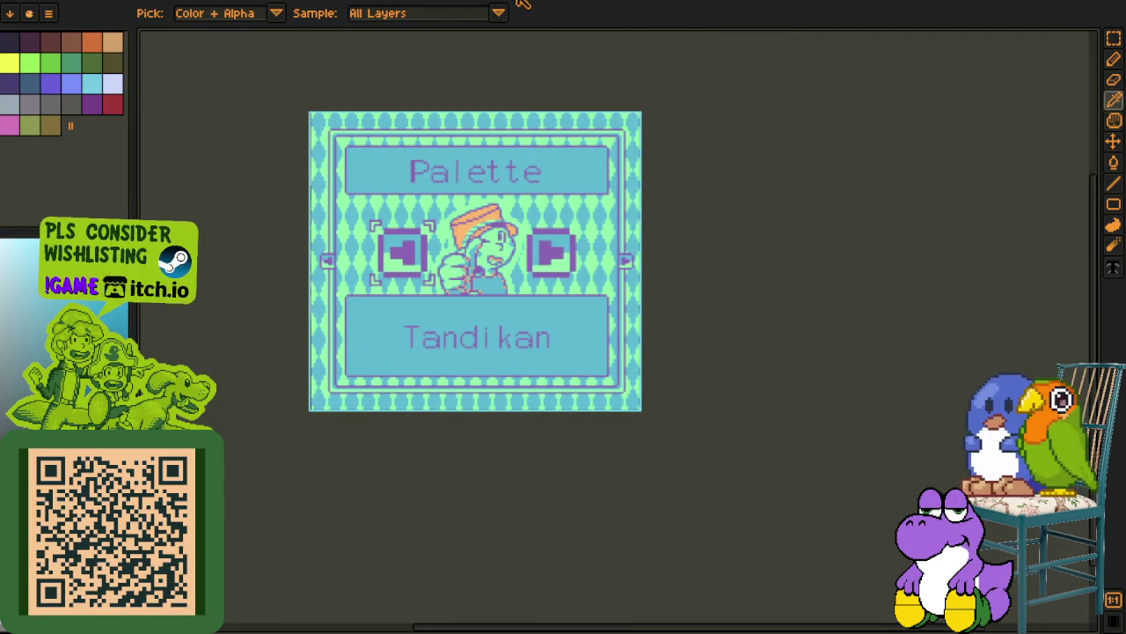
key(ctrl+Tab)
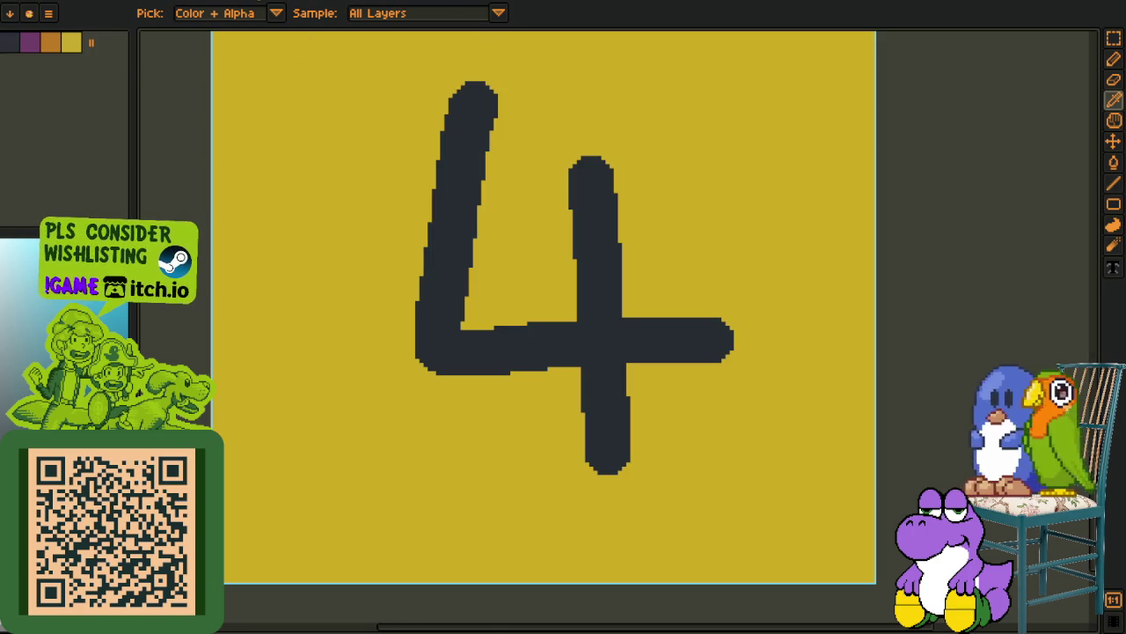
key(ctrl+Tab)
scroll(470, 241, up, 3)
key(h)
mouse_move(592, 444)
mouse_down()
mouse_move(558, 428)
mouse_move(543, 245)
mouse_move(540, 272)
mouse_move(562, 18)
mouse_up()
key(i)
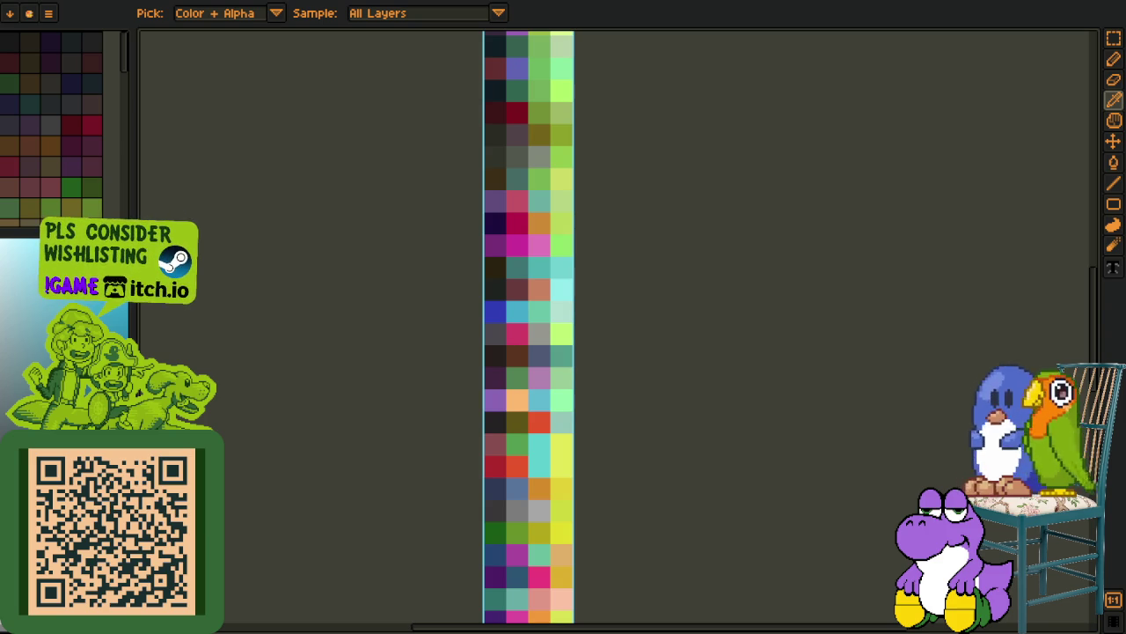
key(alt+Tab)
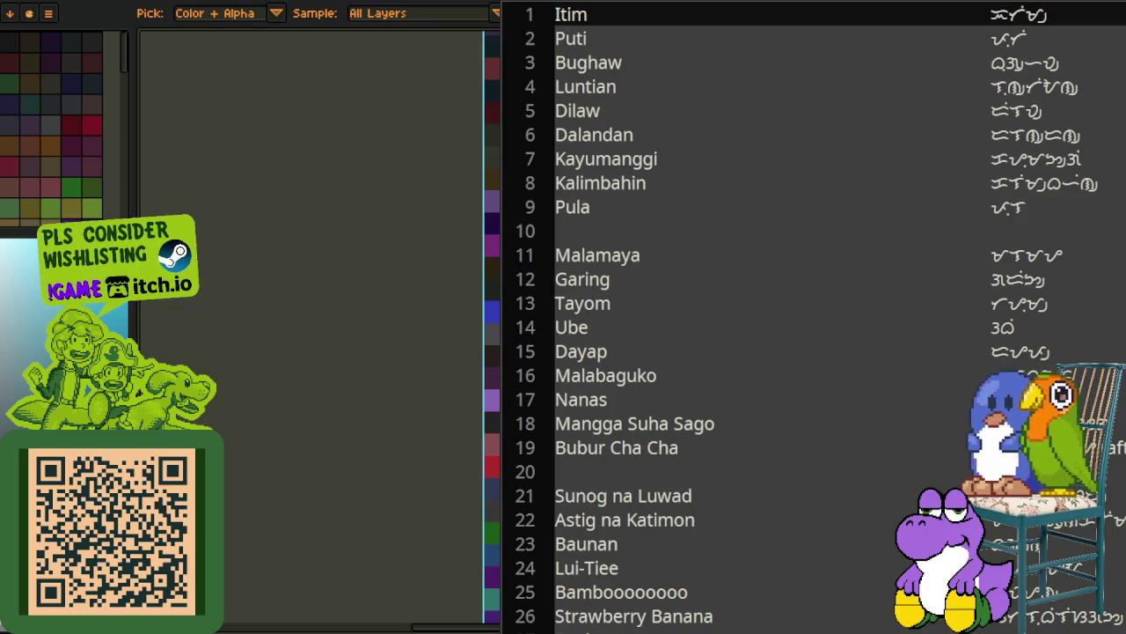
Select the Tandikan entry on line 59 of the name list, then return to Aseprite
key(ctrl+shift+Right)
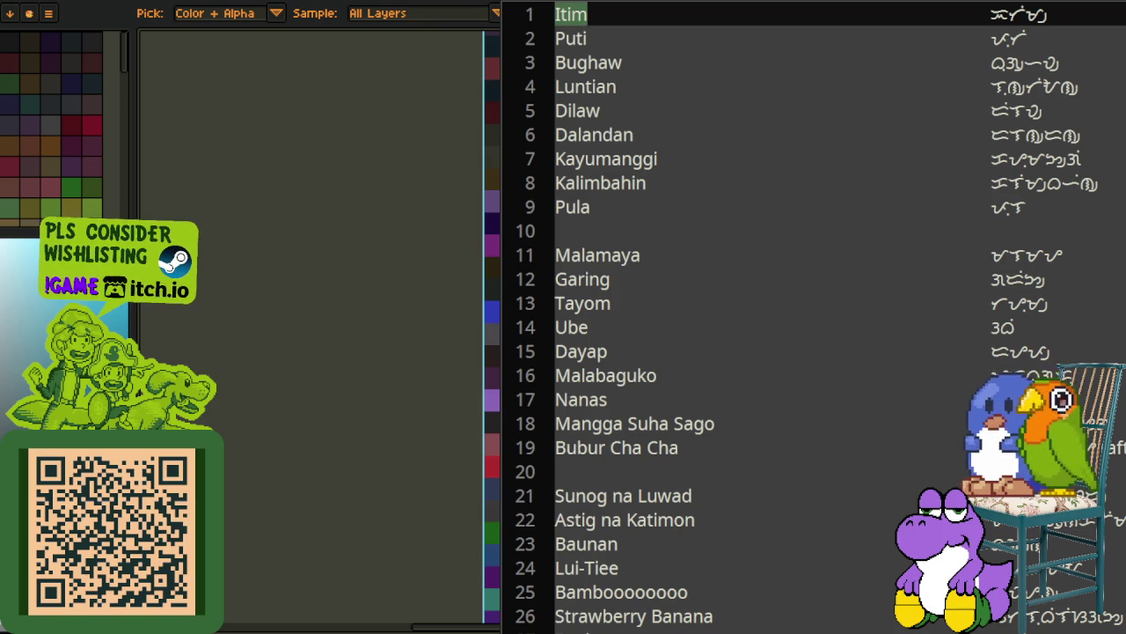
scroll(792, 316, down, 15)
double_click(592, 302)
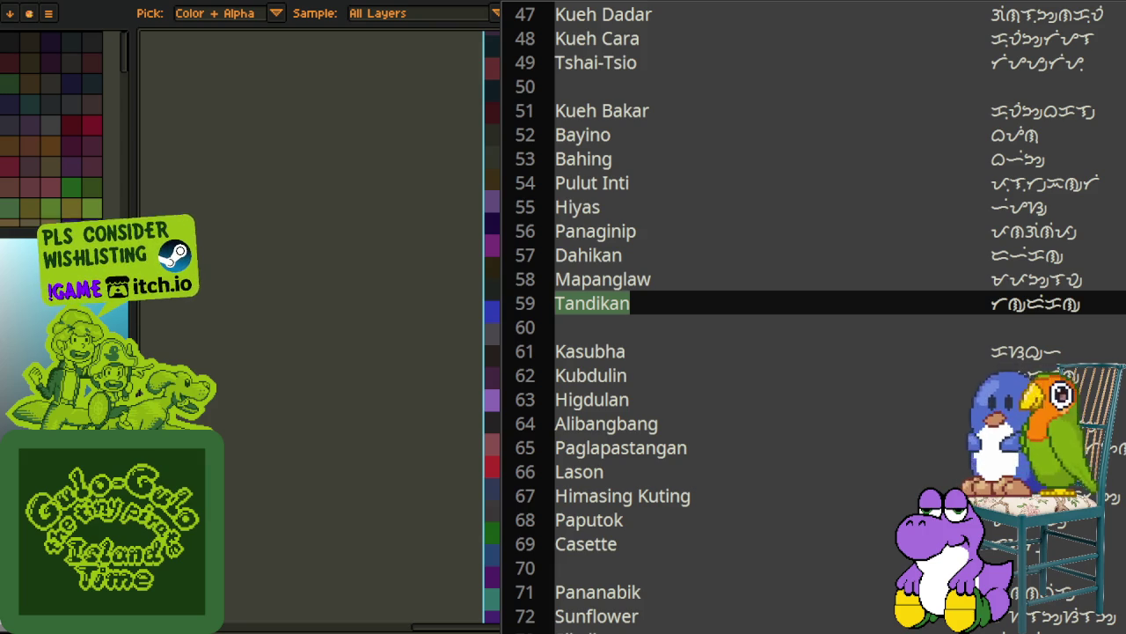
key(alt+Tab)
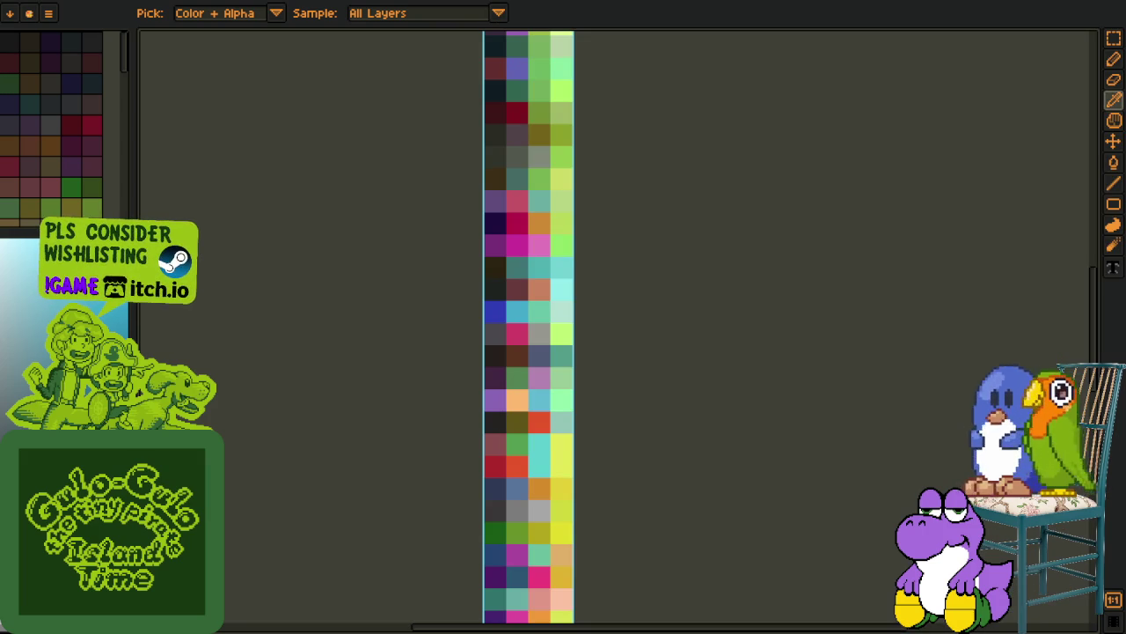
Switch through the yellow 4, sketch, palette and pink map tabs to the palette variant grid
click(136, 4)
click(49, 4)
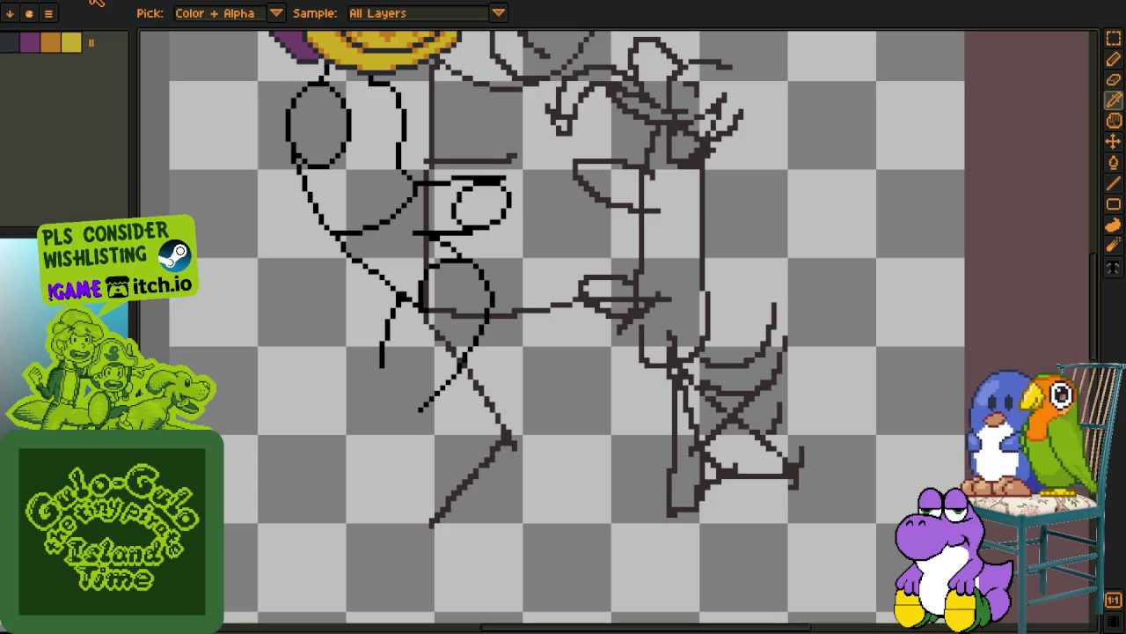
click(340, 4)
click(313, 3)
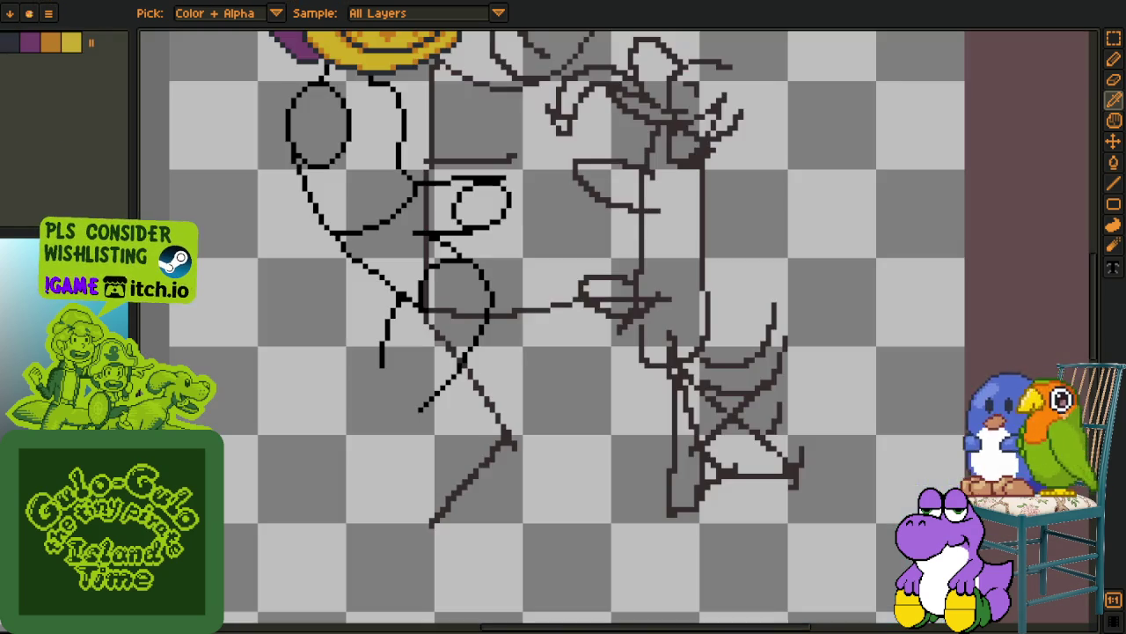
click(457, 3)
click(517, 4)
click(543, 10)
Pan the palette variant grid to view the cha yen and pulut tekan variants
scroll(471, 172, down, 2)
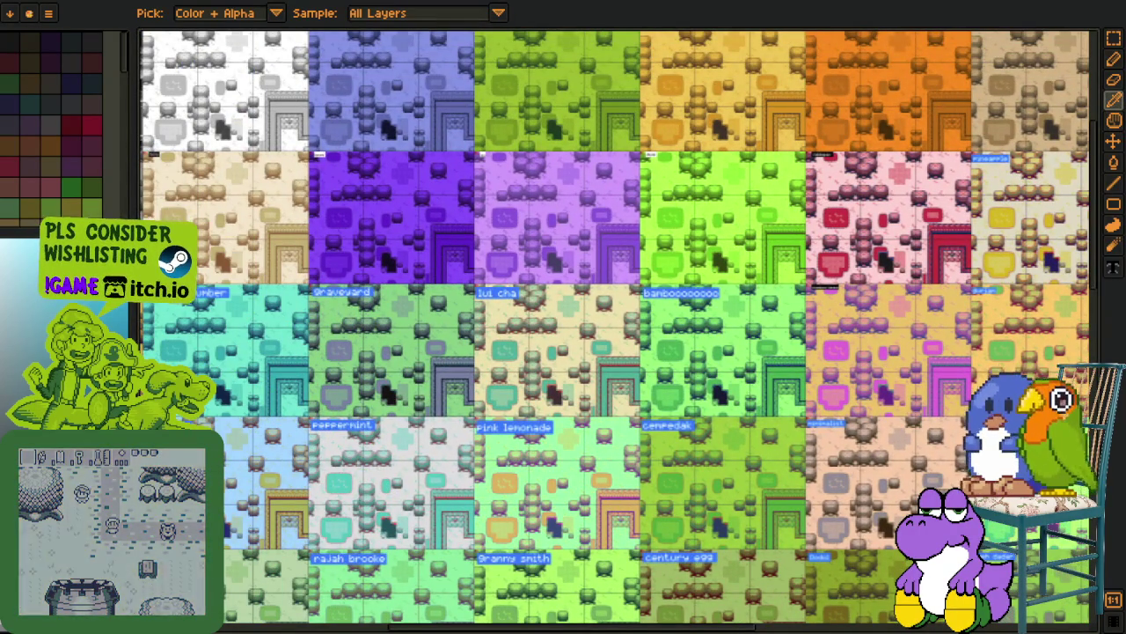
drag(282, 314, 448, 317)
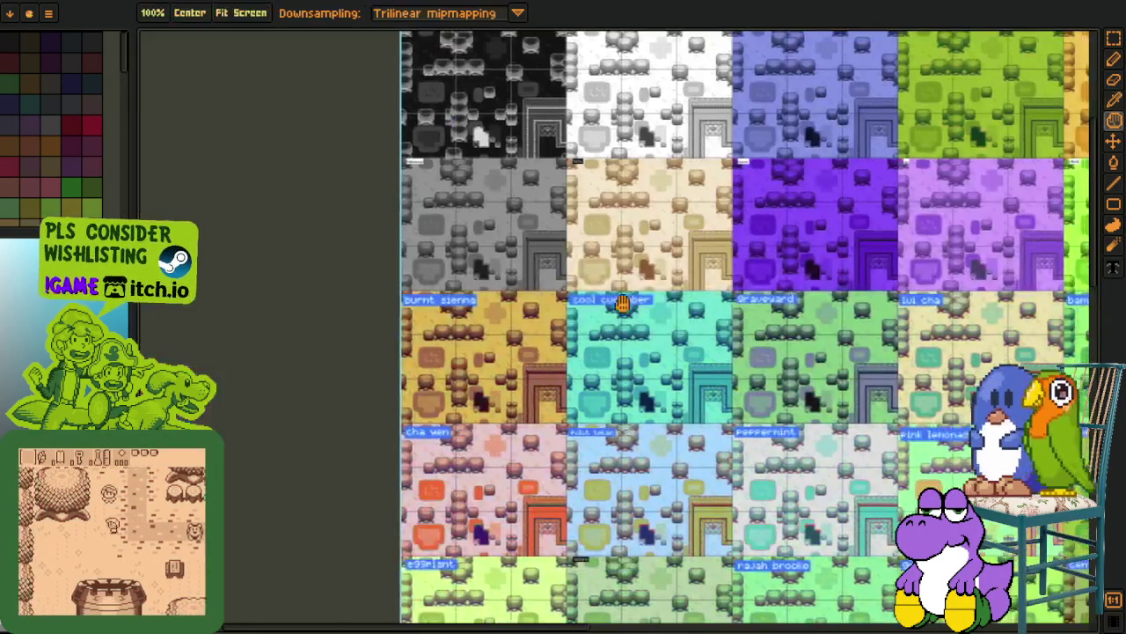
scroll(479, 411, up, 2)
drag(478, 411, 504, 125)
scroll(503, 126, down, 5)
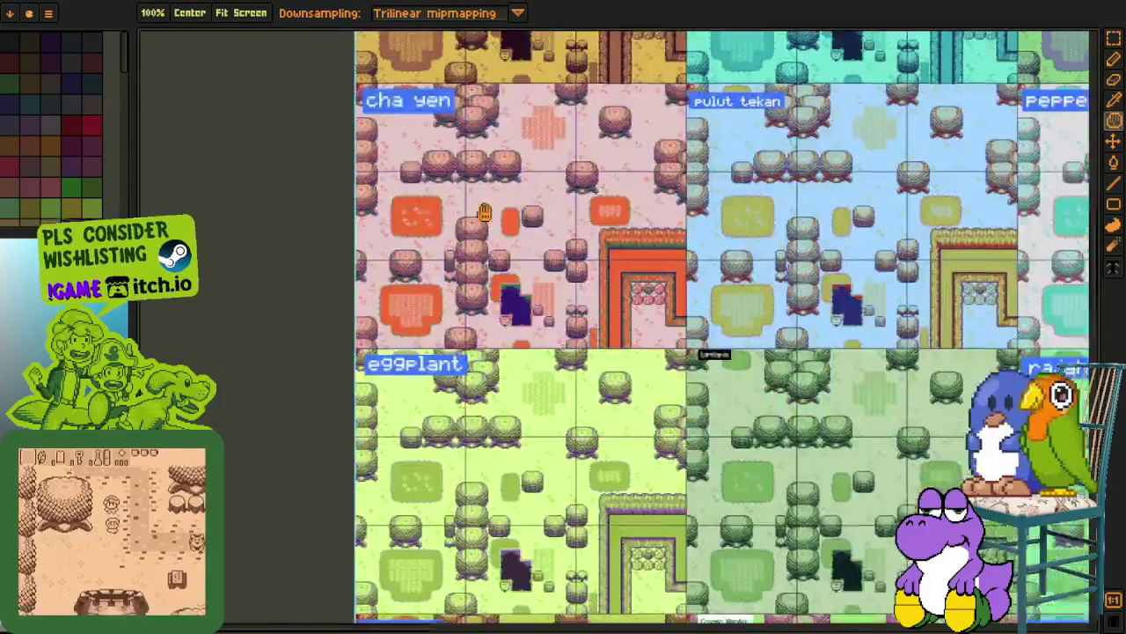
scroll(467, 194, down, 2)
scroll(602, 239, up, 2)
Pan across granny smith, century egg, shipyard, melancholy, firecracker and maximalist variants
drag(805, 238, 413, 252)
scroll(852, 267, down, 4)
mouse_move(852, 267)
mouse_down()
mouse_move(492, 255)
mouse_move(261, 273)
mouse_up()
drag(498, 284, 97, 300)
drag(510, 297, 352, 231)
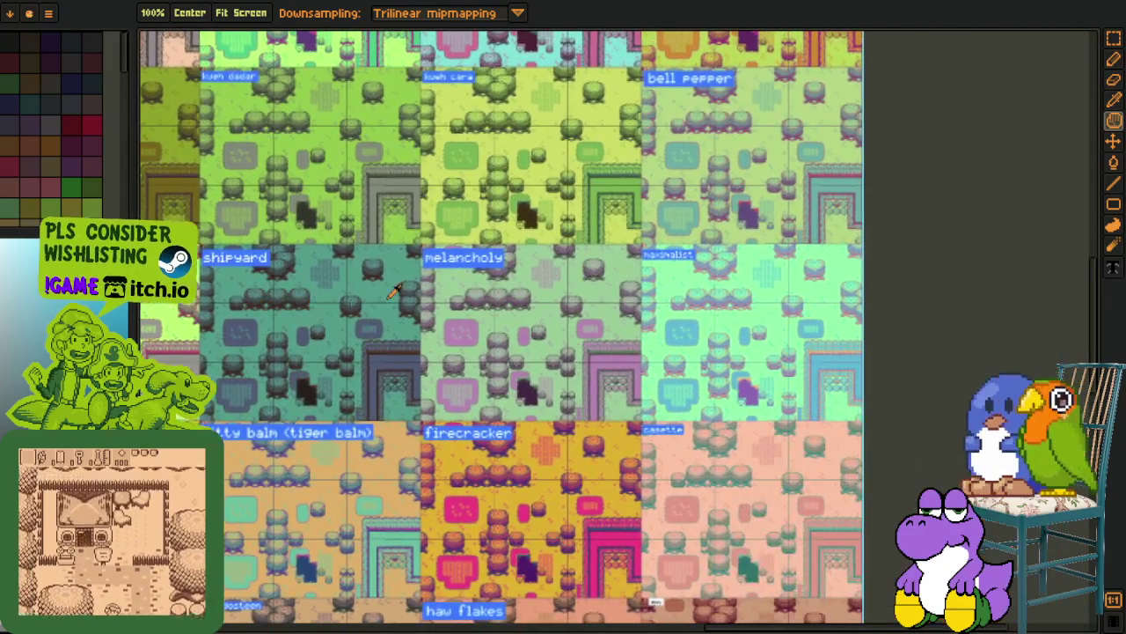
scroll(756, 274, up, 4)
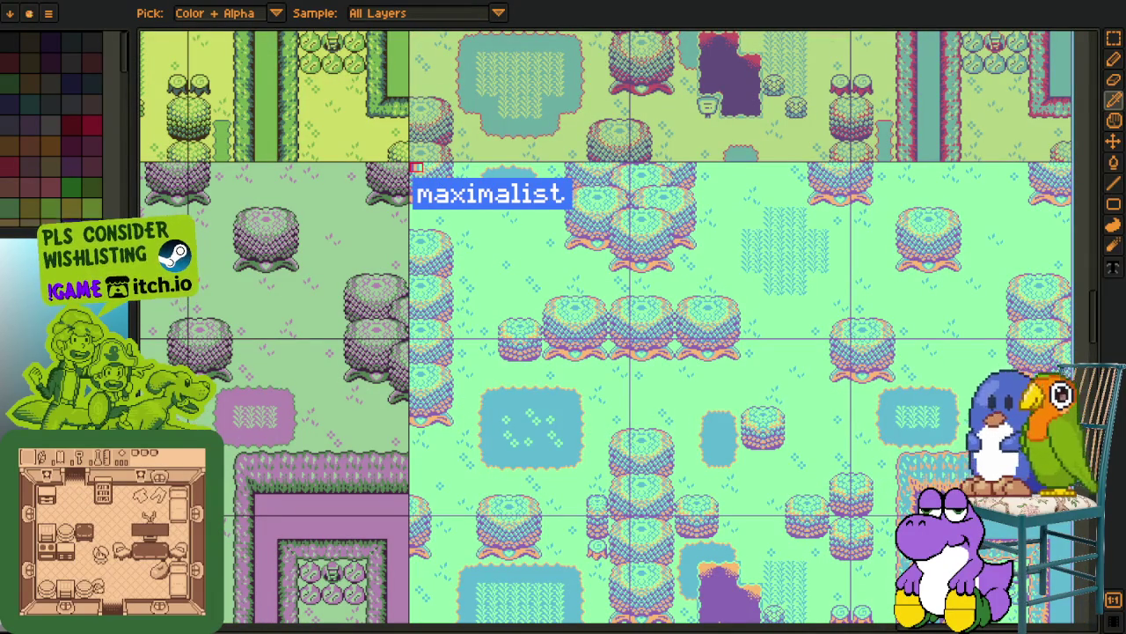
scroll(720, 326, down, 2)
scroll(535, 262, up, 6)
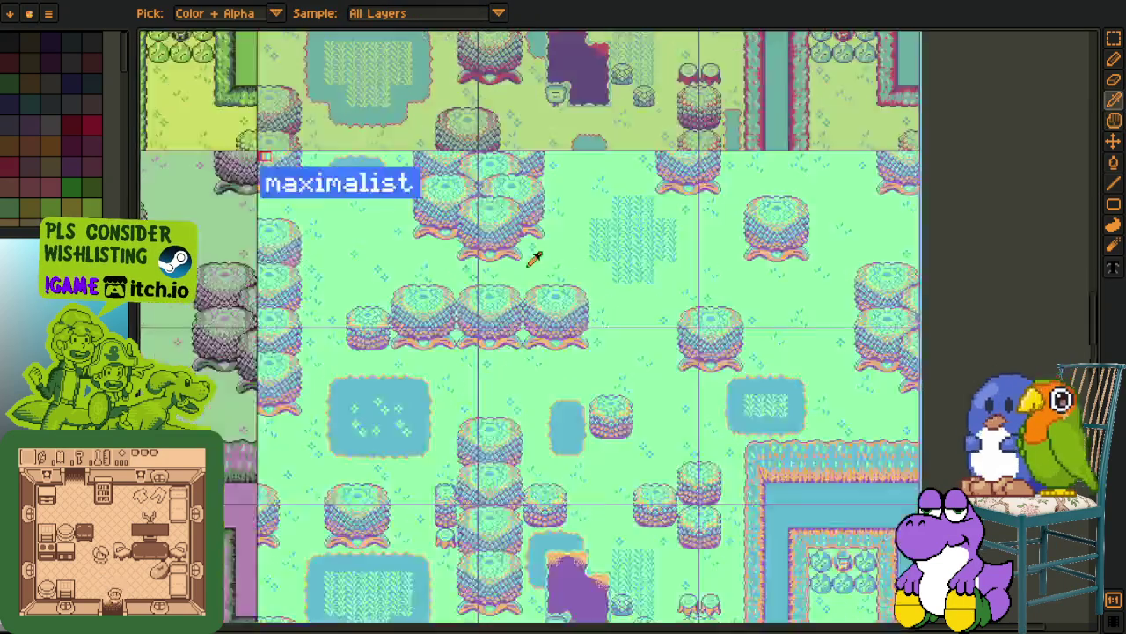
scroll(520, 232, down, 3)
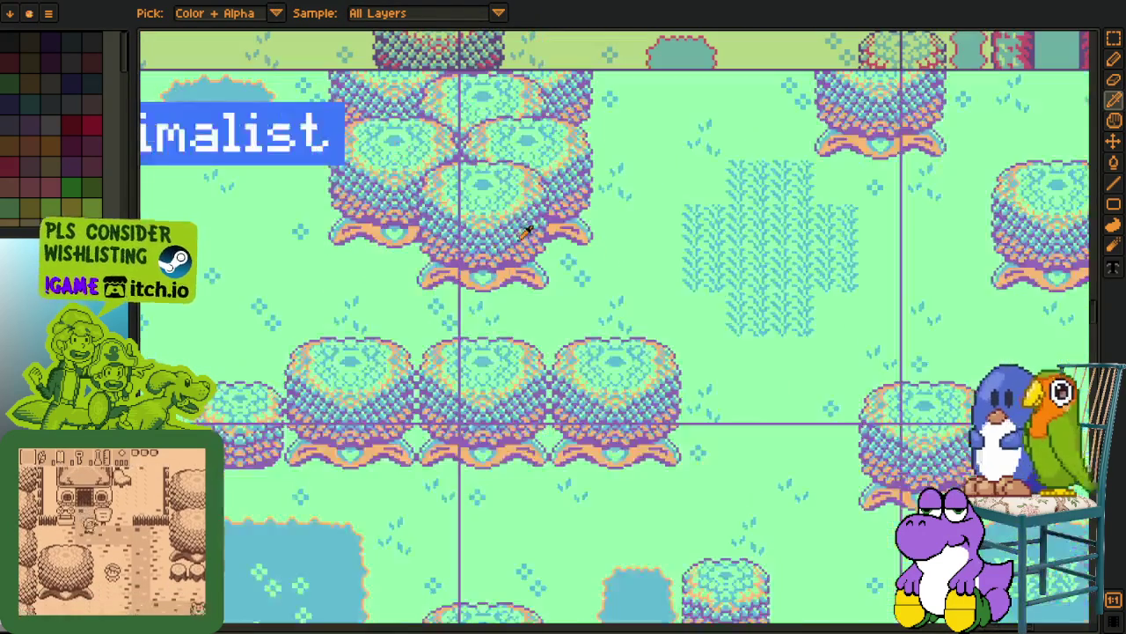
scroll(535, 272, up, 2)
Cycle to the Tandikan palette screen and close it choosing Don't Save
key(ctrl+Tab)
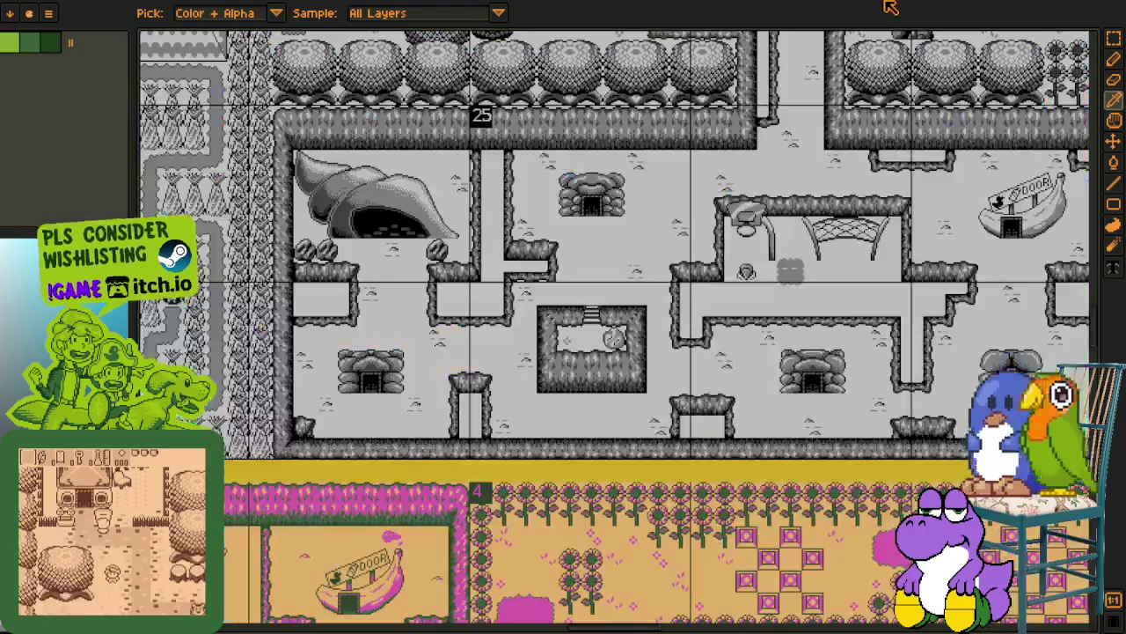
key(ctrl+Tab)
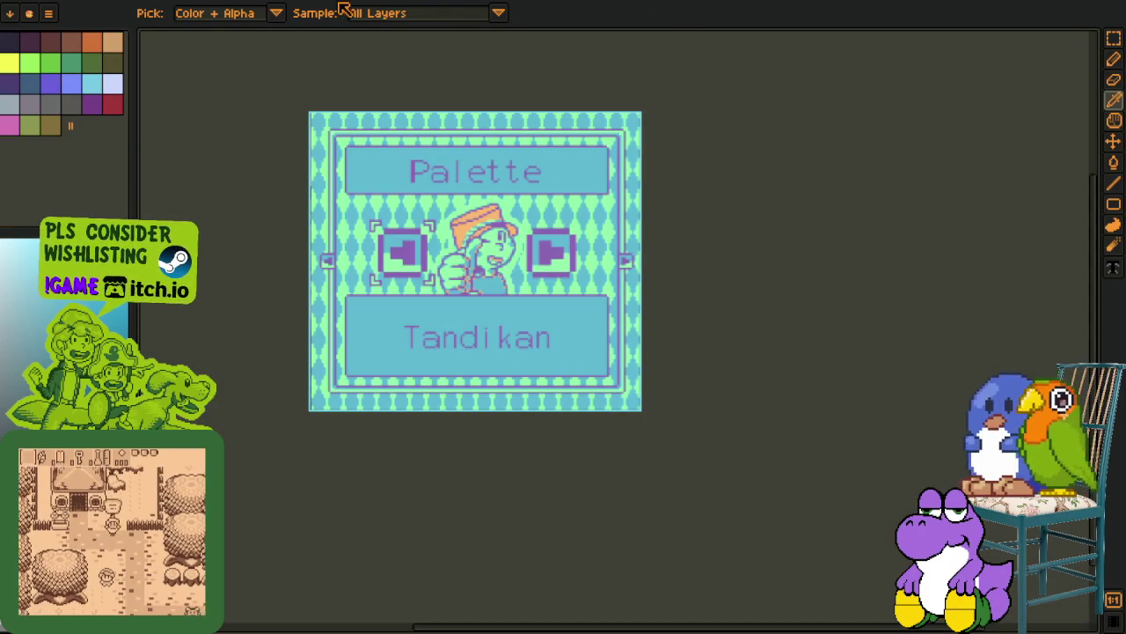
key(ctrl+Tab)
key(ctrl+Tab)
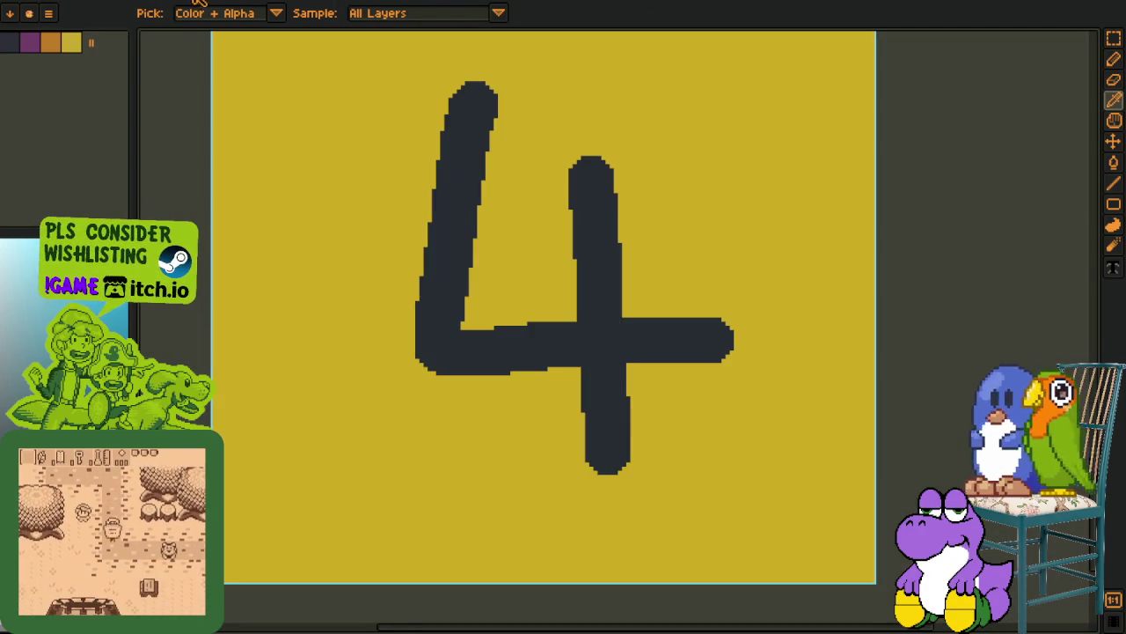
key(ctrl+Tab)
key(ctrl+Tab)
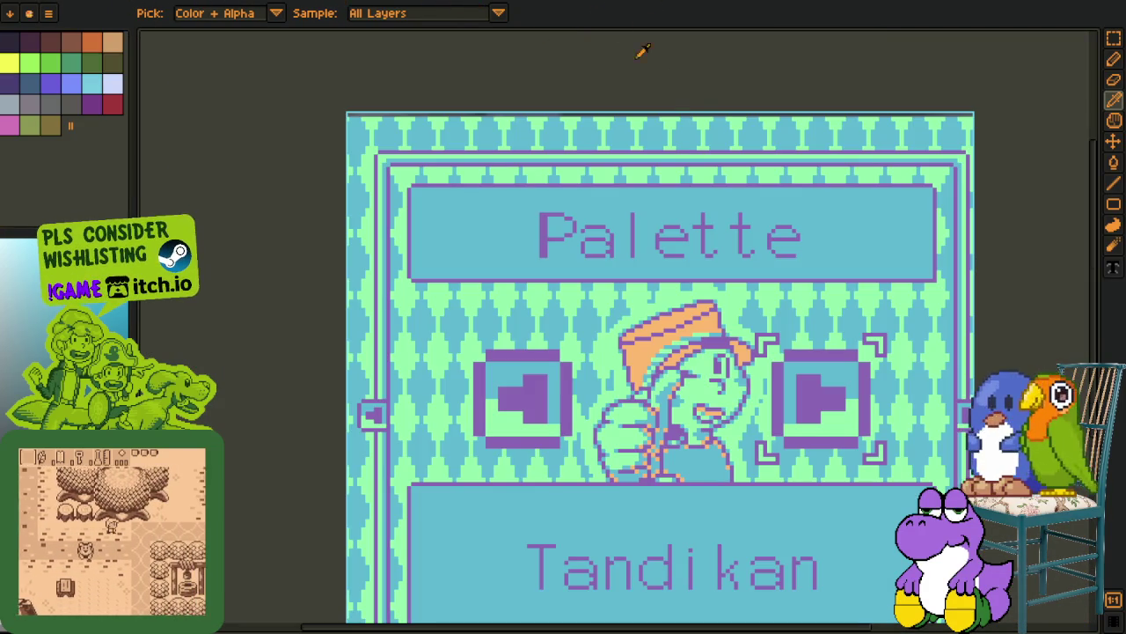
key(ctrl+Tab)
key(ctrl+Tab)
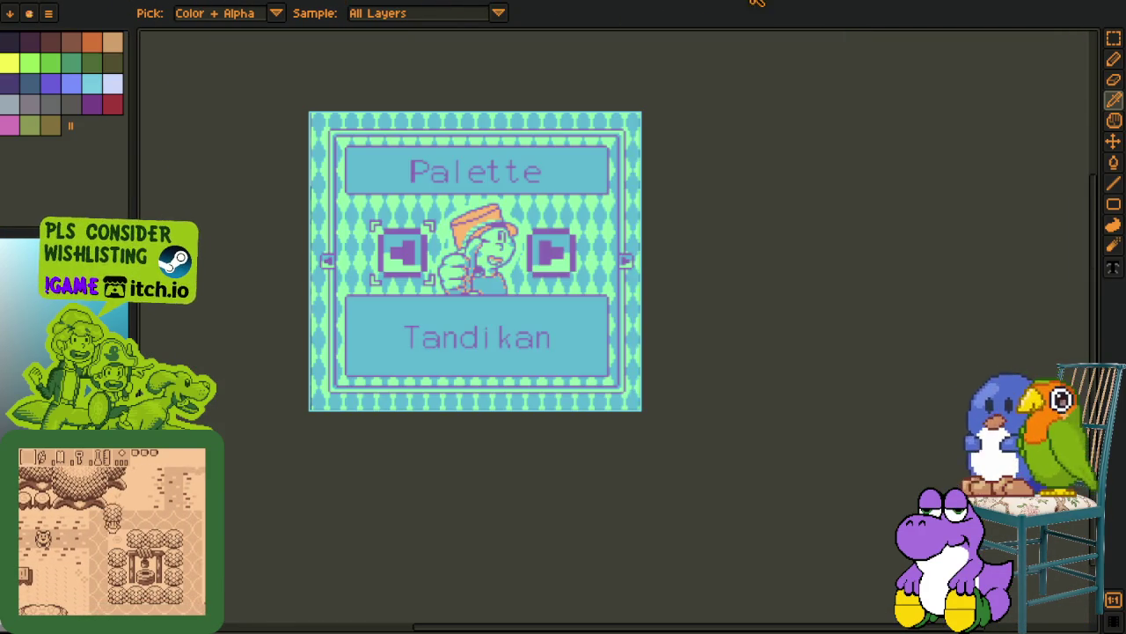
key(plus)
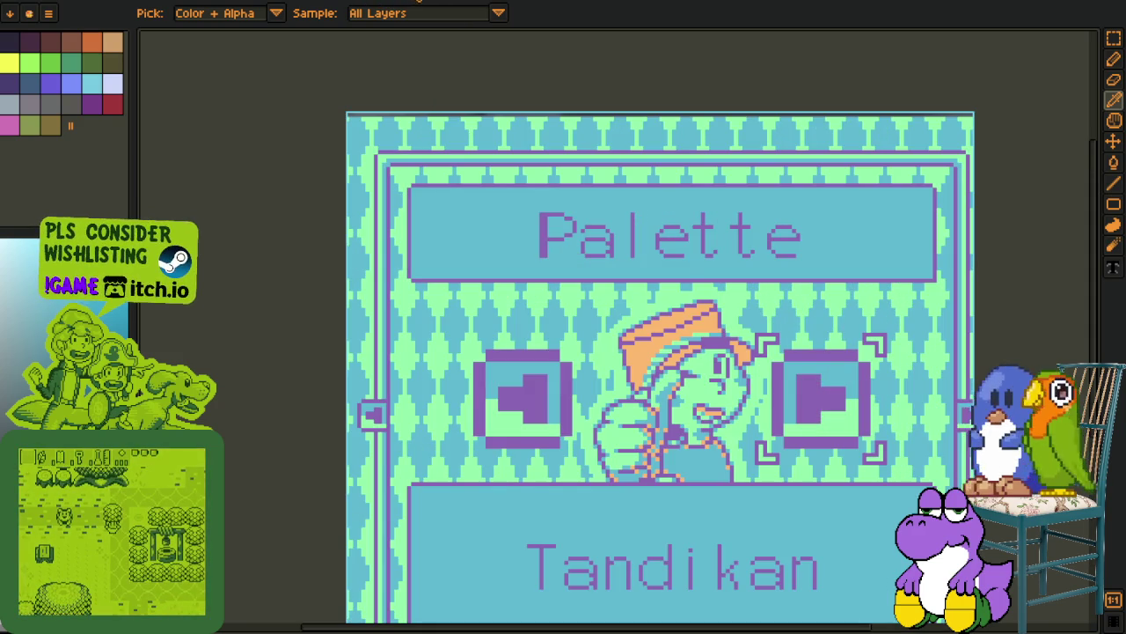
key(ctrl+w)
click(578, 341)
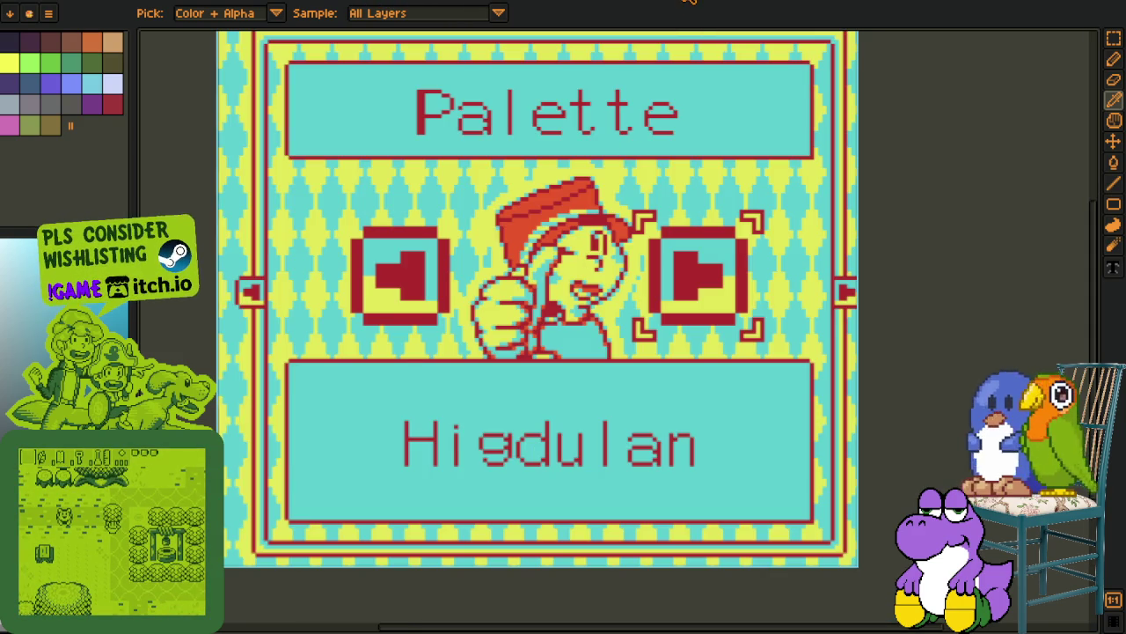
Cycle through the remaining sprites to the green working areas tileset
key(ctrl+Tab)
key(ctrl+Tab)
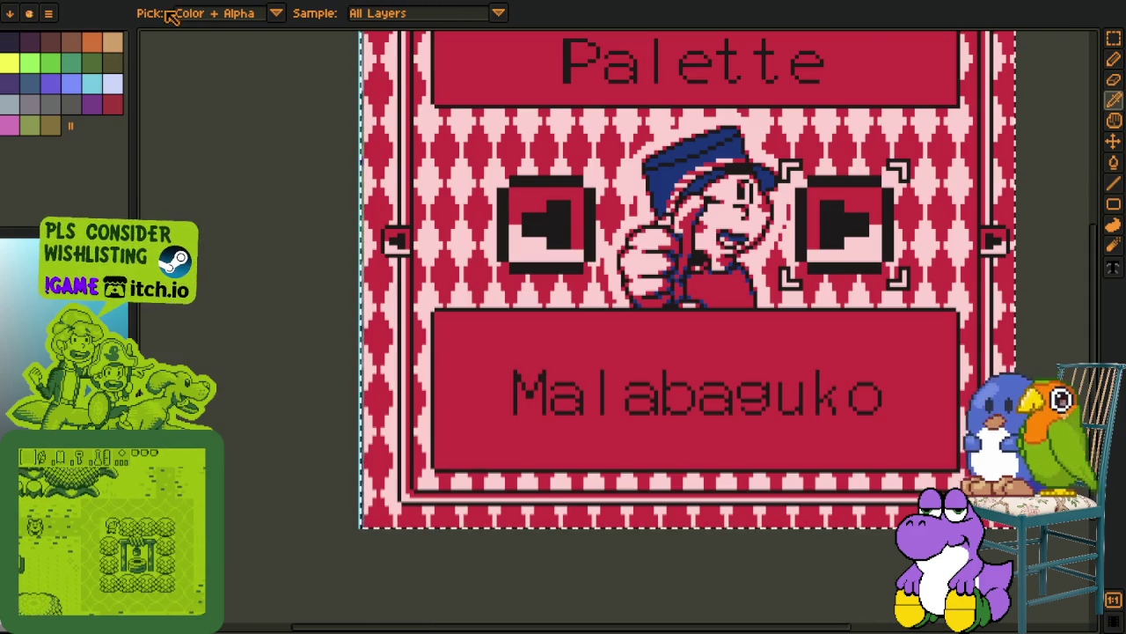
key(ctrl+Tab)
key(ctrl+Tab)
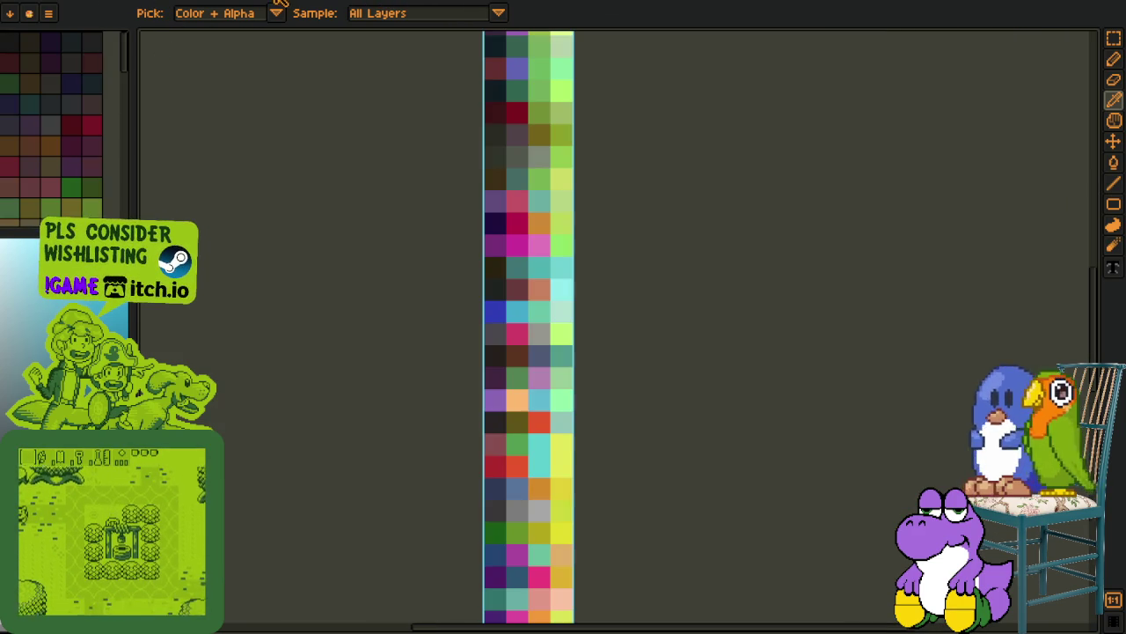
key(ctrl+Tab)
key(ctrl+Tab)
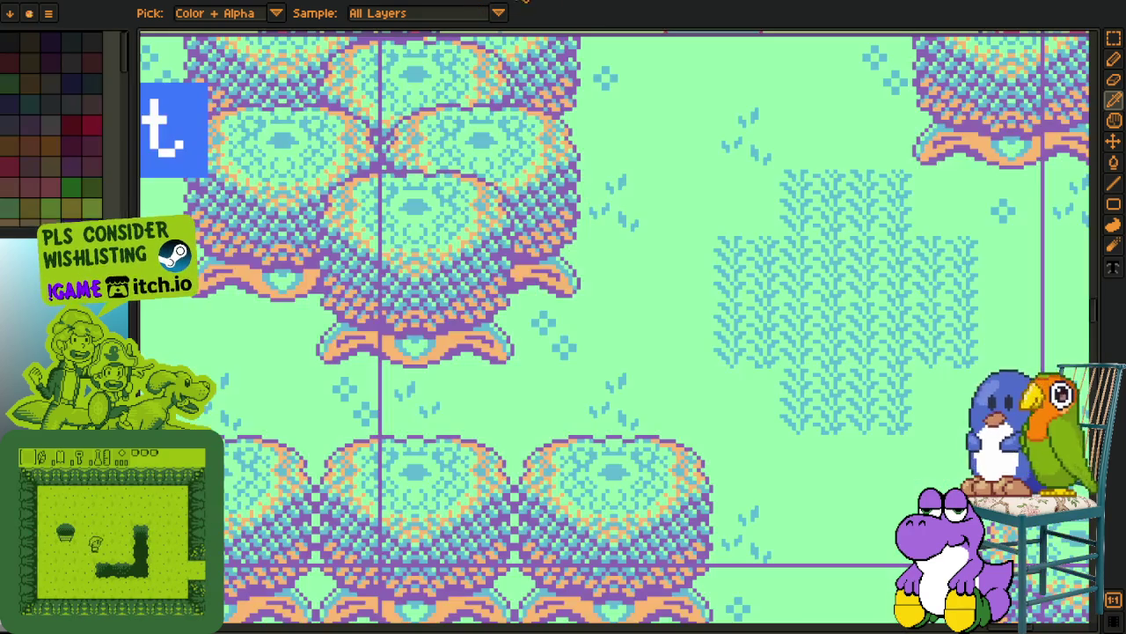
key(ctrl+Tab)
key(ctrl+Tab)
key(ctrl+Tab)
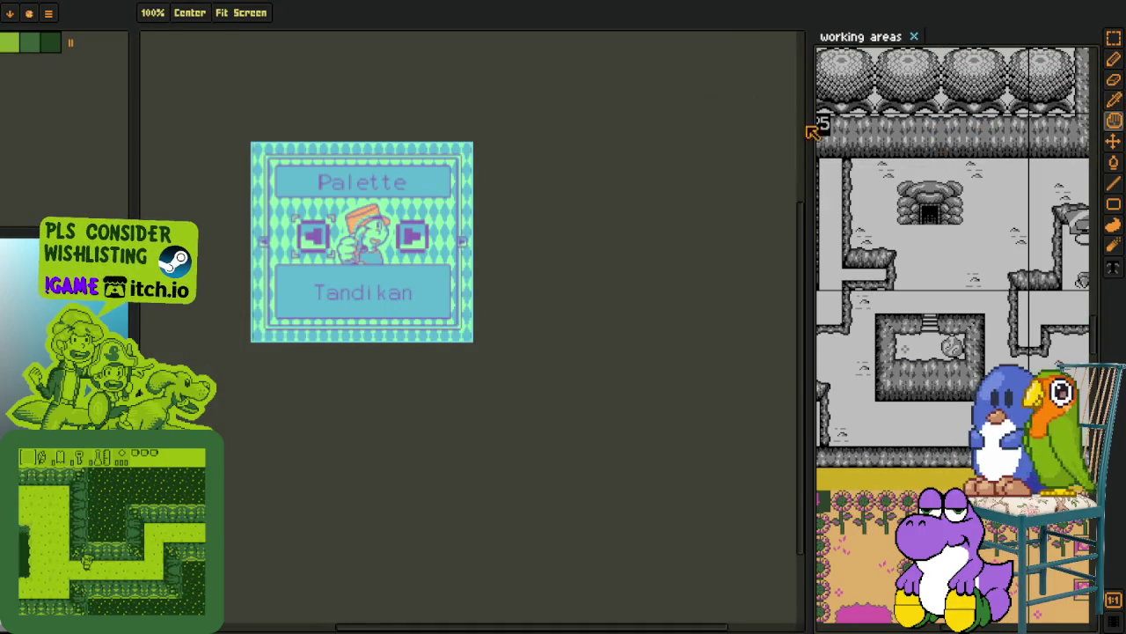
Bring up the working areas tree-tile map beside the reference and pick reference colours
key(ctrl+Tab)
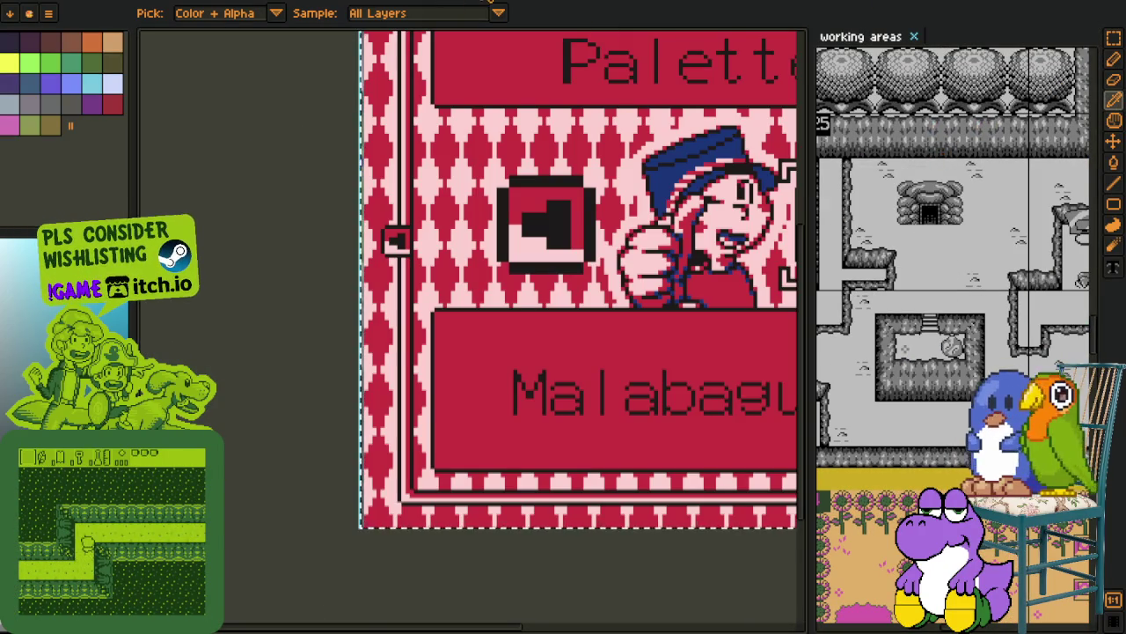
key(ctrl+Tab)
drag(807, 215, 456, 216)
mouse_move(690, 196)
mouse_down()
mouse_move(765, 310)
mouse_move(753, 521)
mouse_move(613, 262)
mouse_move(626, 455)
mouse_move(679, 566)
mouse_move(607, 298)
mouse_move(523, 259)
mouse_move(722, 469)
mouse_move(754, 352)
mouse_move(666, 473)
mouse_move(526, 329)
mouse_move(616, 290)
mouse_up()
scroll(616, 290, up, 5)
key(o)
scroll(619, 278, up, 3)
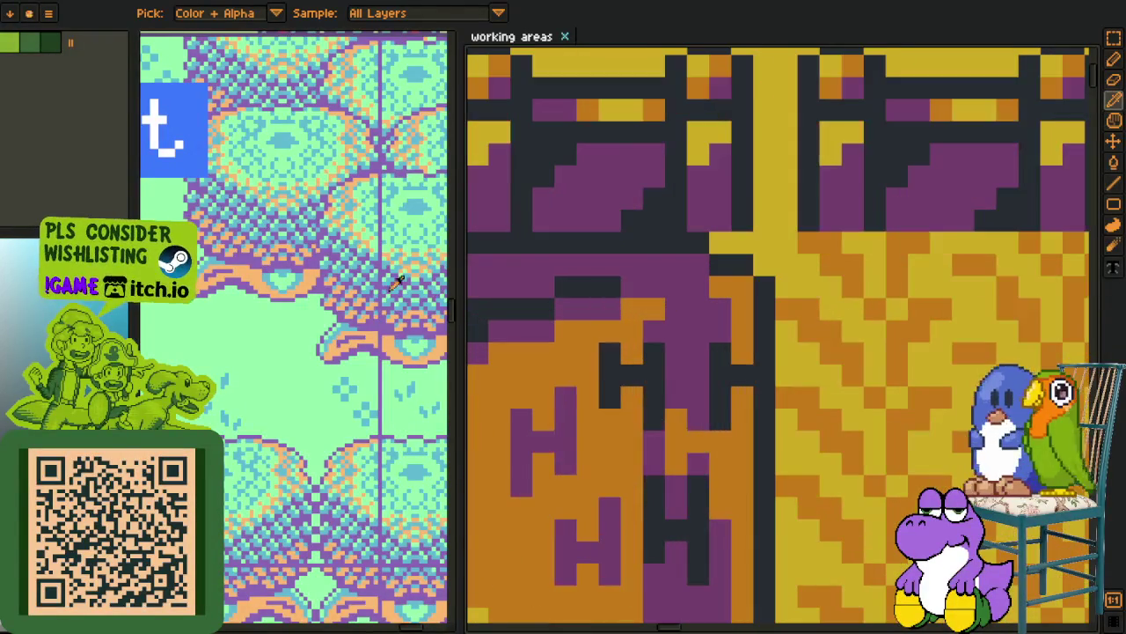
scroll(279, 275, up, 1)
scroll(616, 278, up, 2)
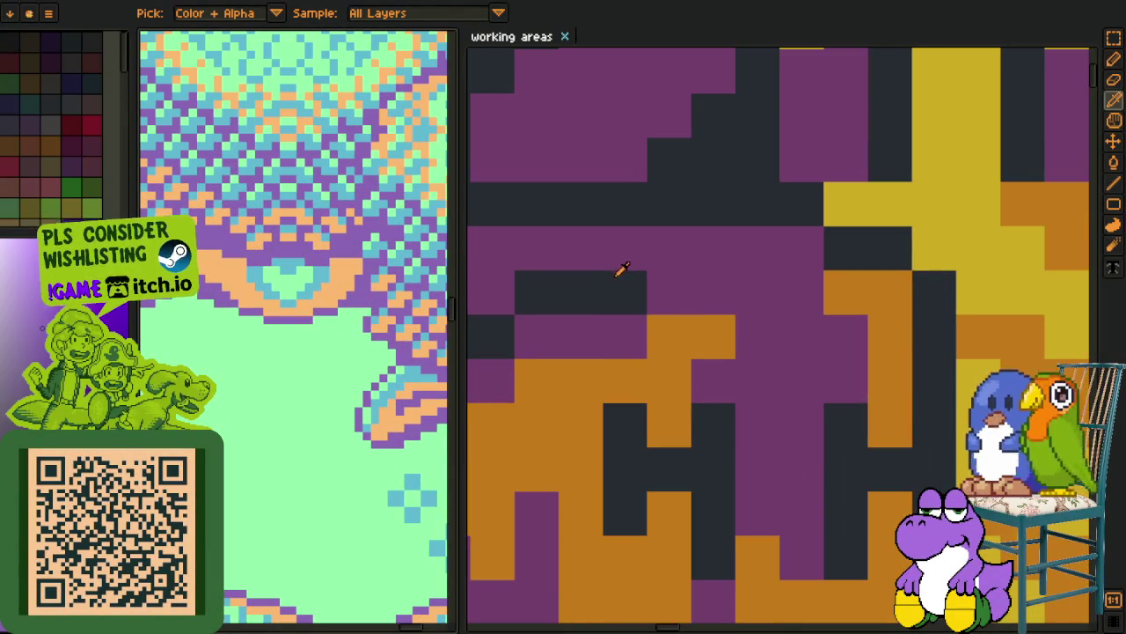
Replace the dark #20282f with light purple #8968b7
key(shift+r)
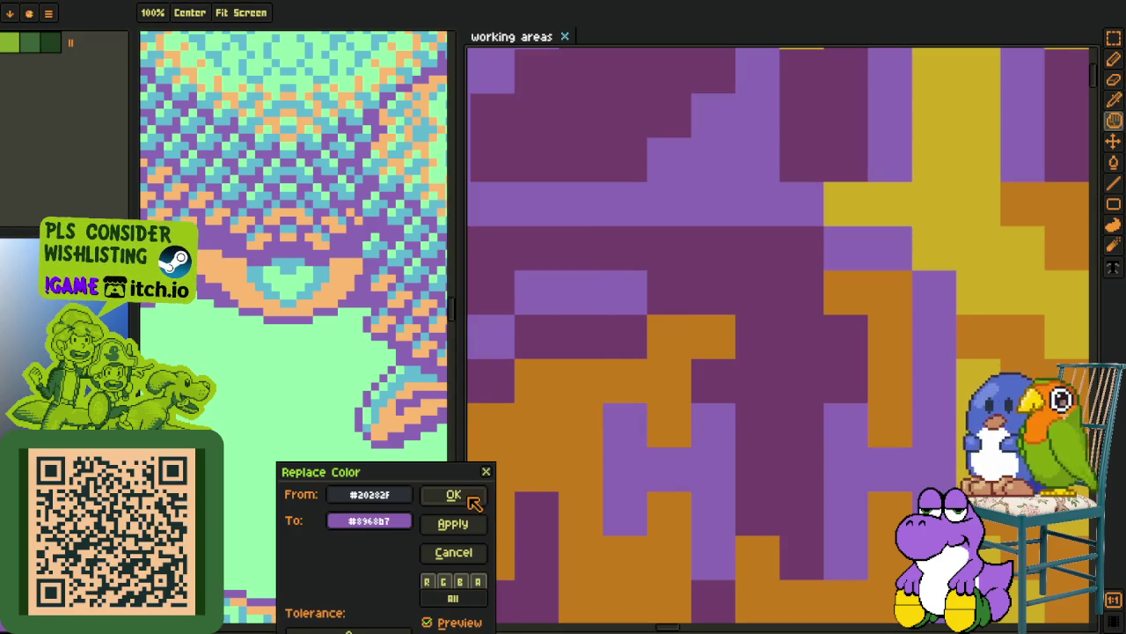
click(474, 499)
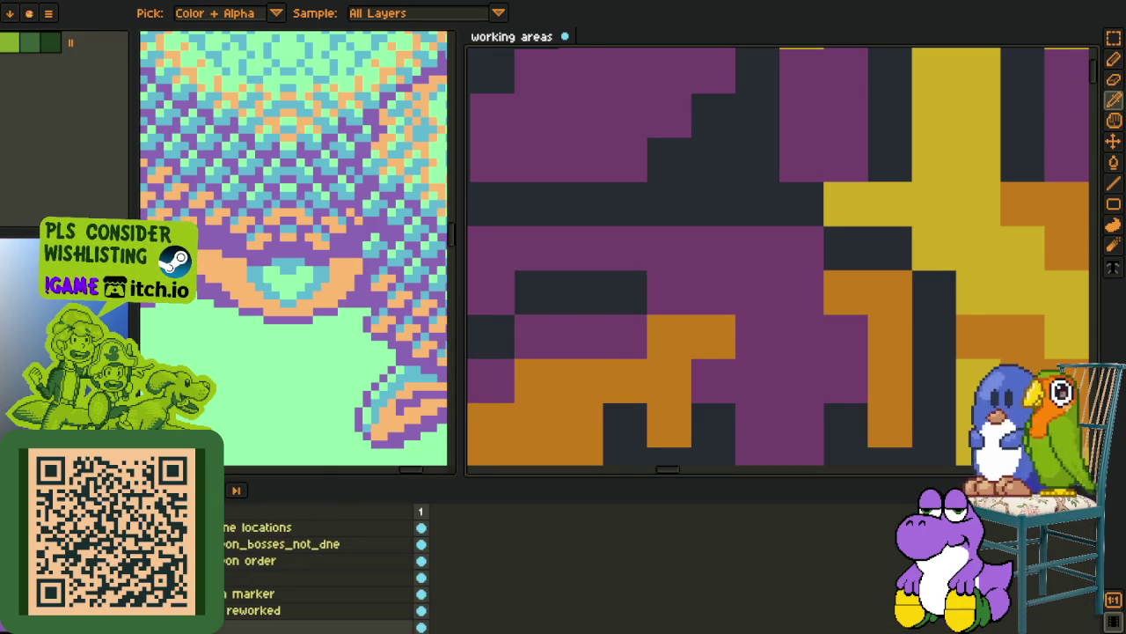
key(shift+r)
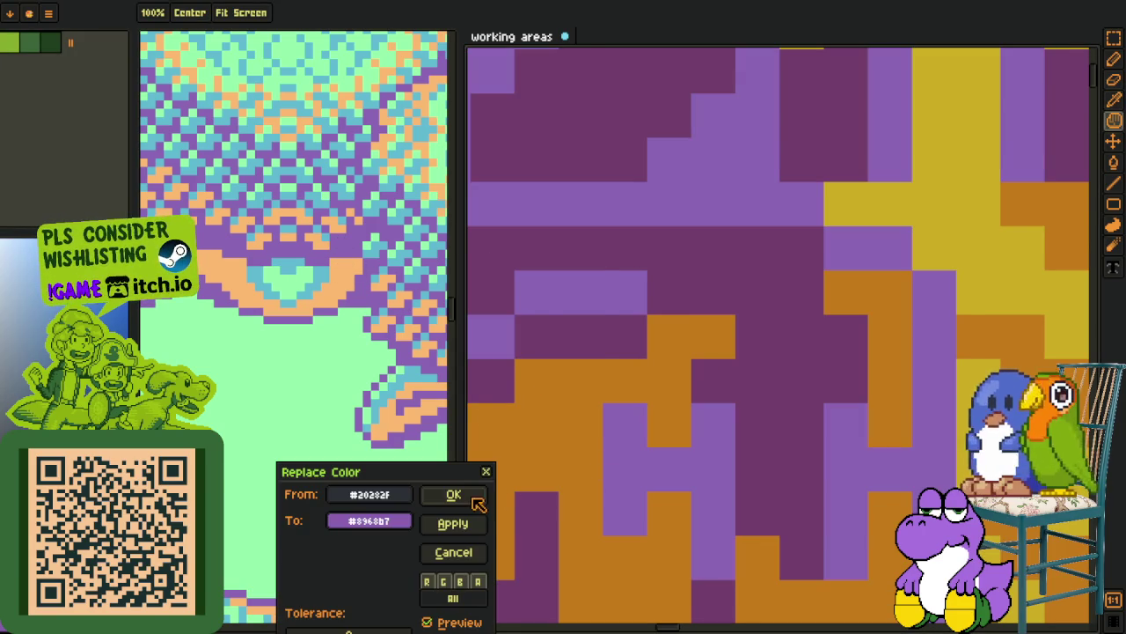
click(475, 500)
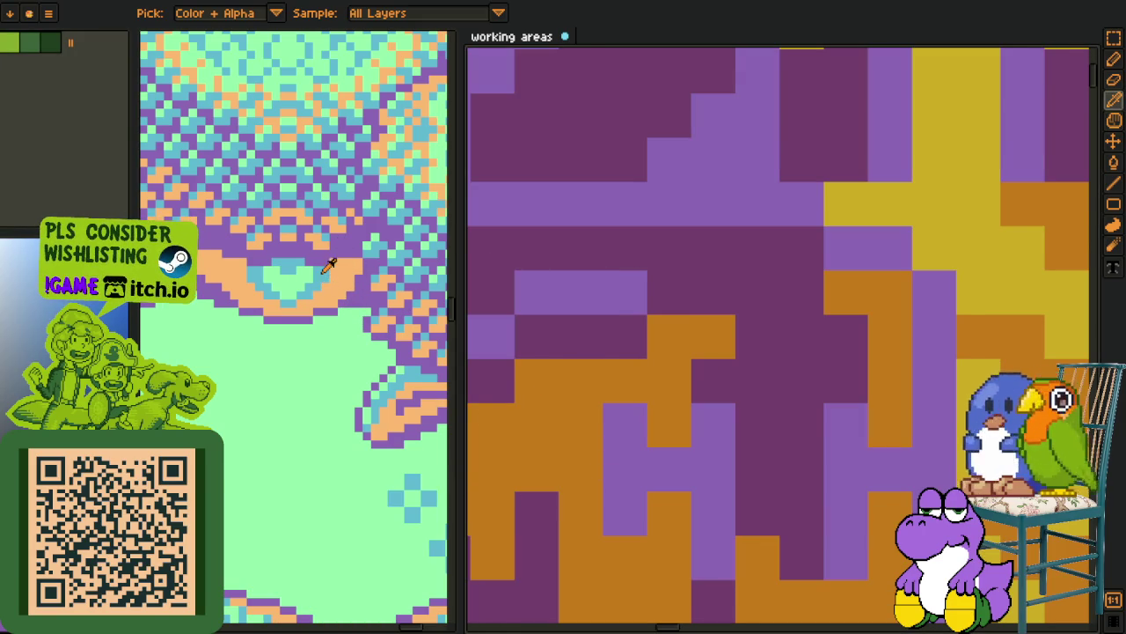
scroll(772, 270, down, 5)
scroll(637, 202, up, 2)
scroll(637, 203, down, 2)
Replace orange #c97900 with blue #51bbd2 and yellow #d3aa0b with mint green #8dffaa
key(i)
scroll(661, 396, up, 4)
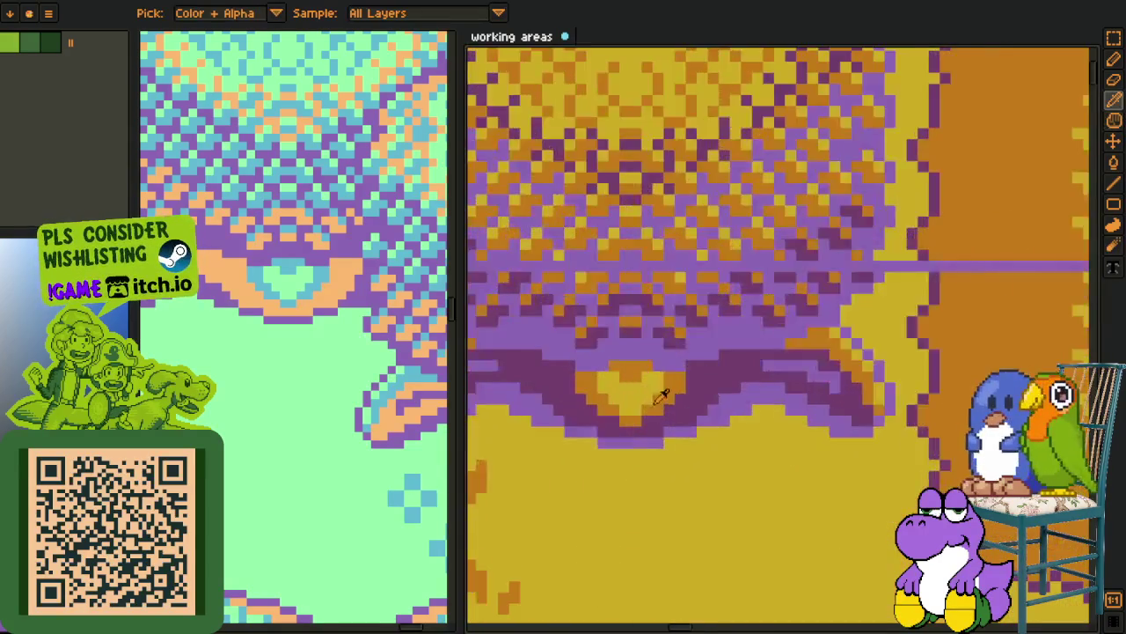
scroll(662, 396, up, 3)
right_click(301, 261)
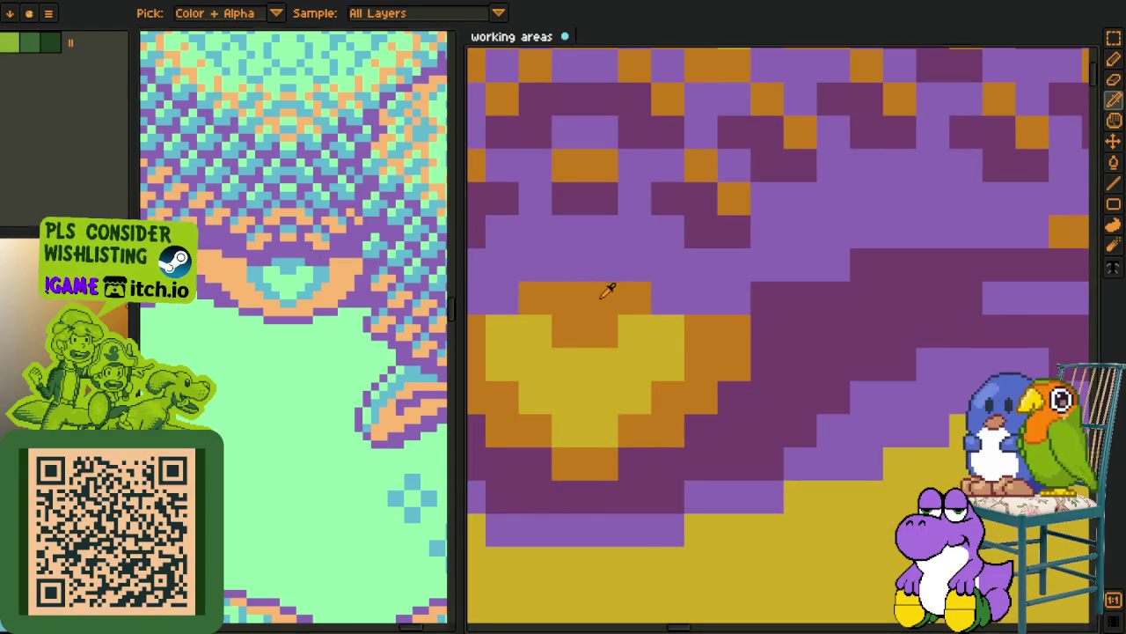
key(shift+r)
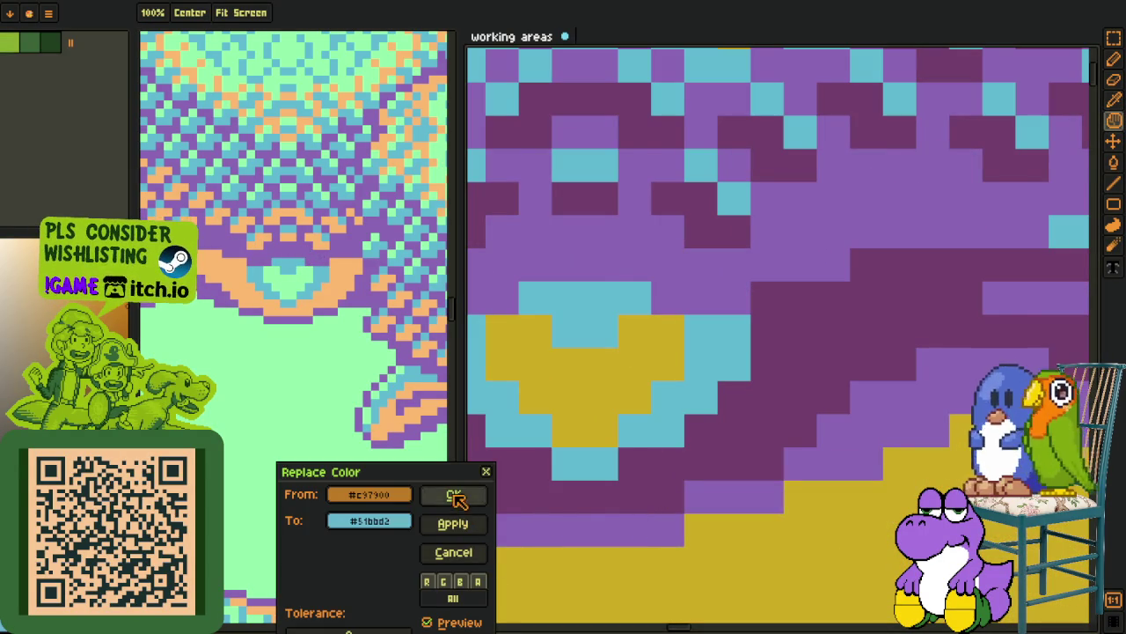
click(454, 497)
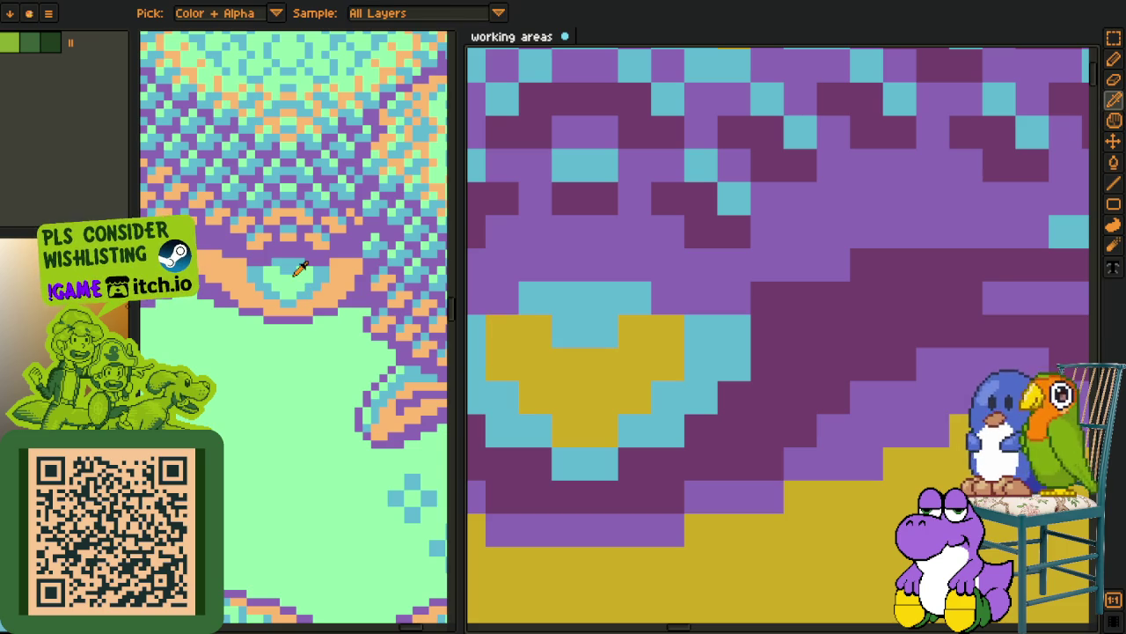
key(shift+r)
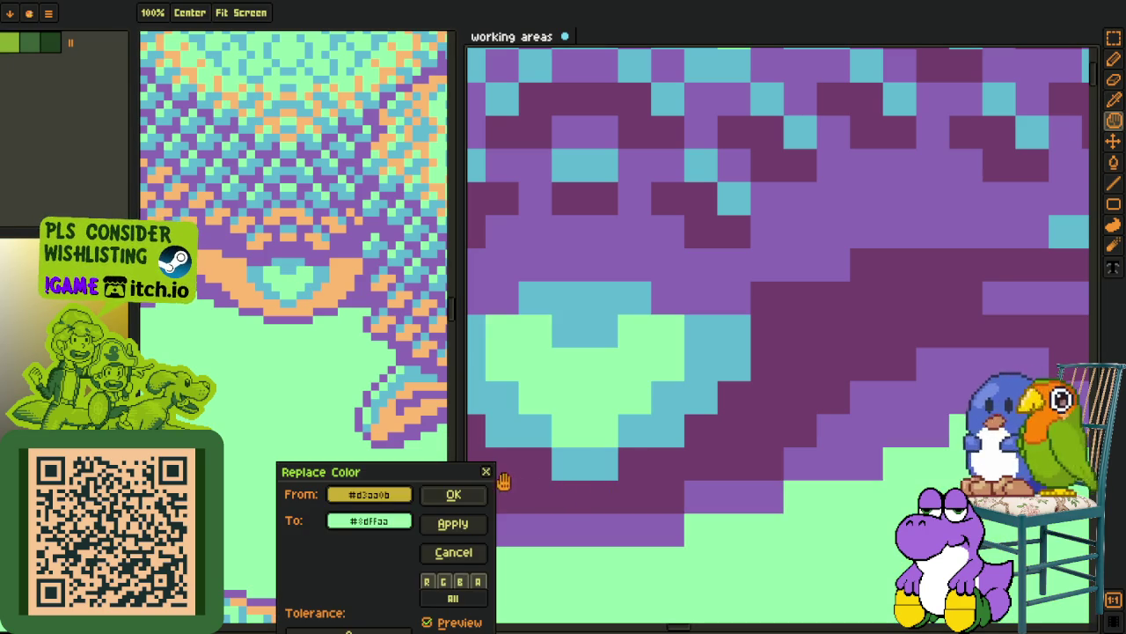
click(454, 493)
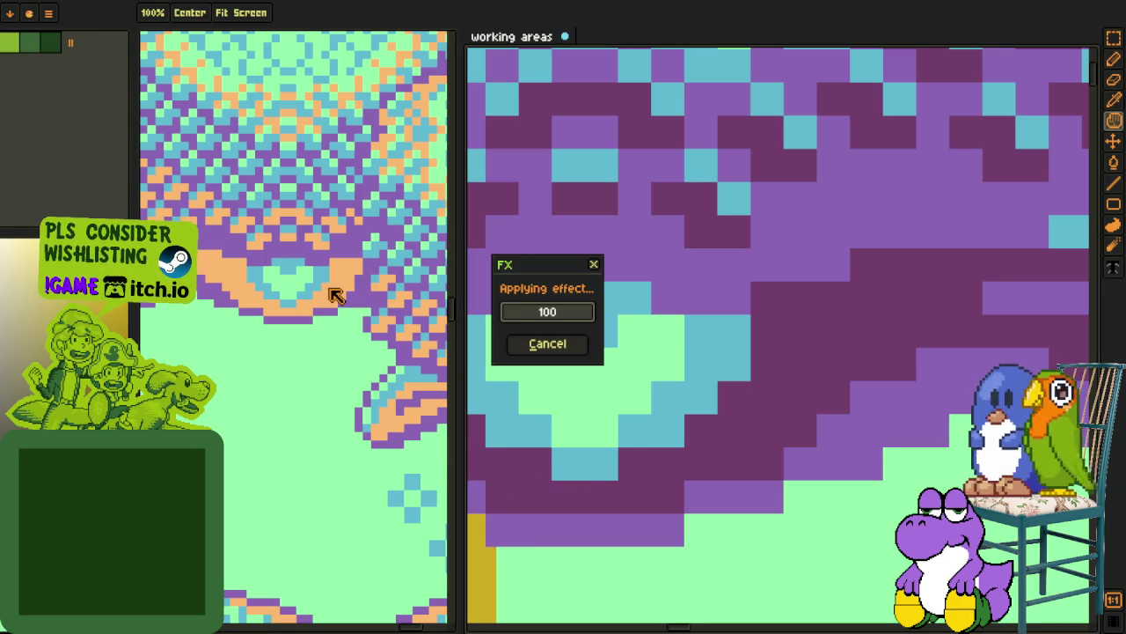
scroll(801, 343, down, 2)
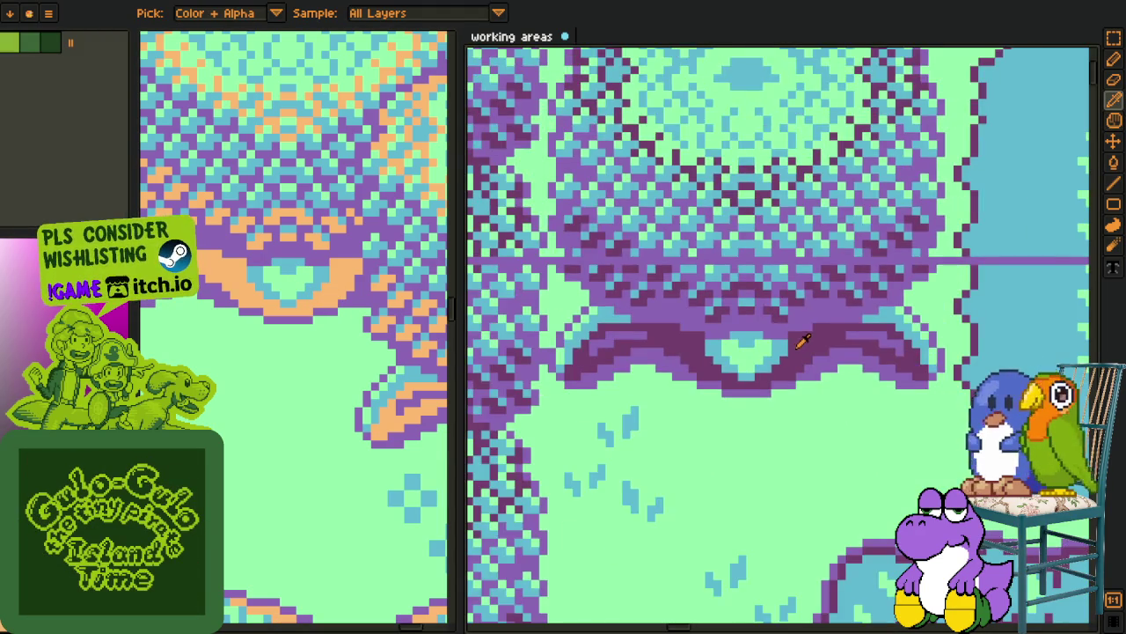
Pan across the recoloured map and character portraits, then pick a colour from the canvas
scroll(803, 342, down, 3)
mouse_move(823, 479)
mouse_down()
mouse_move(540, 307)
mouse_move(516, 221)
mouse_move(649, 176)
mouse_move(840, 331)
mouse_up()
scroll(783, 308, down, 3)
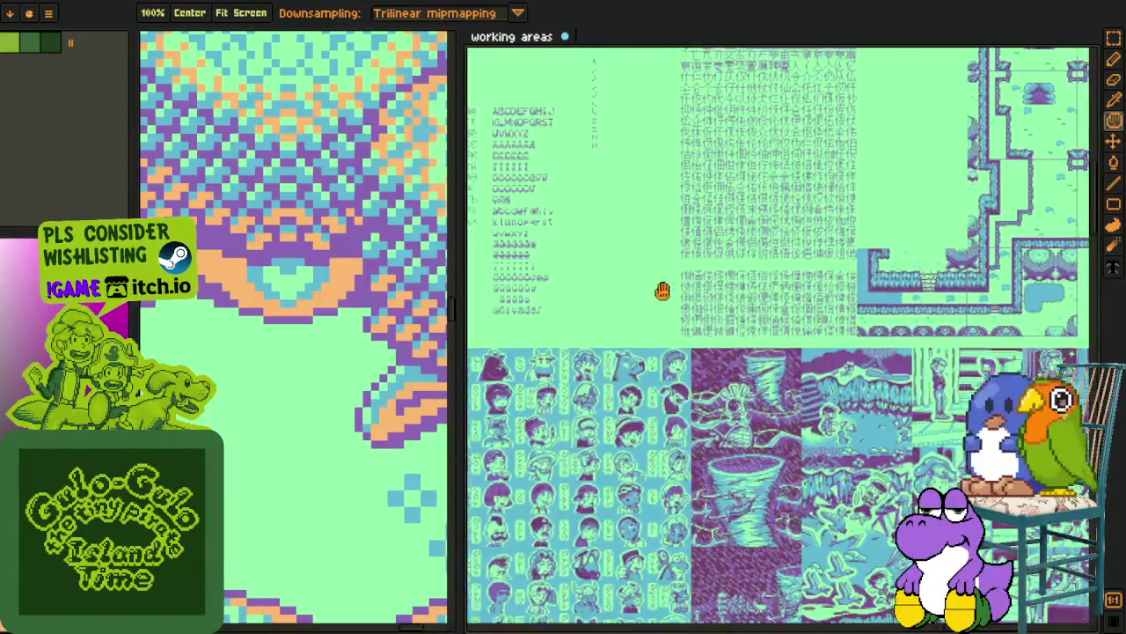
scroll(609, 290, up, 3)
scroll(610, 291, up, 2)
mouse_move(608, 302)
mouse_down()
mouse_move(644, 344)
mouse_move(731, 317)
mouse_move(793, 197)
mouse_up()
scroll(745, 301, down, 5)
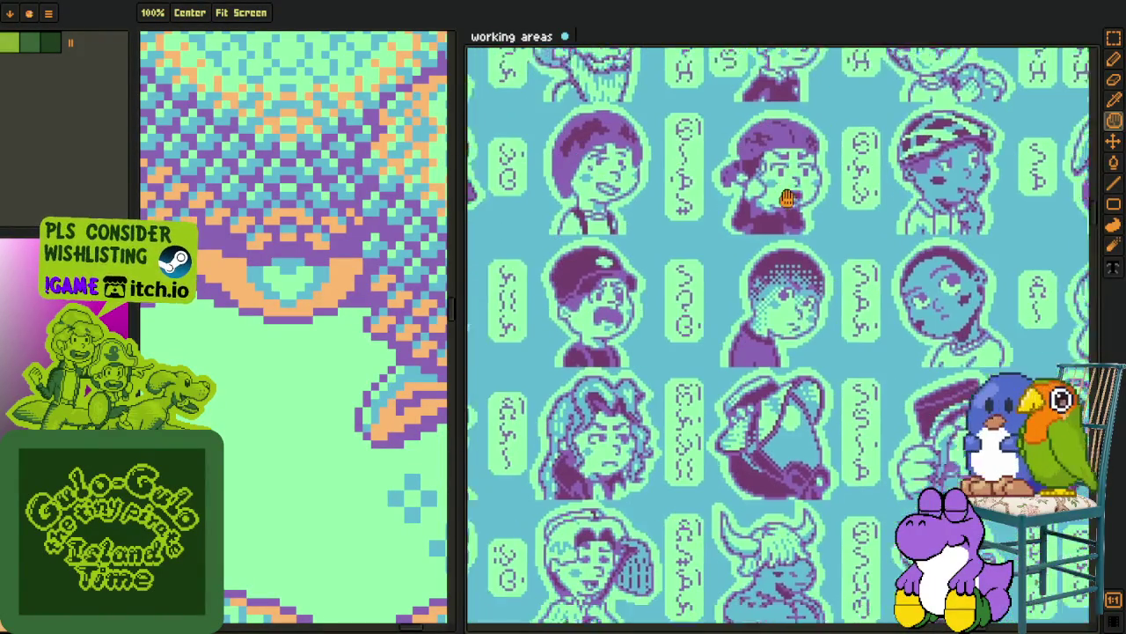
key(o)
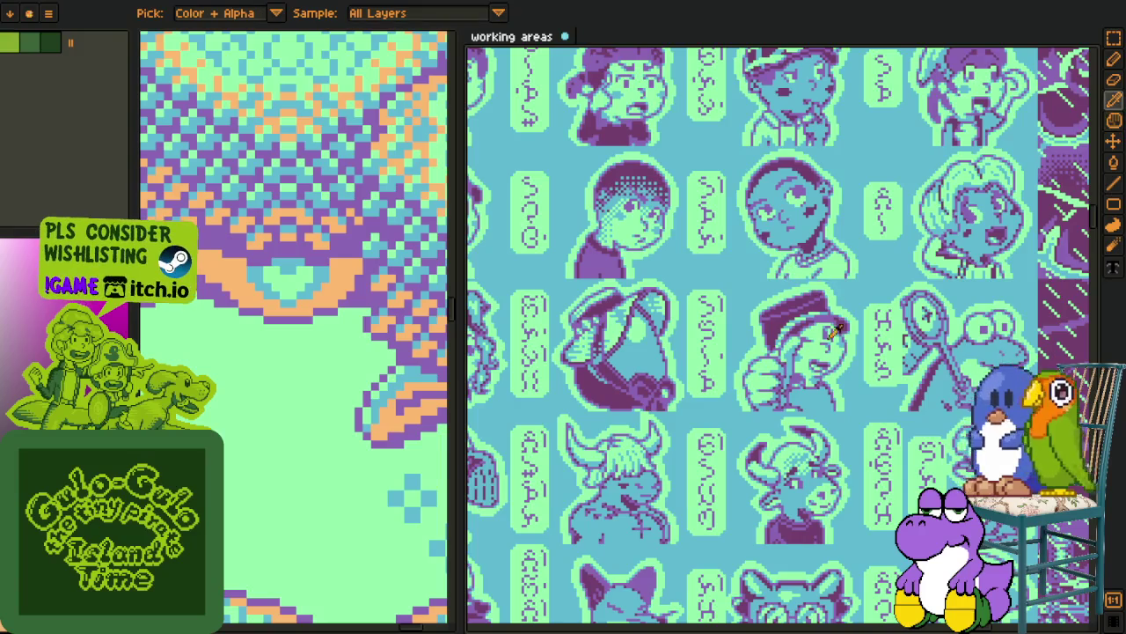
scroll(848, 347, down, 3)
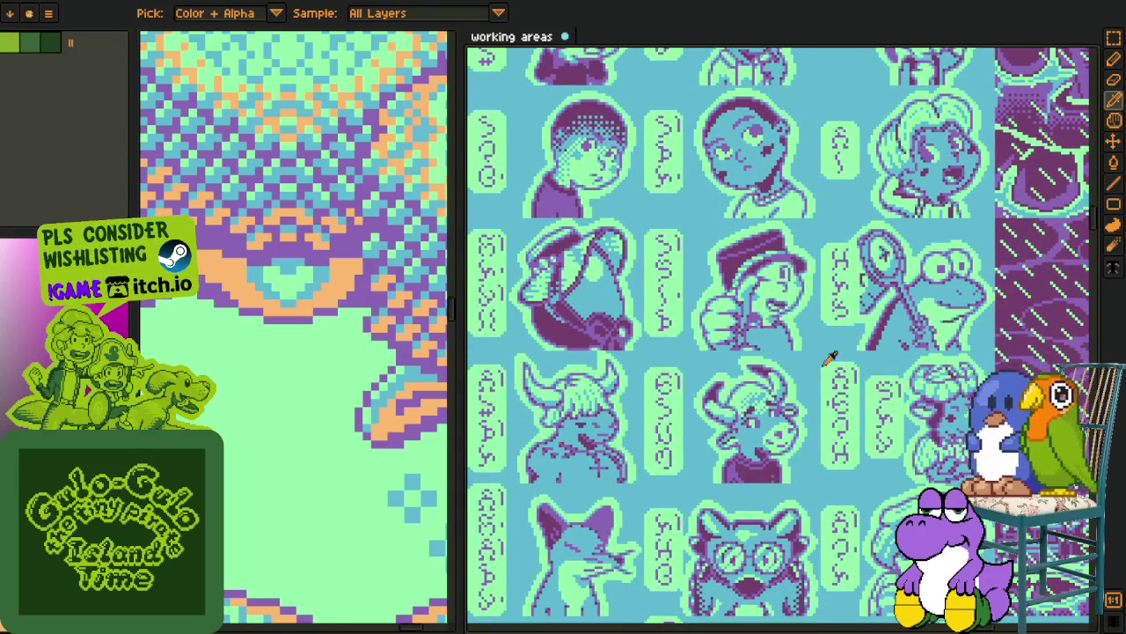
Replace the dark purple with peach orange and inspect the result
key(shift+r)
click(483, 498)
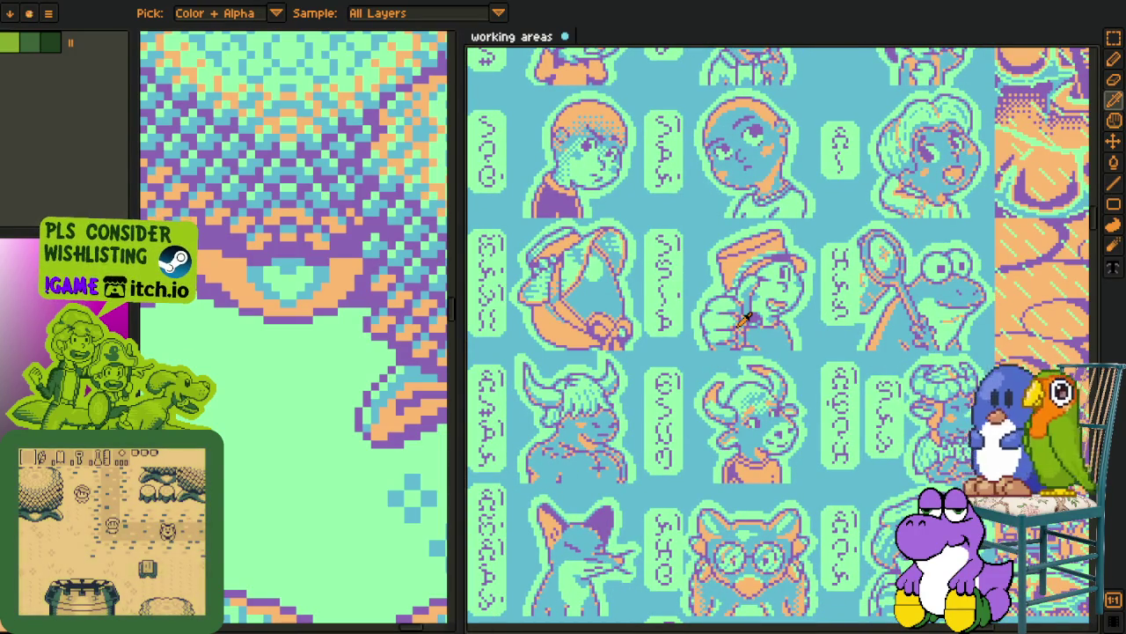
scroll(743, 321, up, 3)
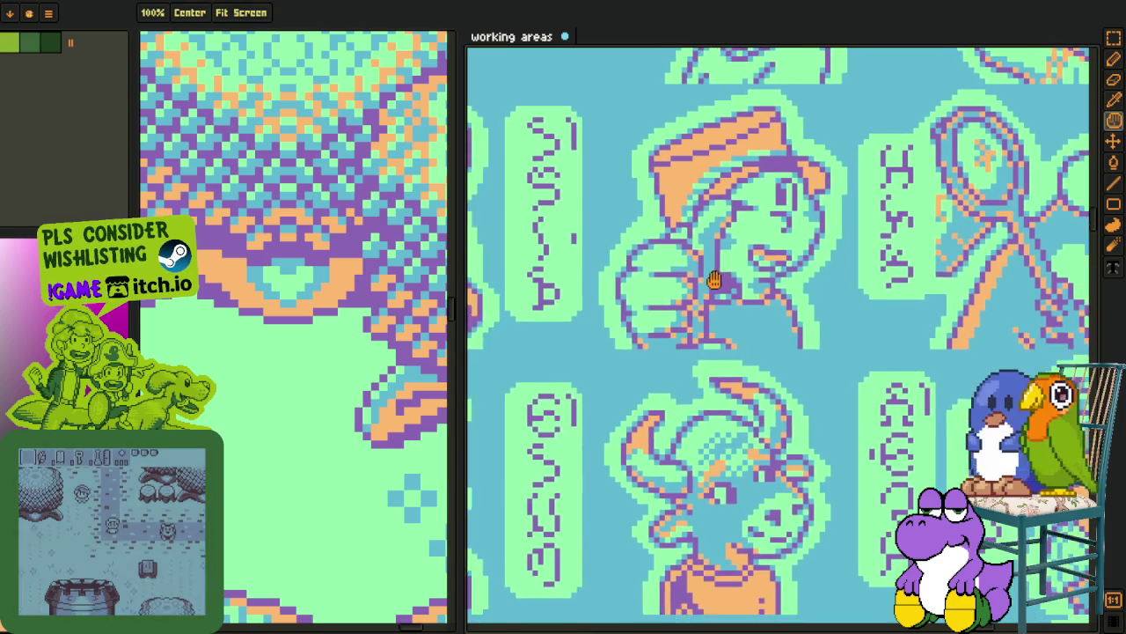
scroll(792, 281, down, 2)
scroll(816, 286, up, 2)
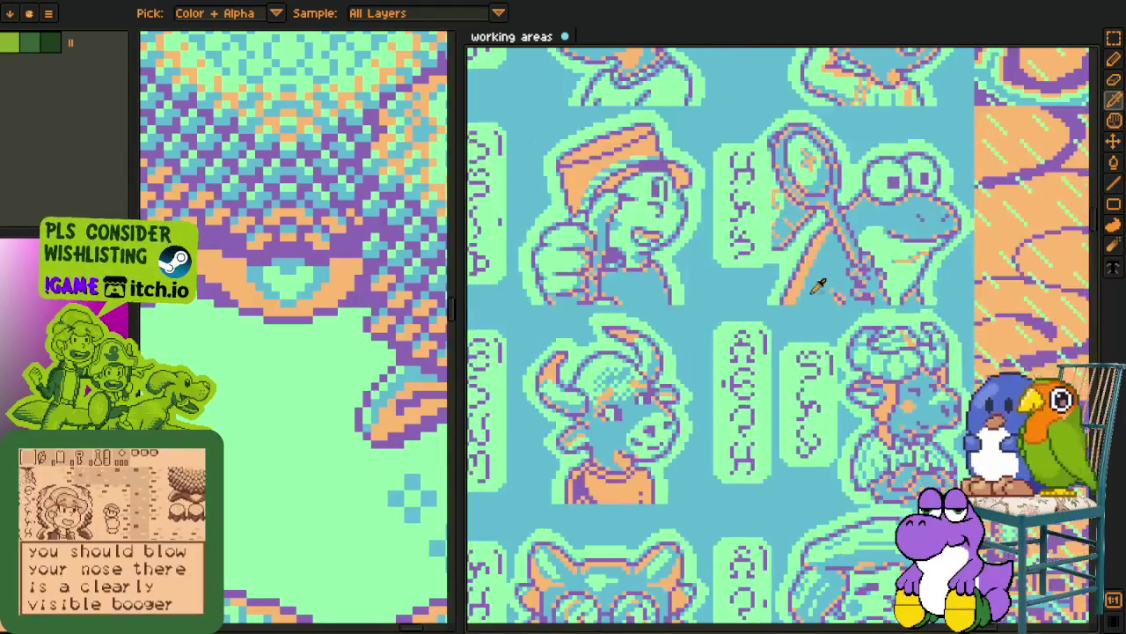
scroll(899, 280, down, 2)
scroll(906, 282, down, 3)
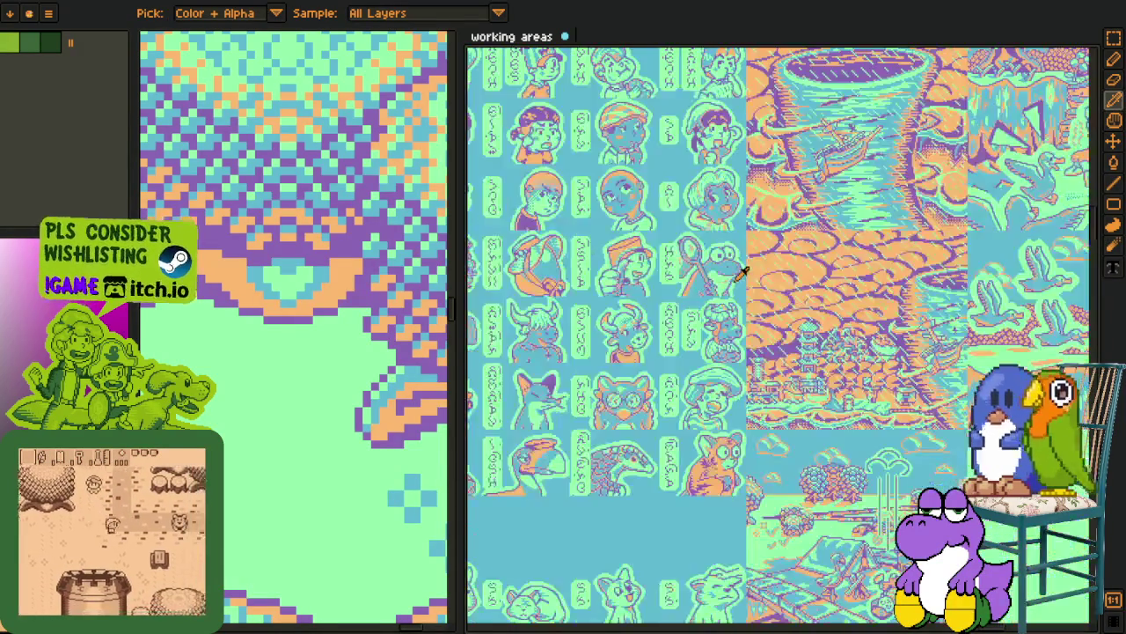
scroll(906, 280, up, 5)
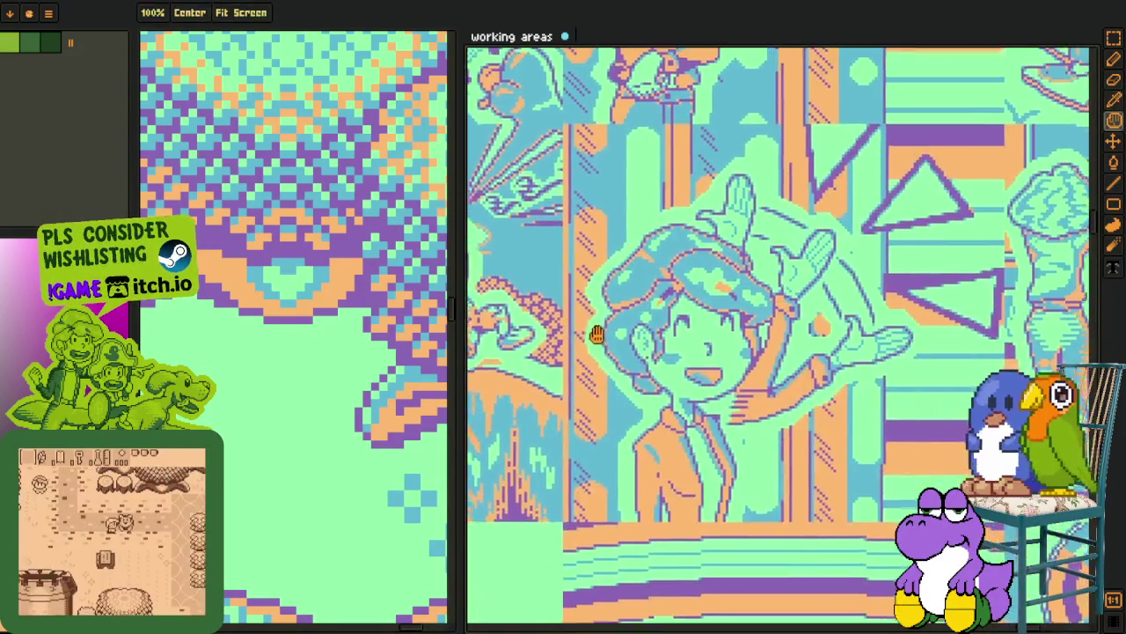
scroll(685, 376, up, 3)
Undo the latest colour replacements with Ctrl+Z
key(o)
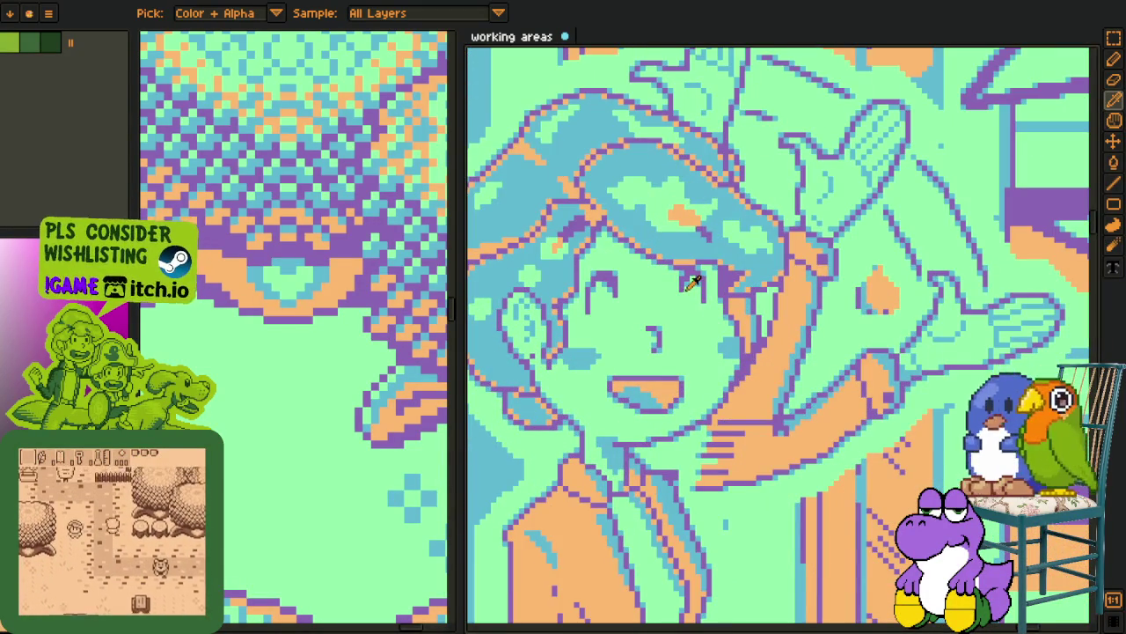
scroll(691, 290, down, 5)
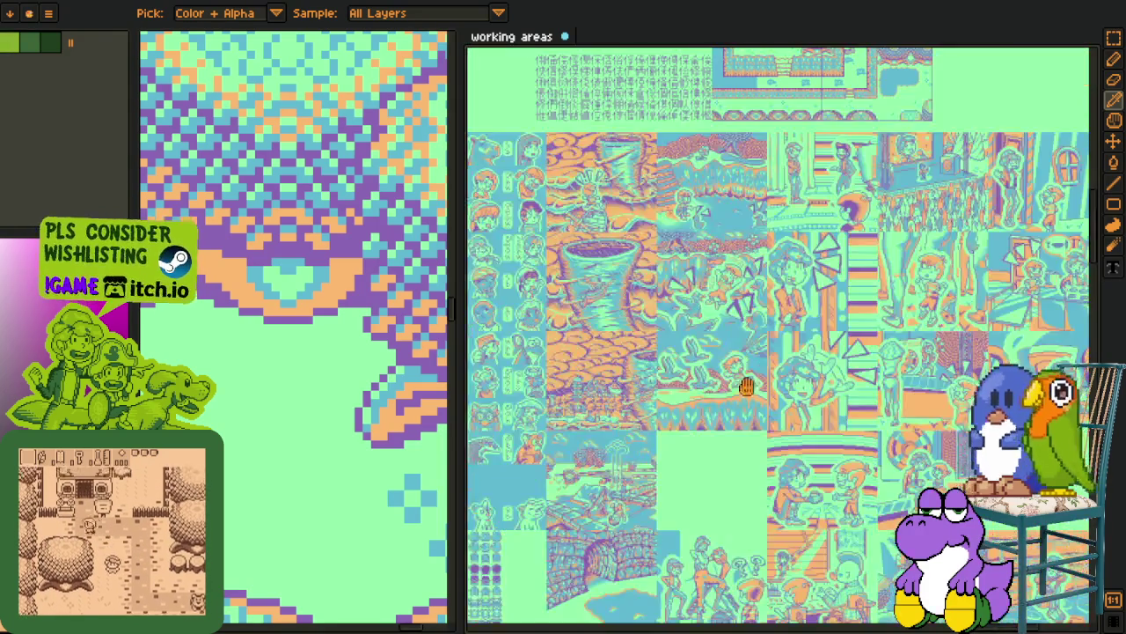
key(v)
key(ctrl+z)
key(ctrl+z)
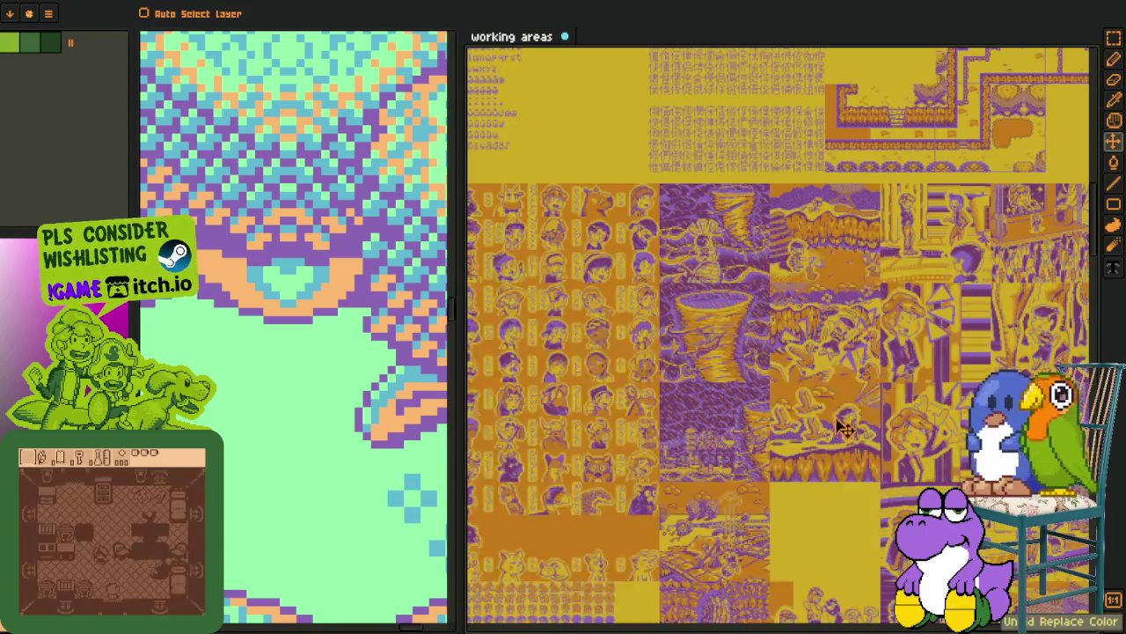
Redo the undone replacement, then replace the dark colour with purple
key(ctrl+y)
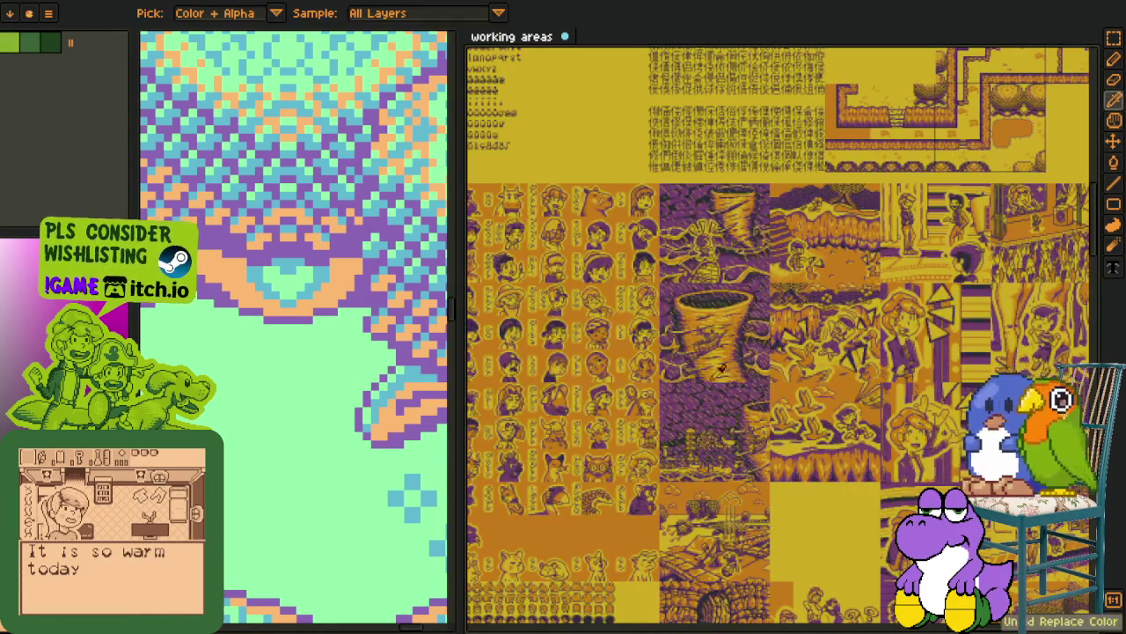
scroll(361, 255, up, 2)
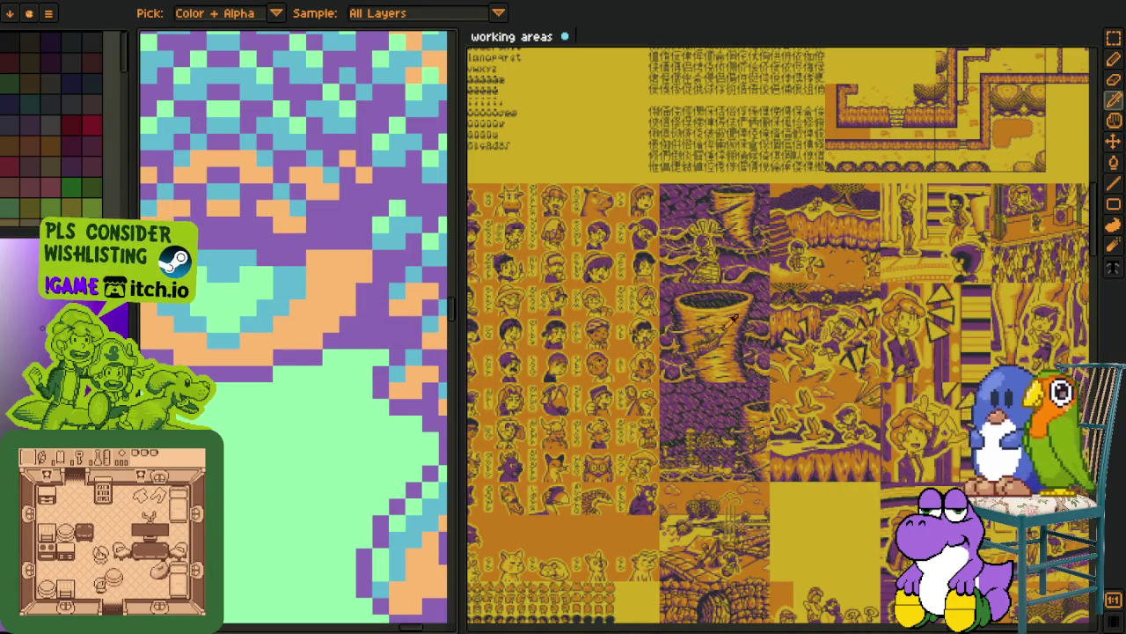
scroll(836, 380, up, 5)
key(h)
scroll(835, 380, up, 2)
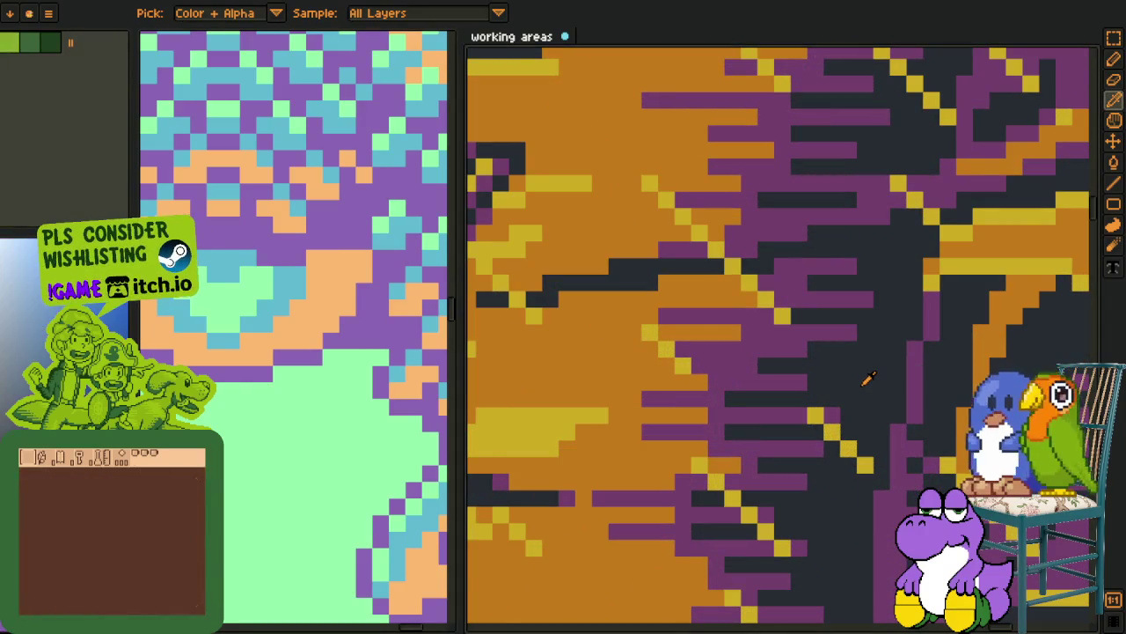
key(ctrl+shift+r)
click(452, 494)
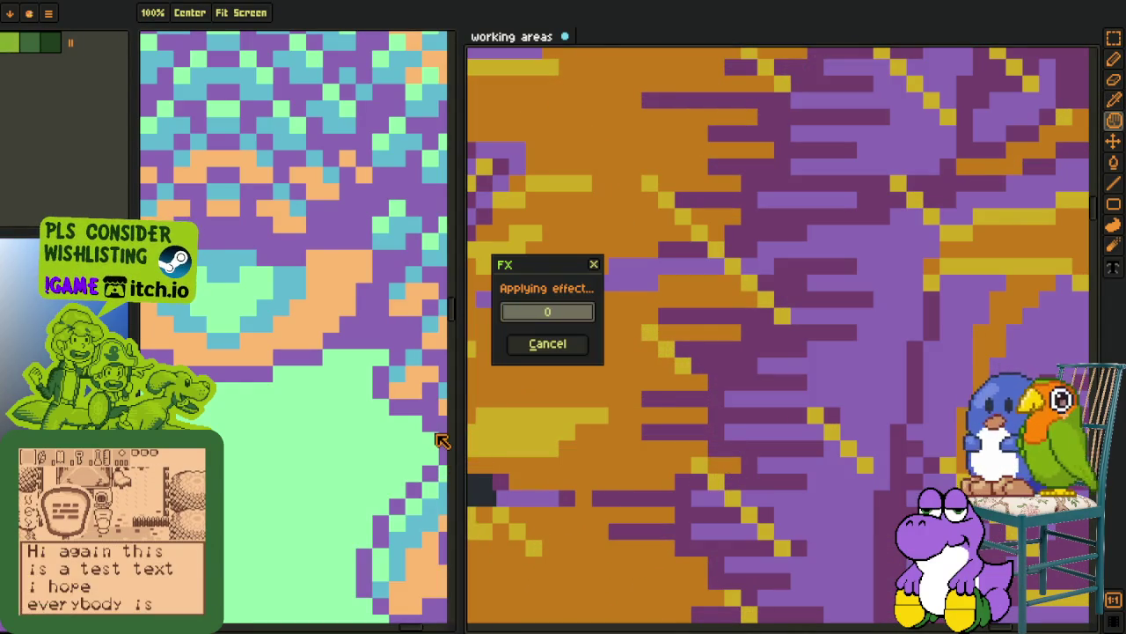
Eyedrop and replace the yellow pixels with green and the brown pixels with peach
key(o)
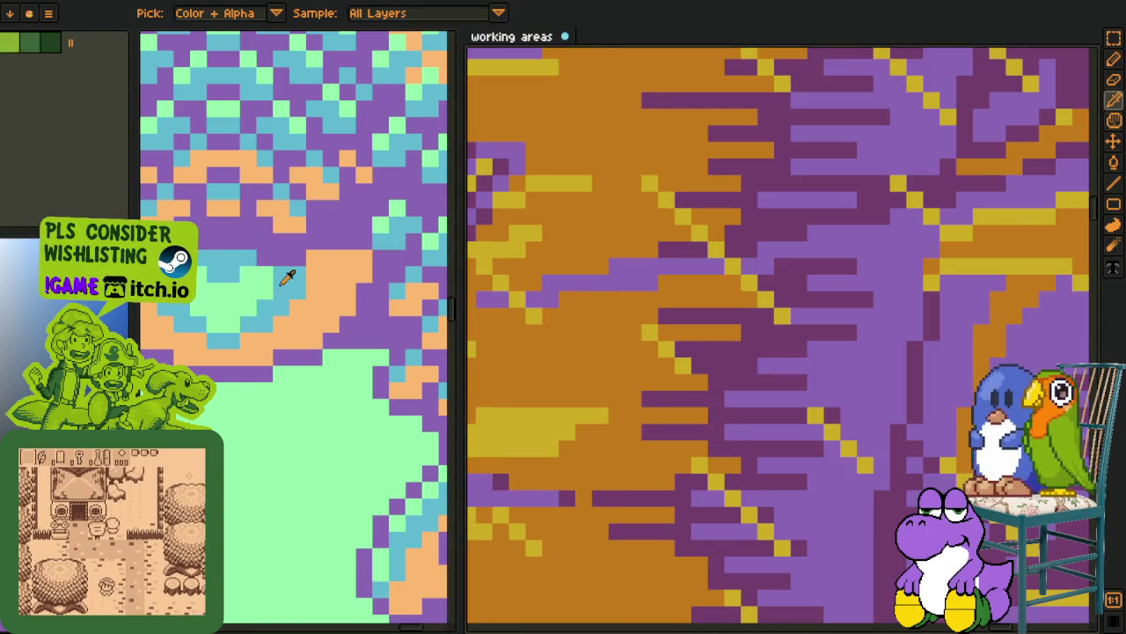
scroll(569, 359, down, 2)
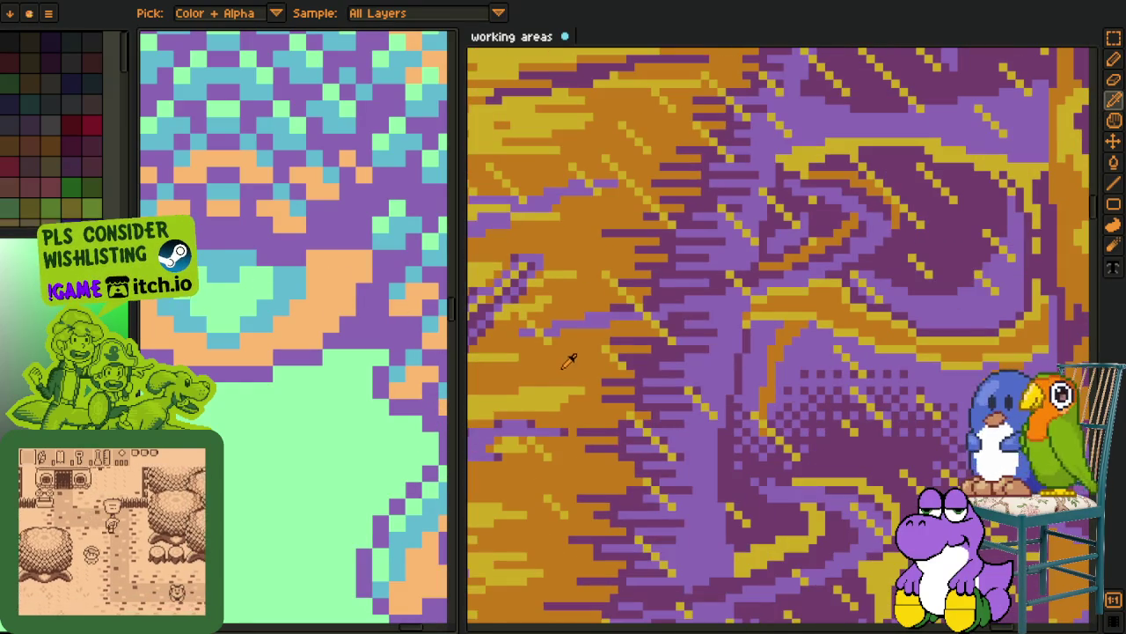
click(547, 394)
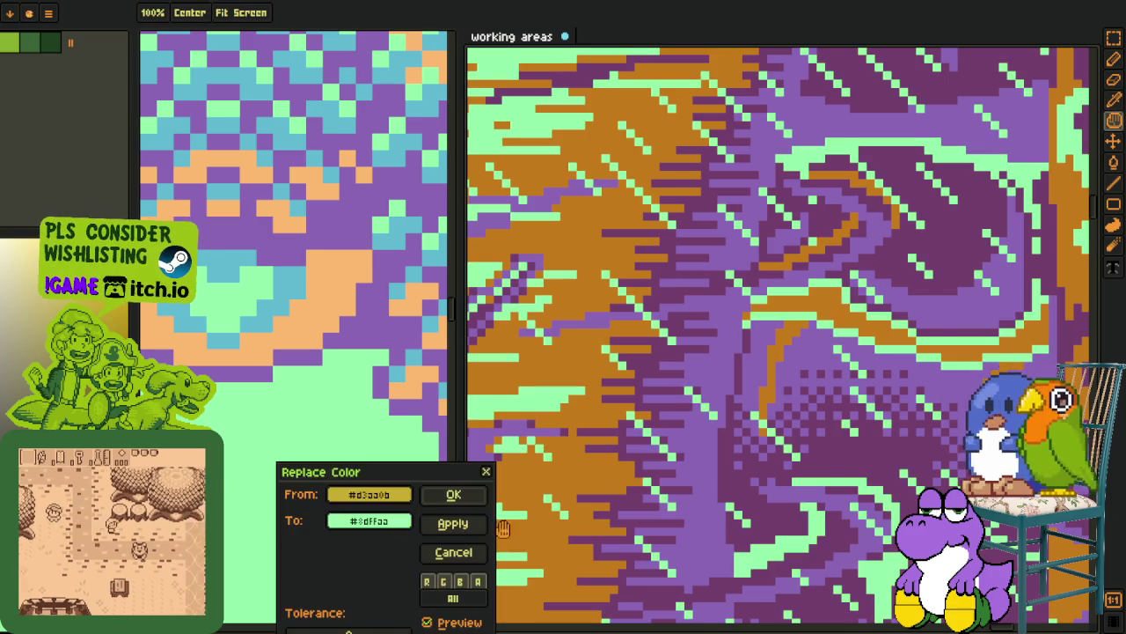
click(452, 493)
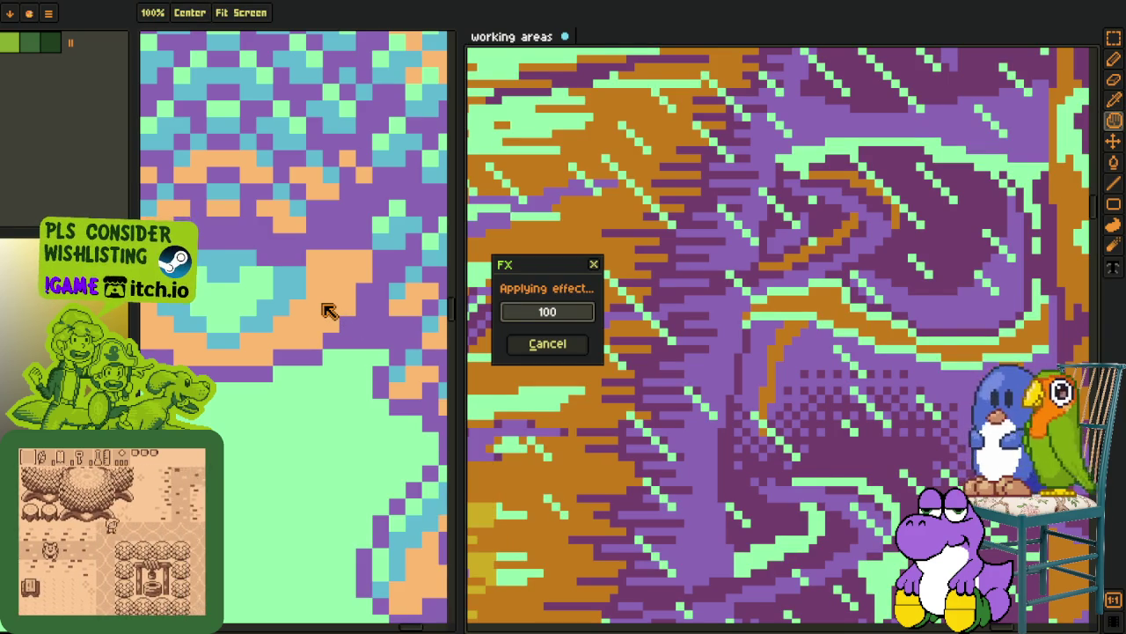
click(553, 359)
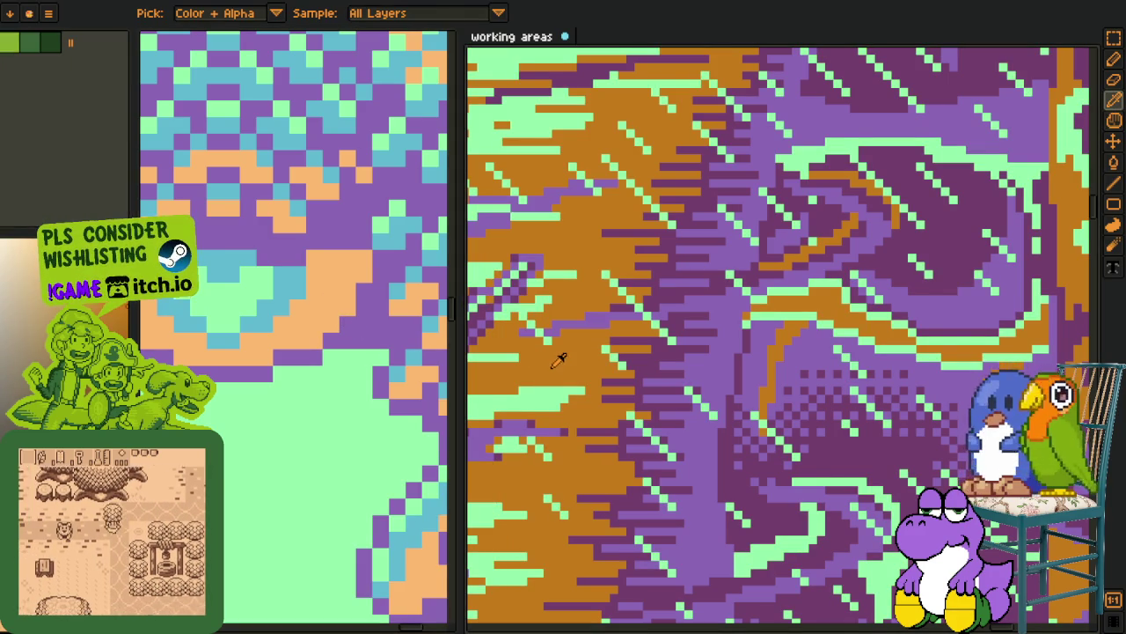
key(shift+r)
click(452, 491)
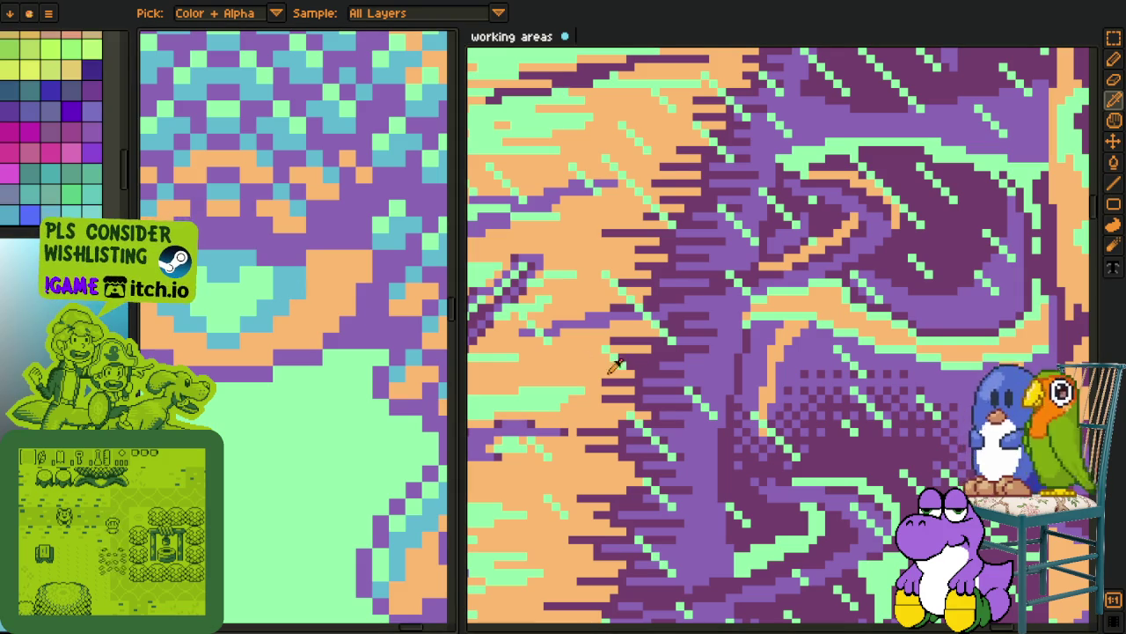
Replace the purple colour #753f6d with teal #51bbd2
scroll(703, 360, down, 3)
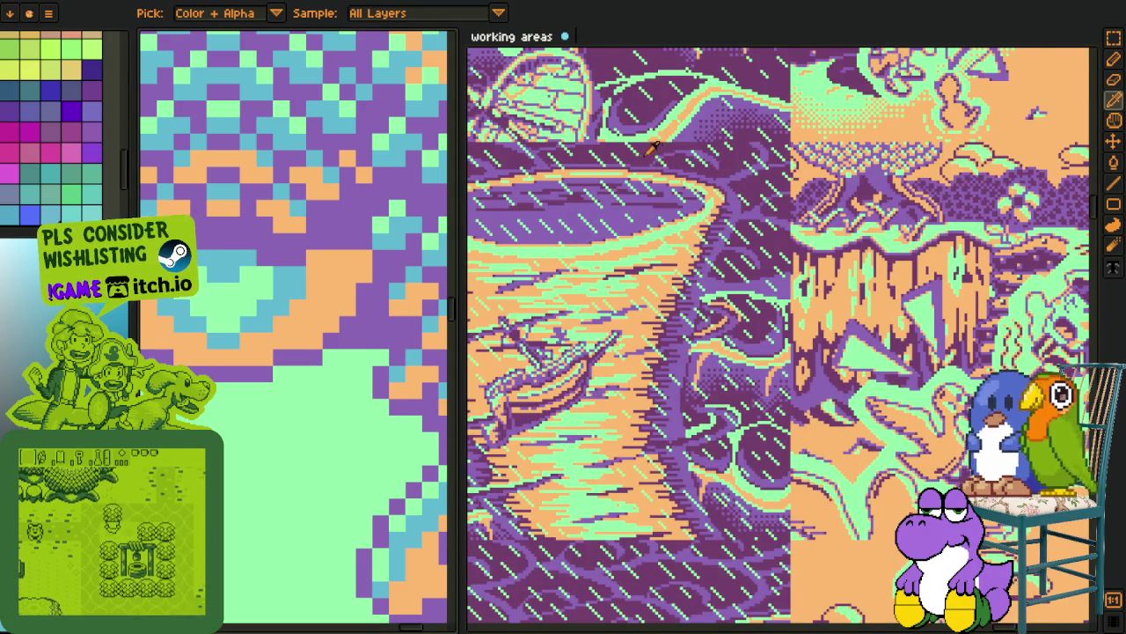
scroll(672, 161, up, 2)
key(shift+r)
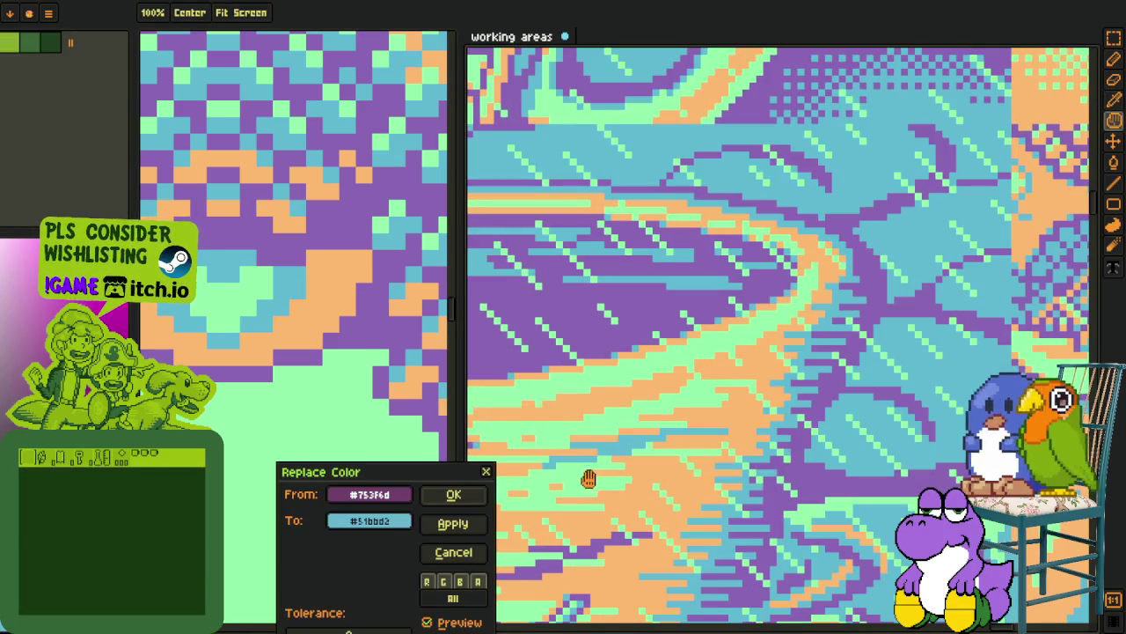
click(453, 496)
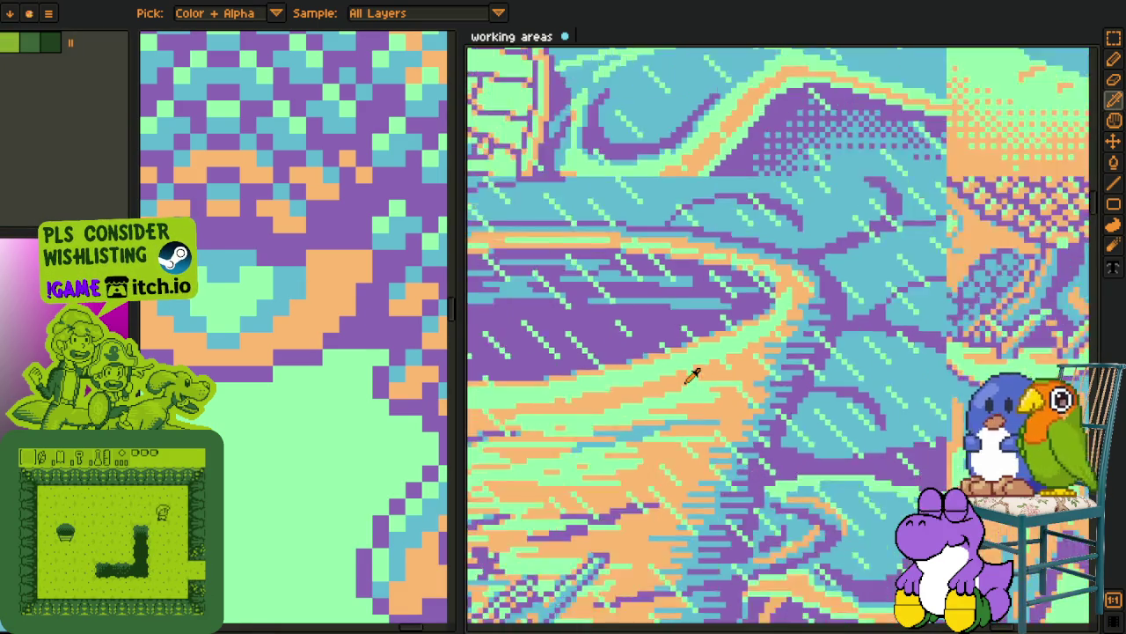
Pan up to the portrait sheet and draw a rectangular selection over part of the portrait
scroll(691, 374, down, 3)
scroll(586, 402, up, 4)
key(space)
drag(648, 398, 766, 238)
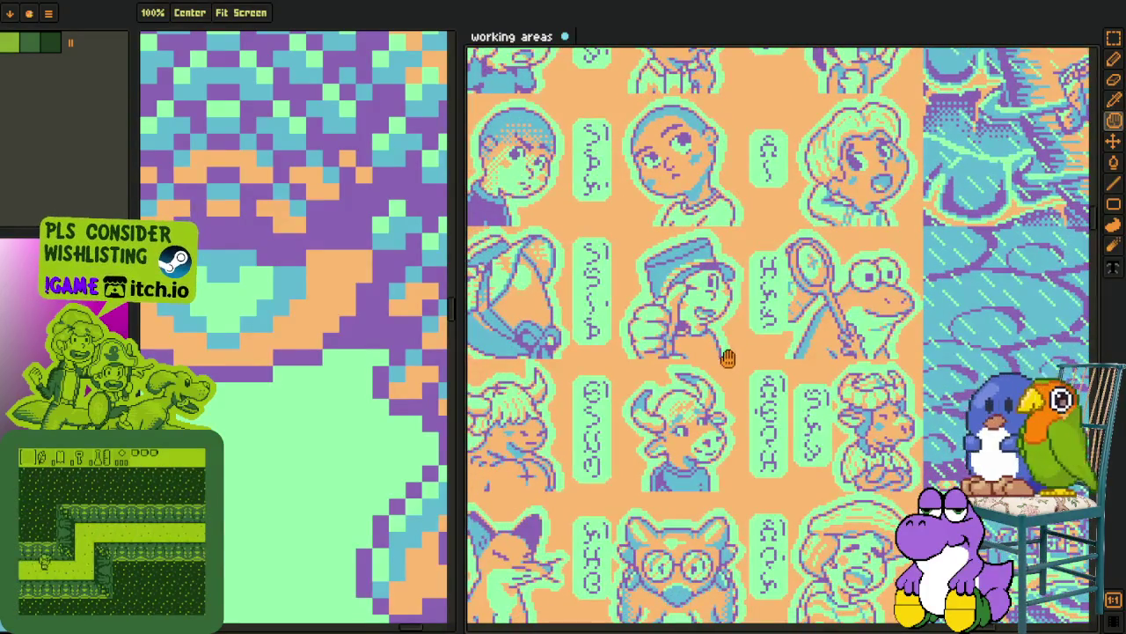
drag(724, 355, 725, 302)
scroll(682, 286, up, 3)
scroll(682, 286, up, 1)
key(m)
mouse_move(545, 207)
mouse_down()
mouse_move(729, 440)
mouse_move(749, 440)
mouse_move(724, 428)
mouse_up()
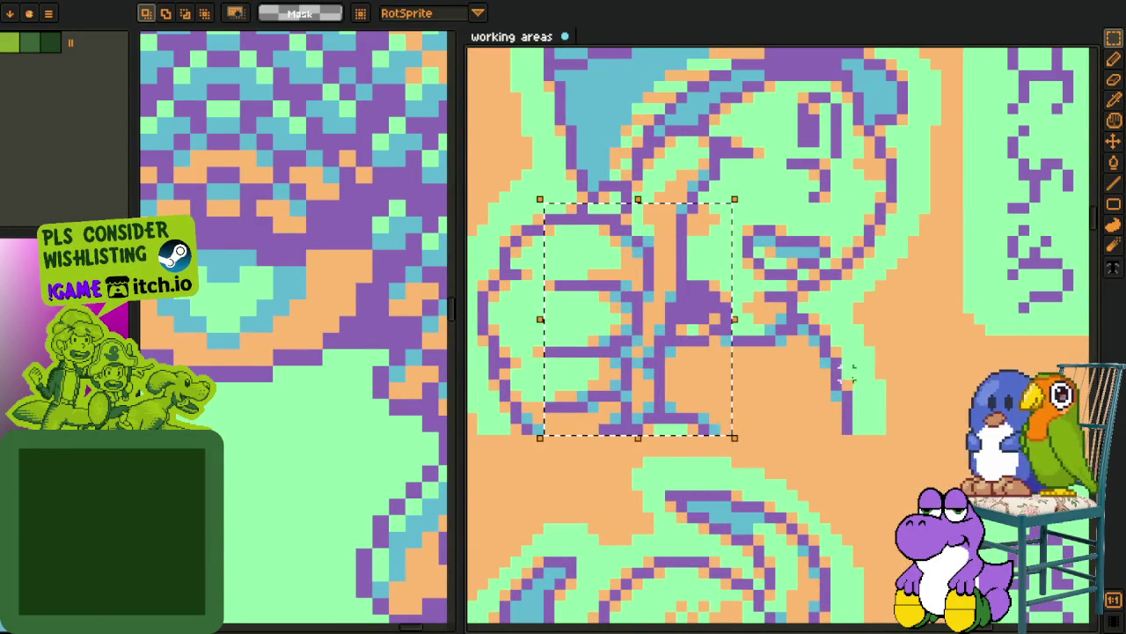
scroll(813, 395, down, 4)
scroll(858, 376, down, 2)
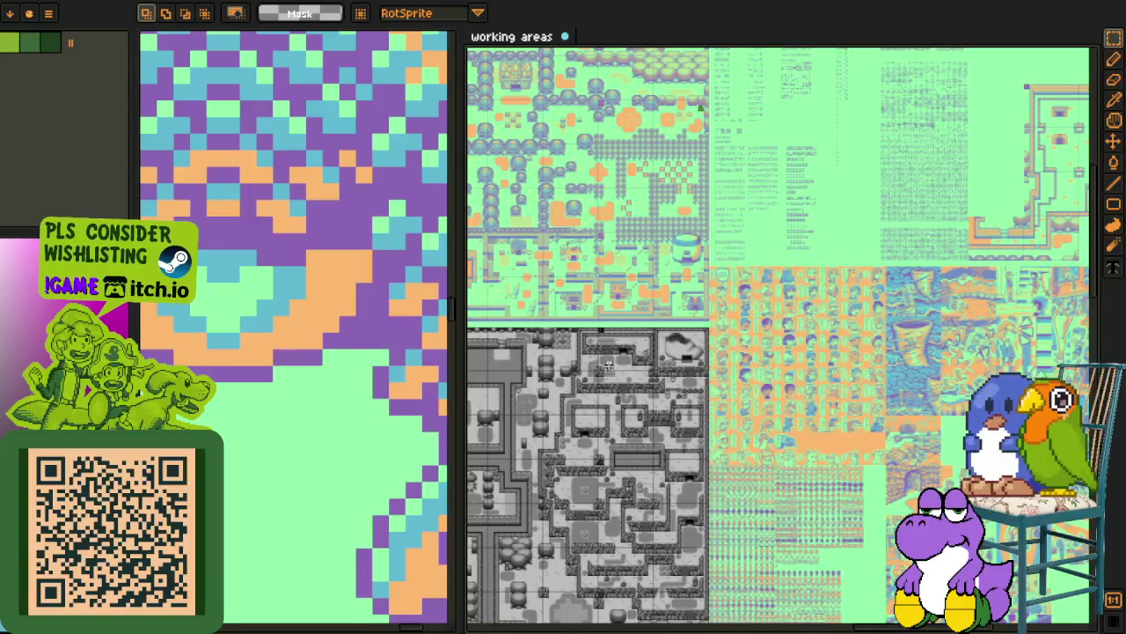
scroll(493, 264, up, 5)
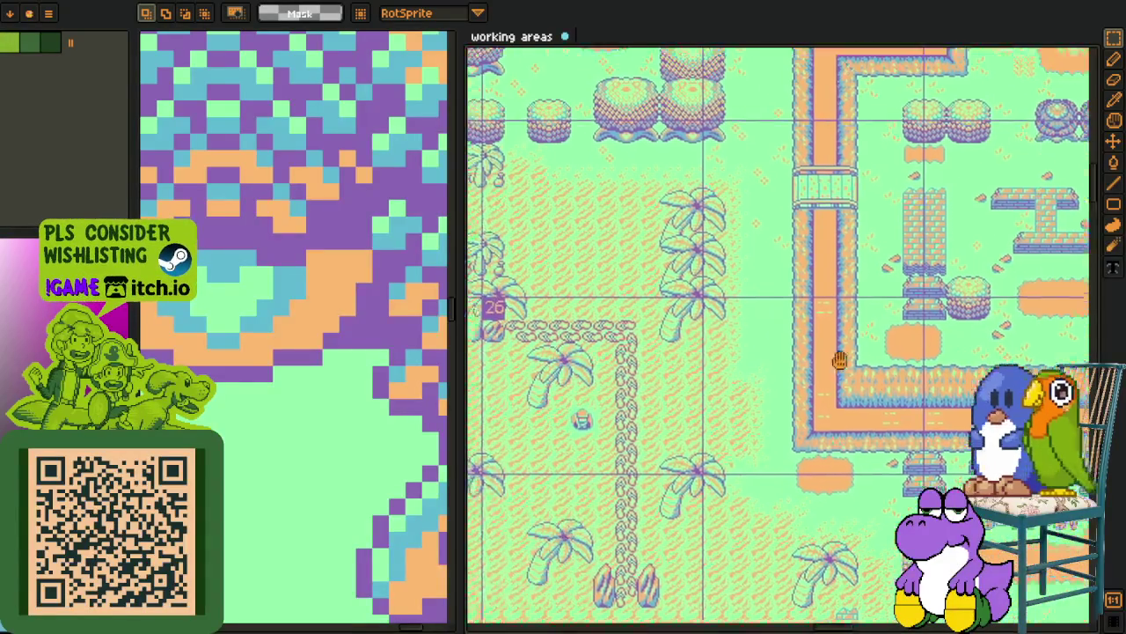
mouse_move(839, 360)
mouse_down()
mouse_move(764, 353)
mouse_move(653, 409)
mouse_up()
scroll(619, 396, up, 1)
scroll(621, 400, down, 1)
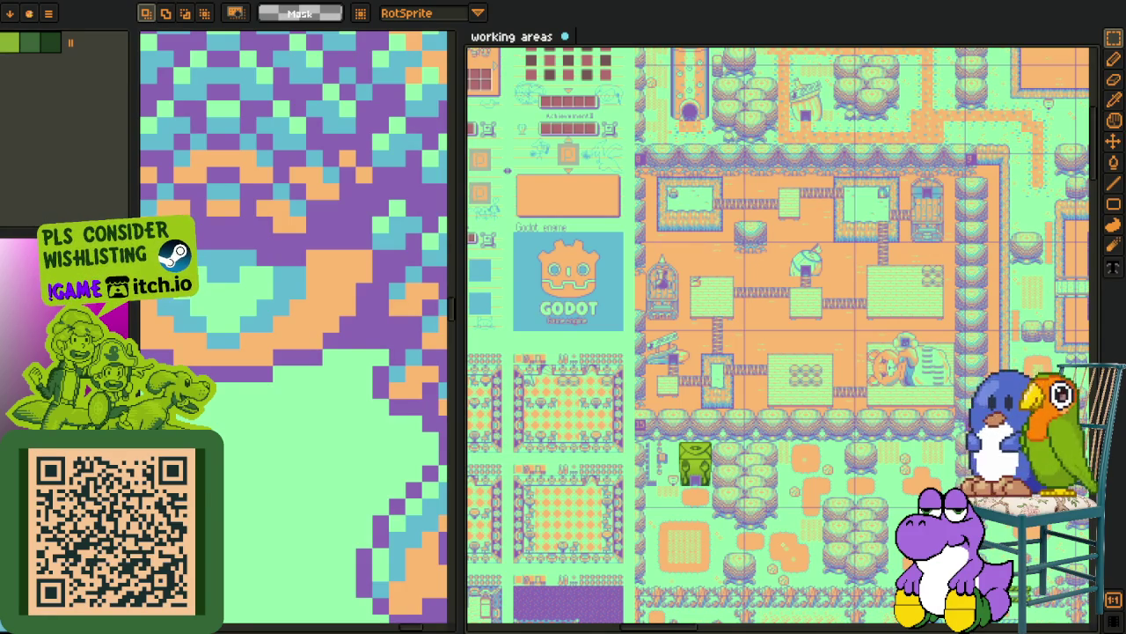
scroll(635, 335, up, 5)
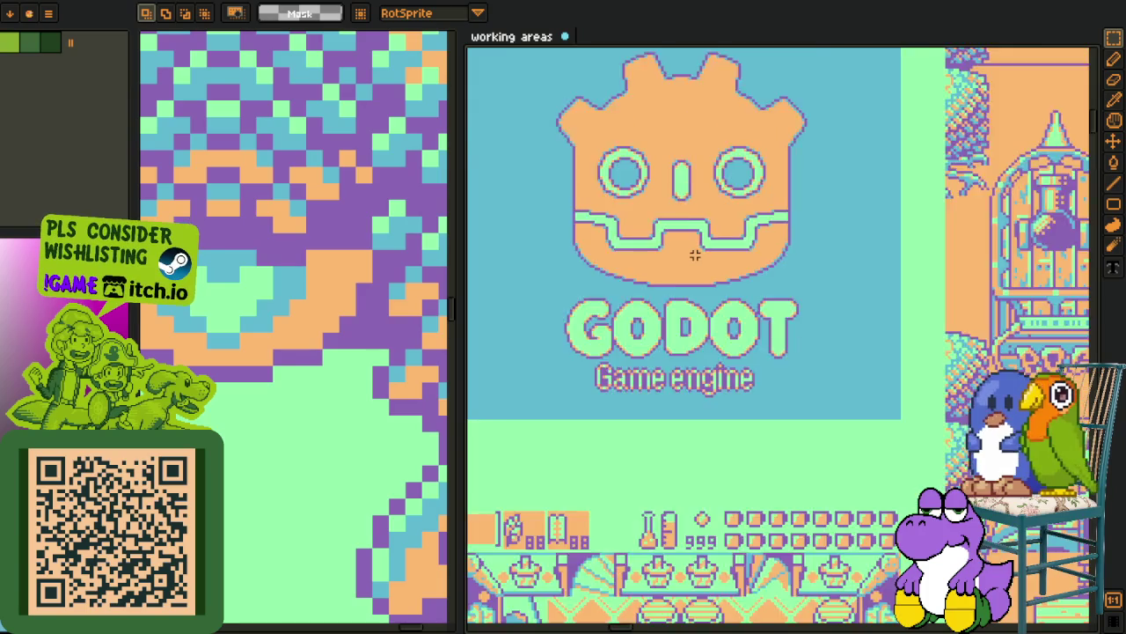
scroll(696, 255, down, 3)
scroll(716, 352, up, 2)
mouse_move(716, 352)
mouse_down()
mouse_move(707, 403)
mouse_move(550, 432)
mouse_move(732, 370)
mouse_up()
scroll(695, 361, down, 4)
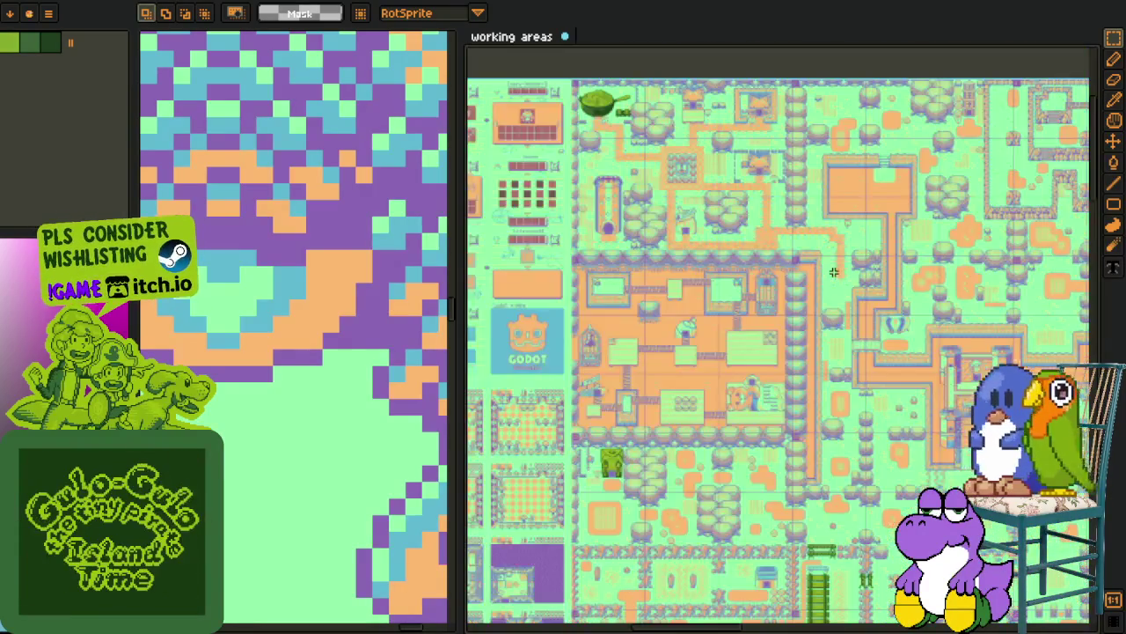
scroll(834, 272, up, 5)
scroll(834, 273, up, 2)
drag(834, 273, 705, 337)
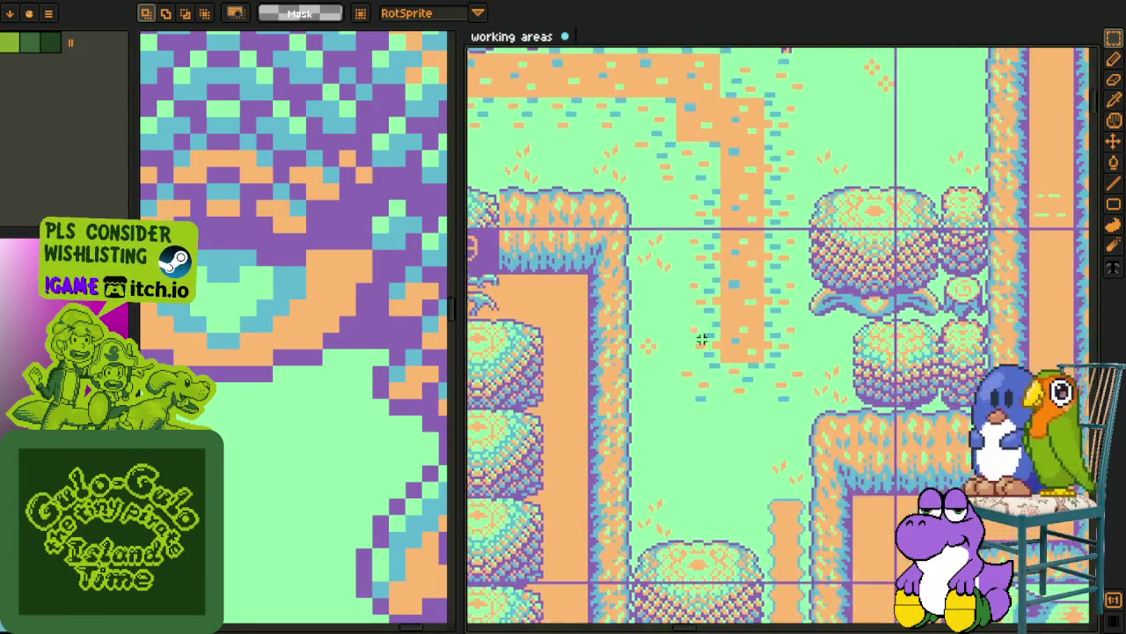
scroll(704, 337, down, 2)
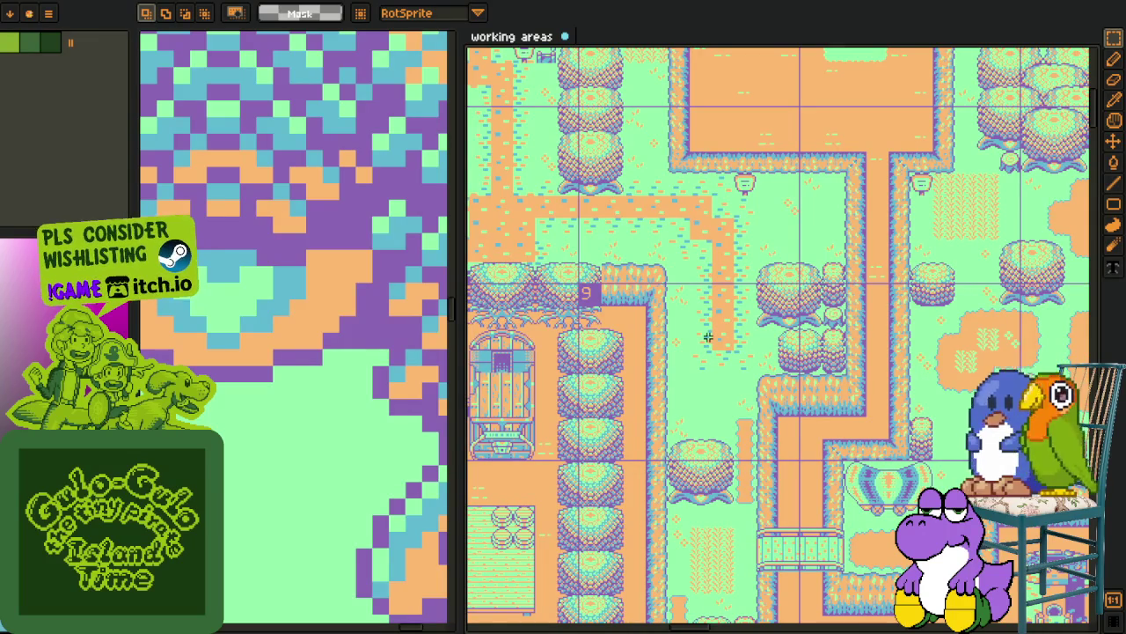
scroll(709, 337, down, 3)
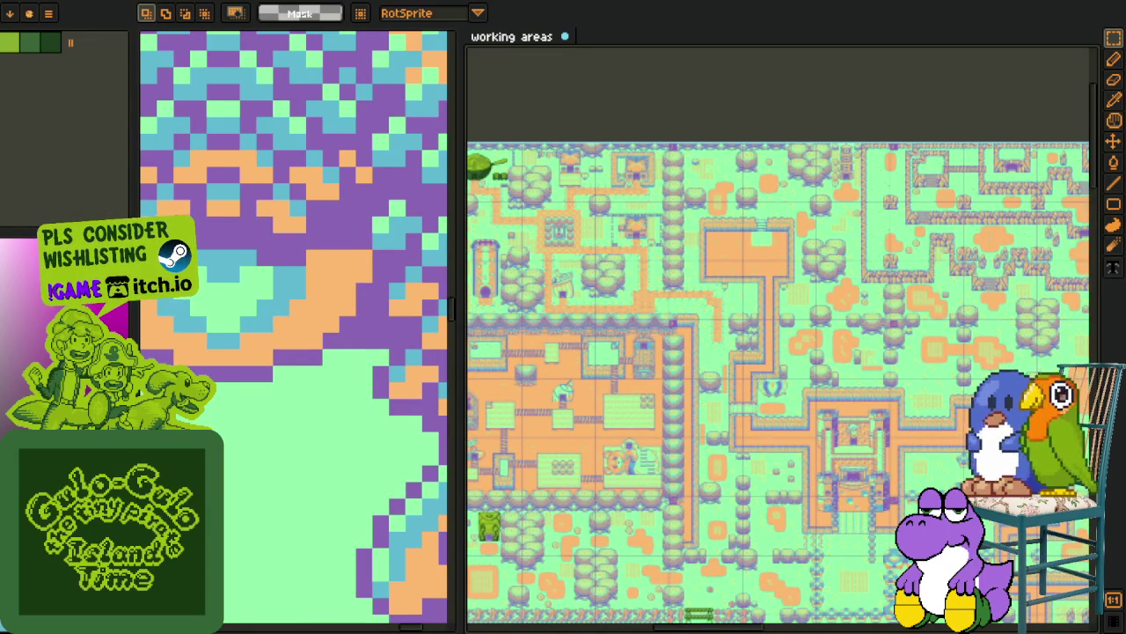
key(alt+Tab)
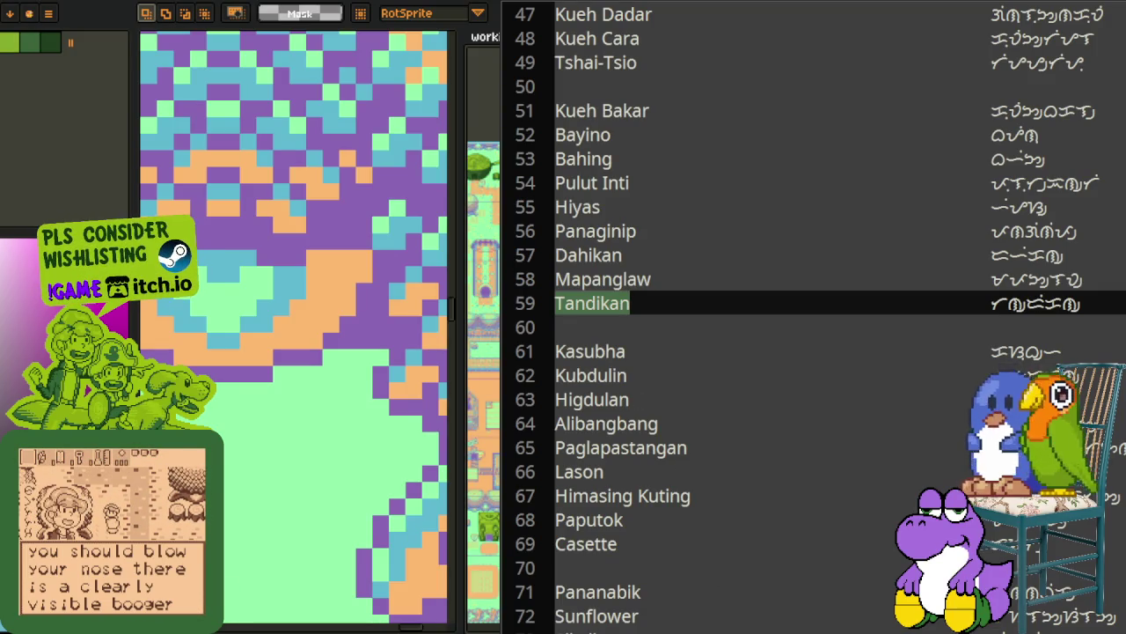
Switch to the palette JSON and locate Tandikan's entry: #8968b7ff, #ffb86cff, #51bbd2ff, #8dffaaff
key(ctrl+Tab)
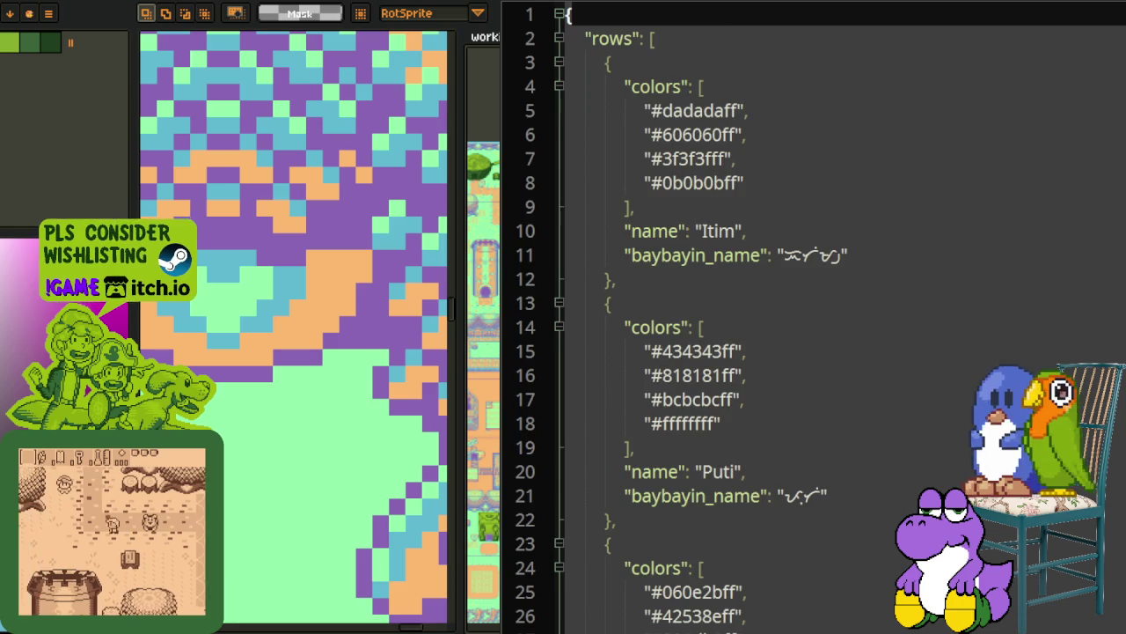
key(F3)
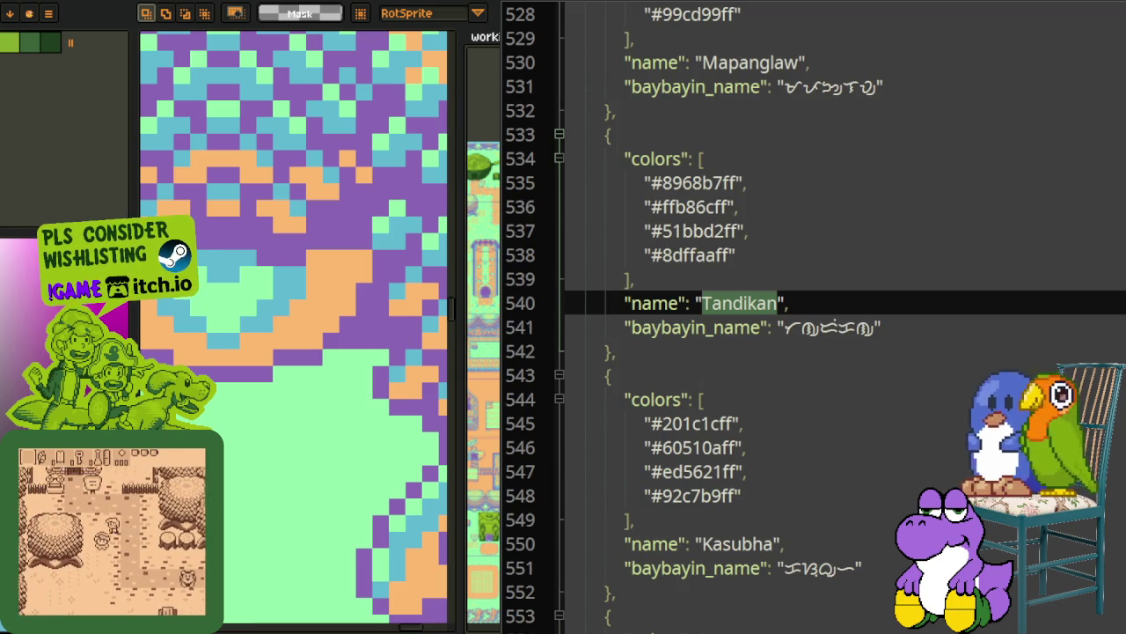
click(606, 134)
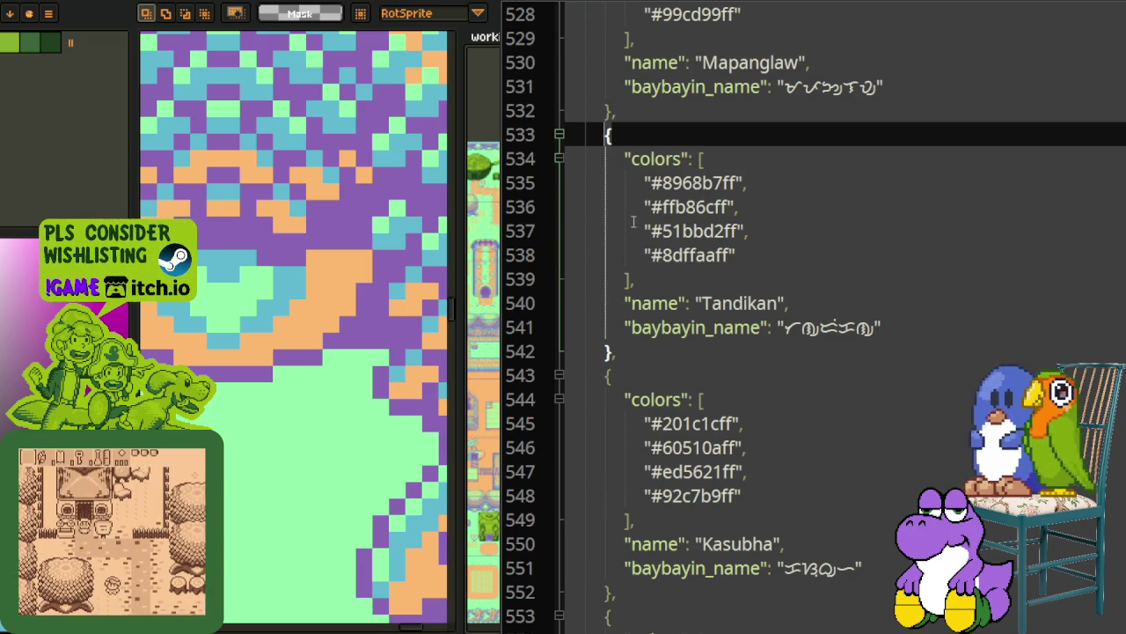
scroll(633, 222, up, 1)
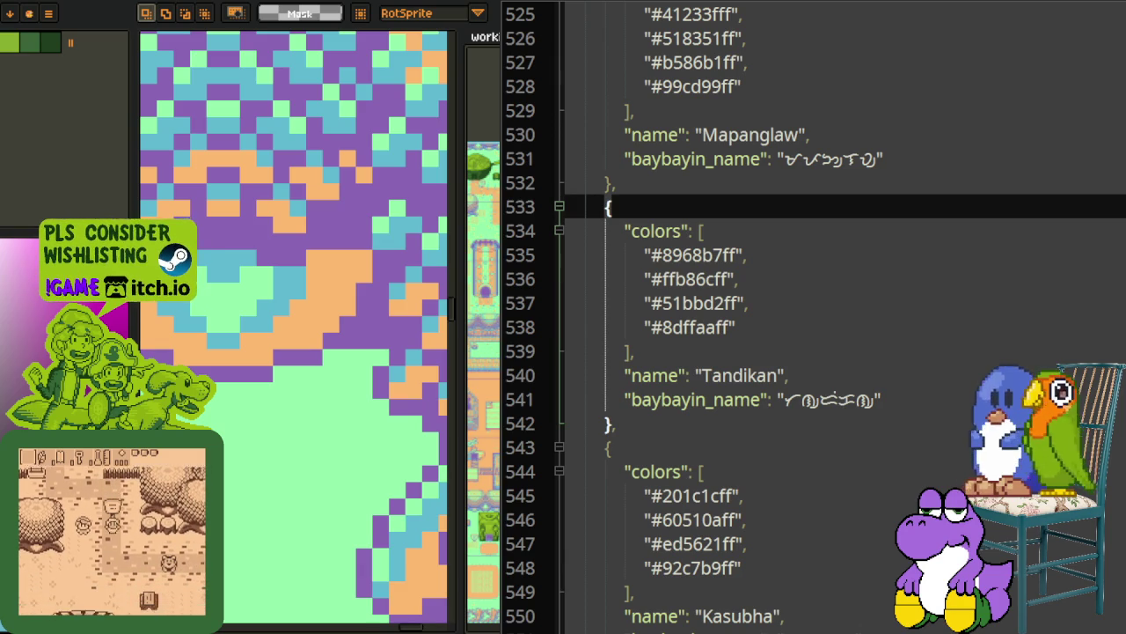
click(477, 399)
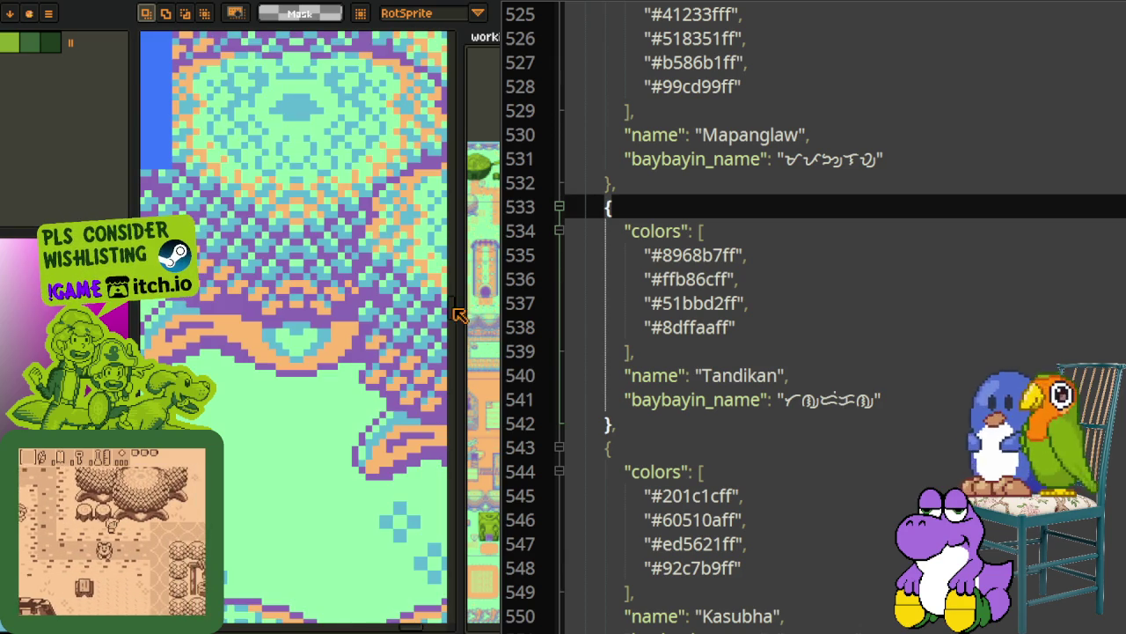
Select the Eyedropper tool so it picks Color + Alpha from the recoloured sheet
key(o)
key(z)
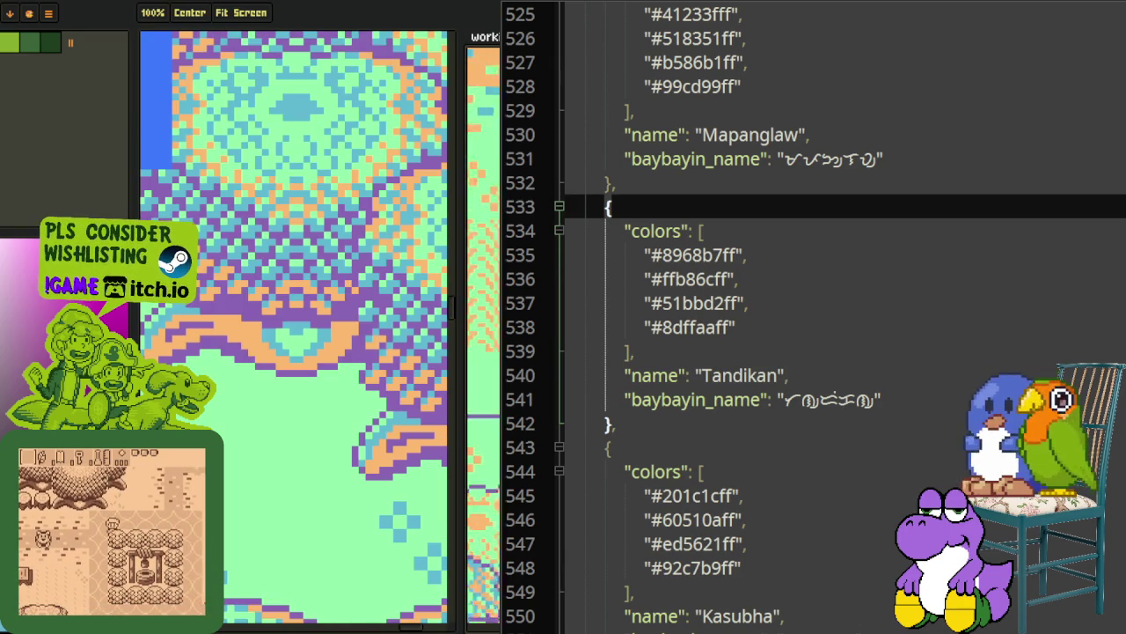
key(o)
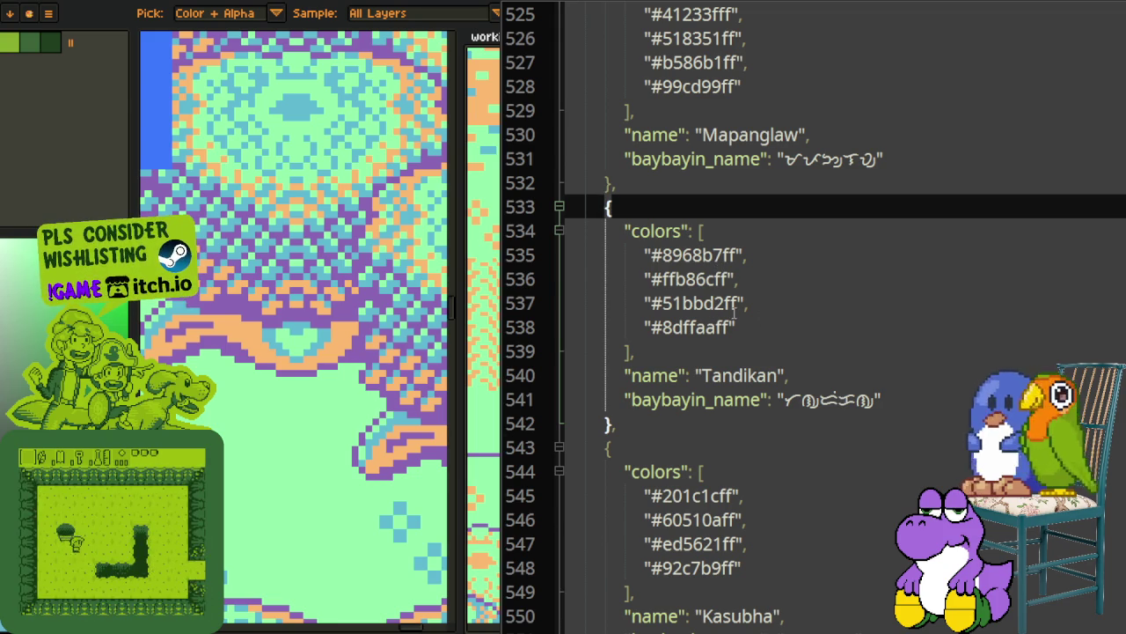
scroll(732, 308, up, 1)
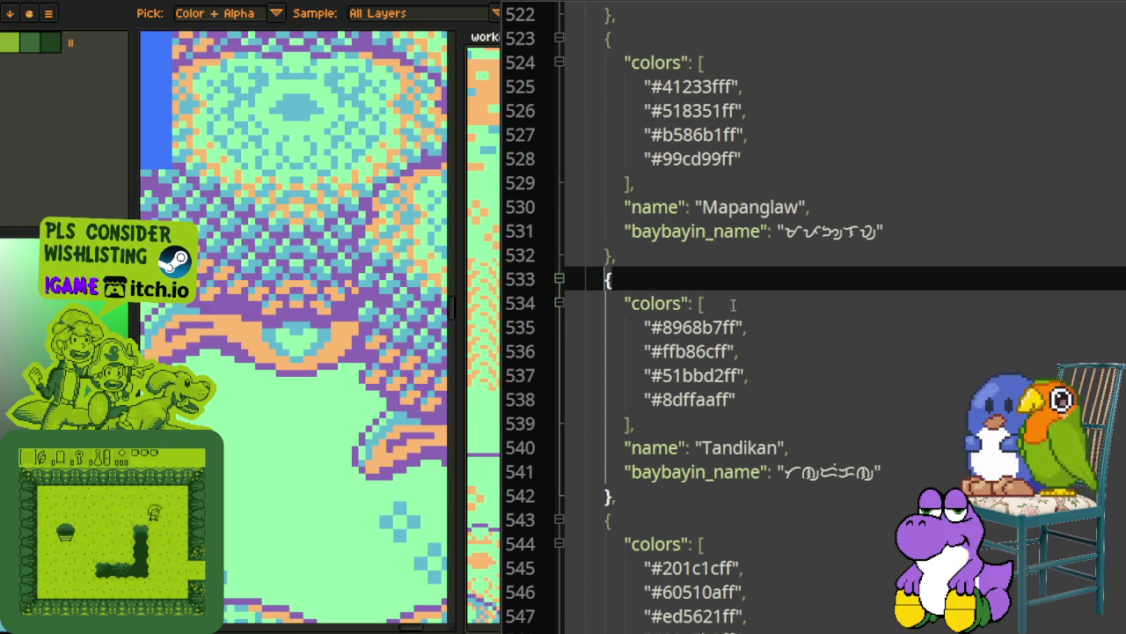
scroll(732, 305, down, 1)
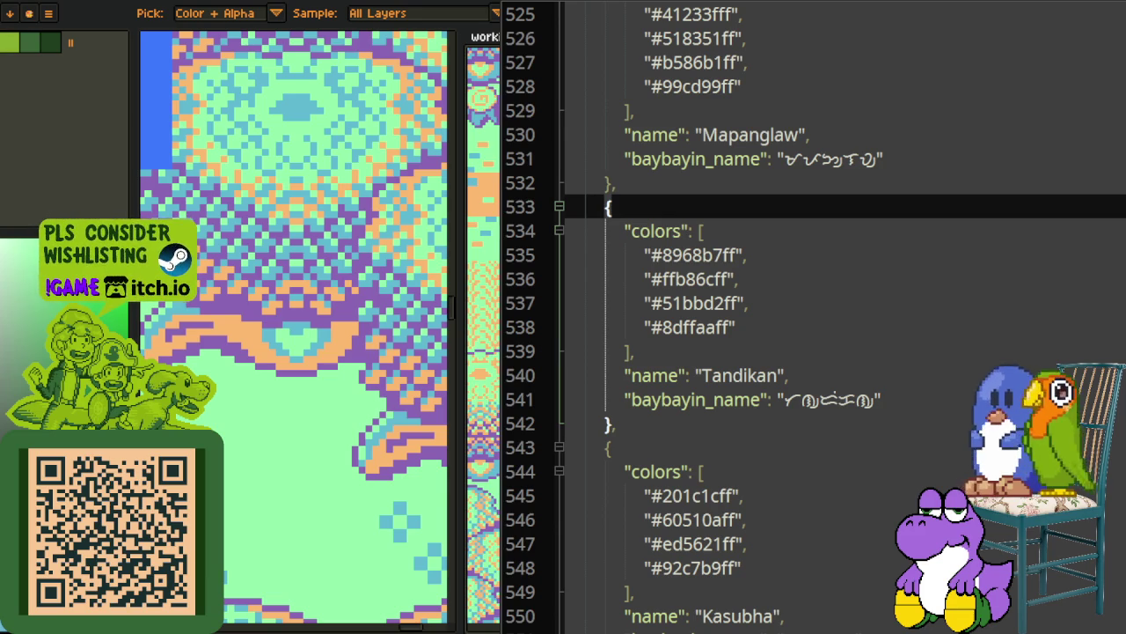
Zoom into the red-framed swatch tile, eyedrop its purple stripe, then pan back across the sheet
scroll(202, 315, up, 5)
scroll(378, 294, up, 3)
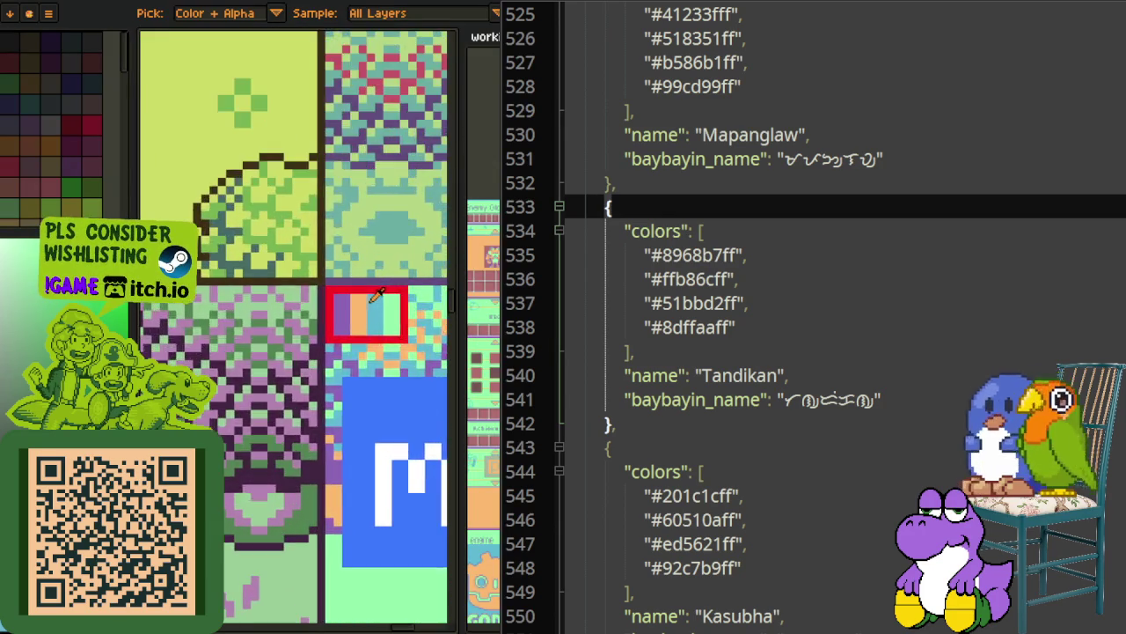
scroll(369, 302, up, 1)
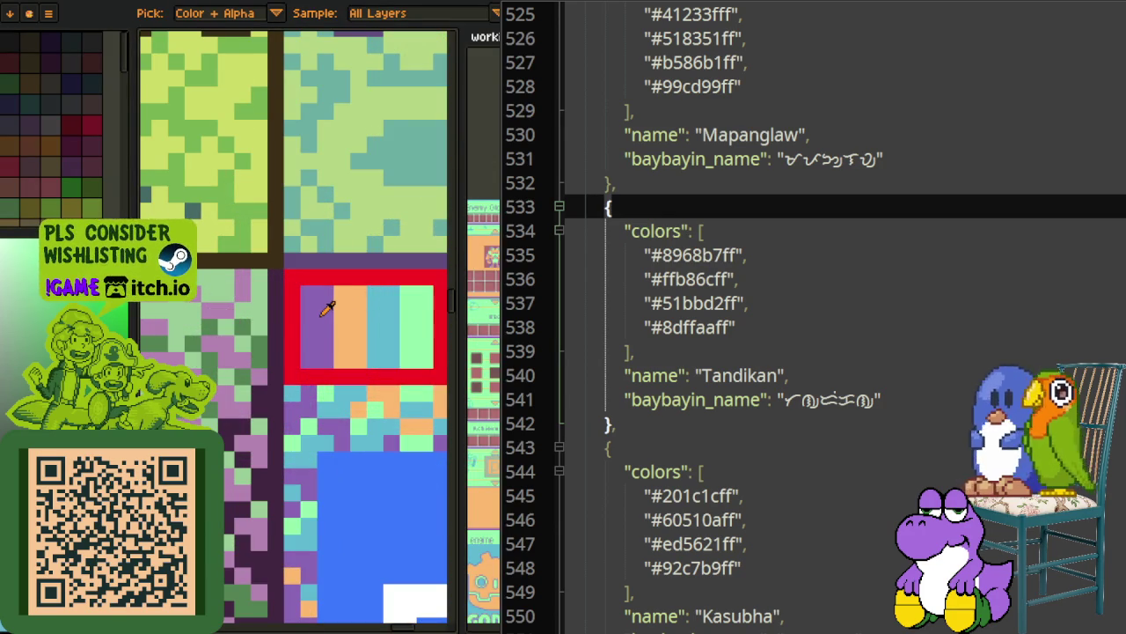
key(space)
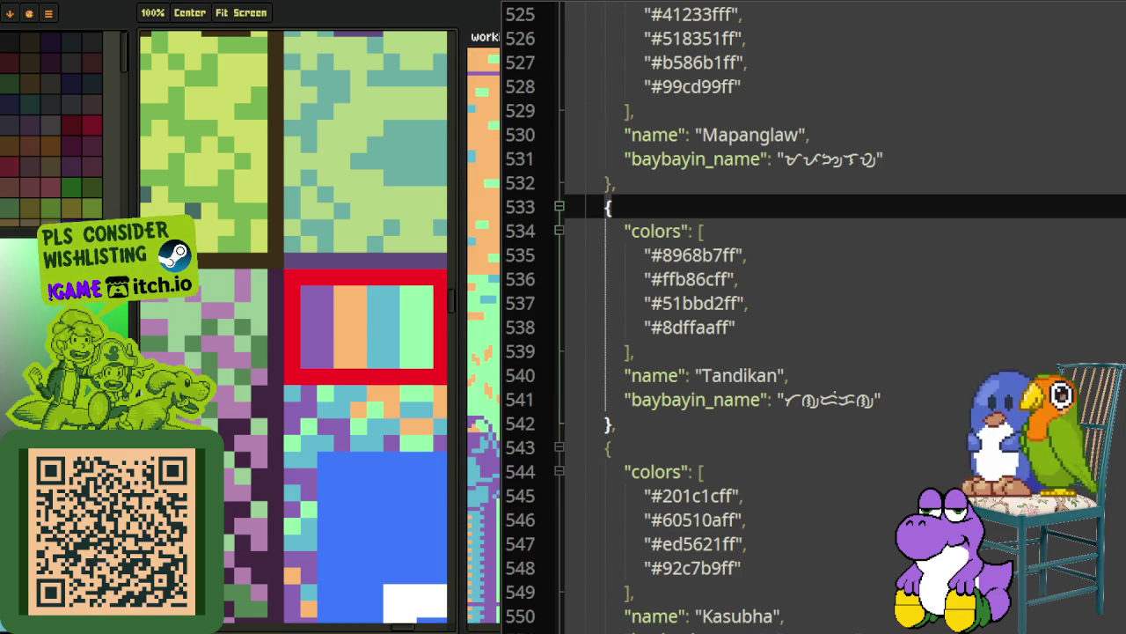
key(o)
click(323, 315)
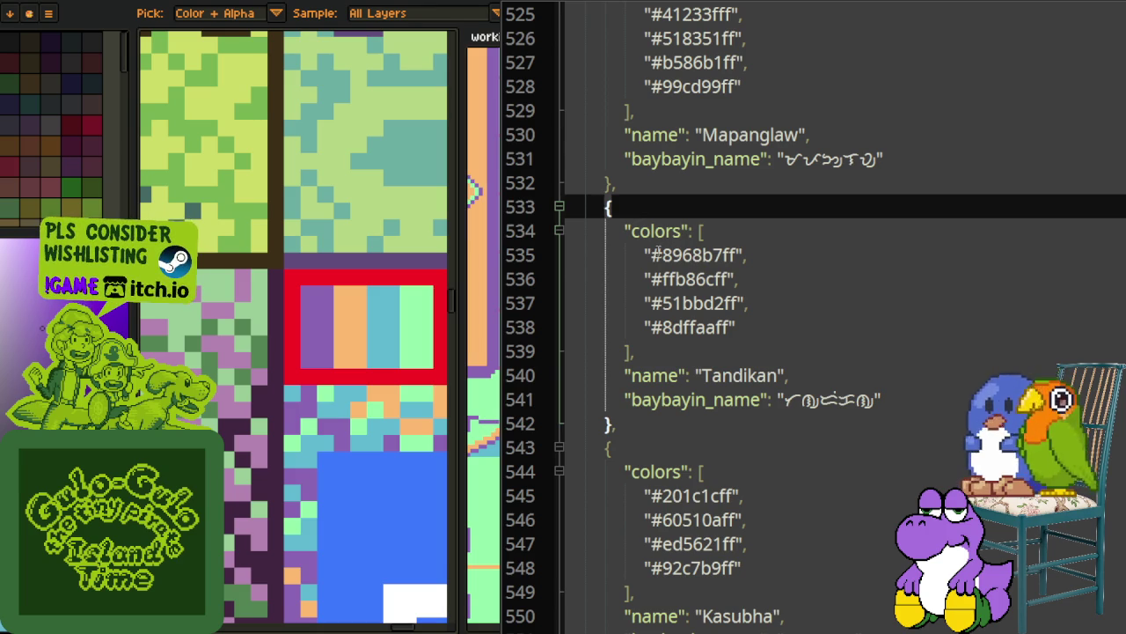
drag(650, 254, 723, 255)
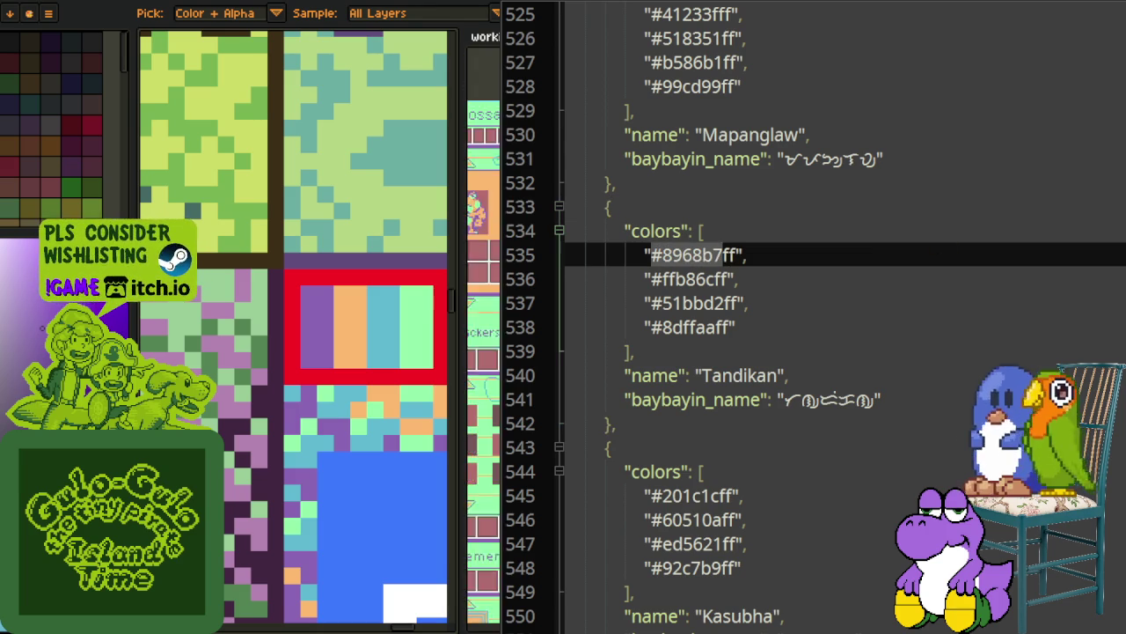
key(space)
scroll(394, 397, down, 3)
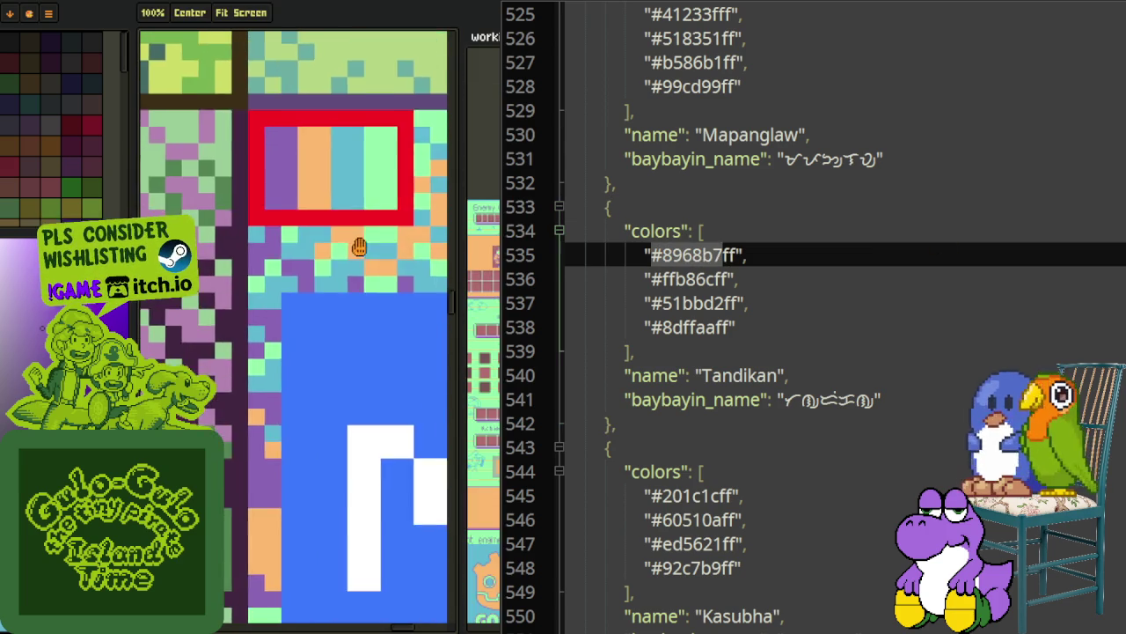
drag(335, 316, 216, 356)
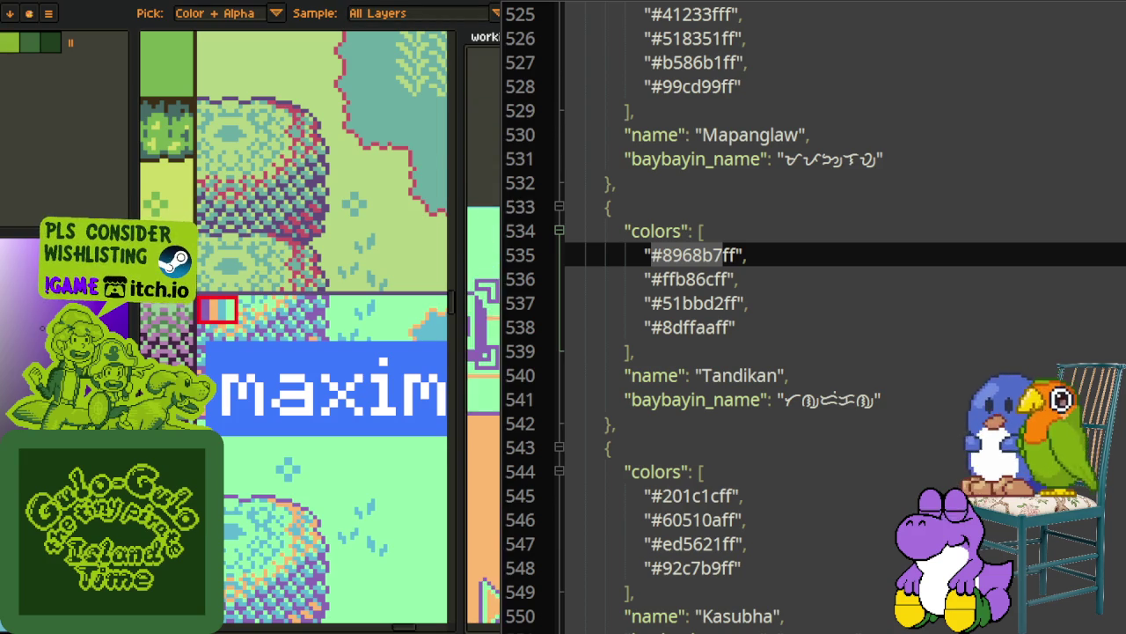
scroll(299, 325, down, 2)
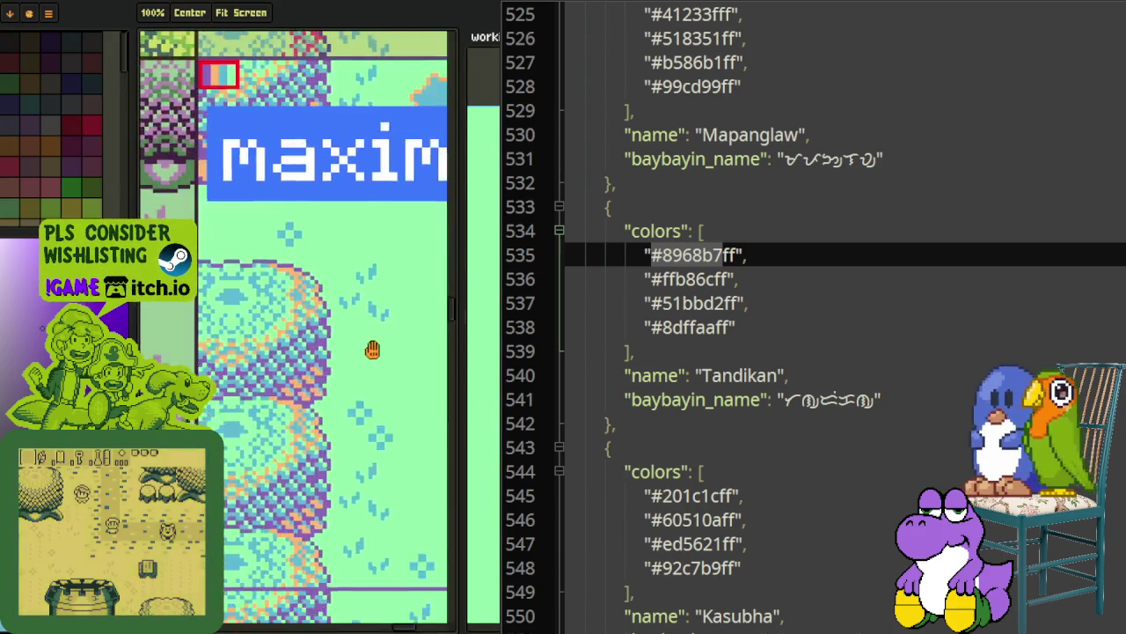
scroll(300, 326, up, 1)
drag(445, 379, 240, 376)
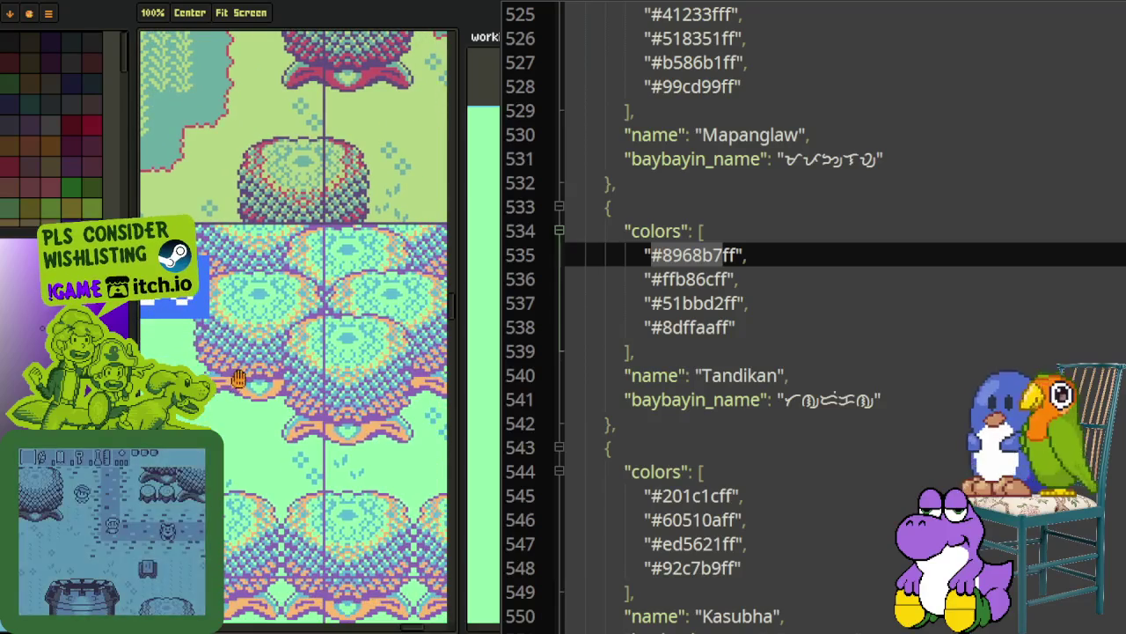
drag(292, 328, 317, 355)
drag(213, 255, 277, 264)
key(i)
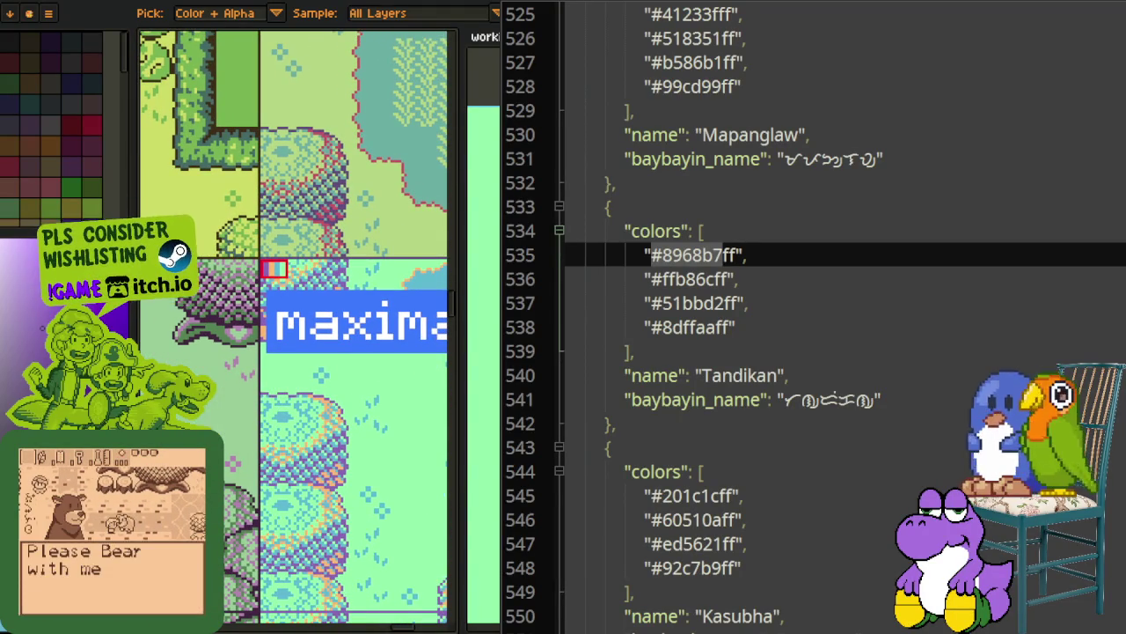
key(h)
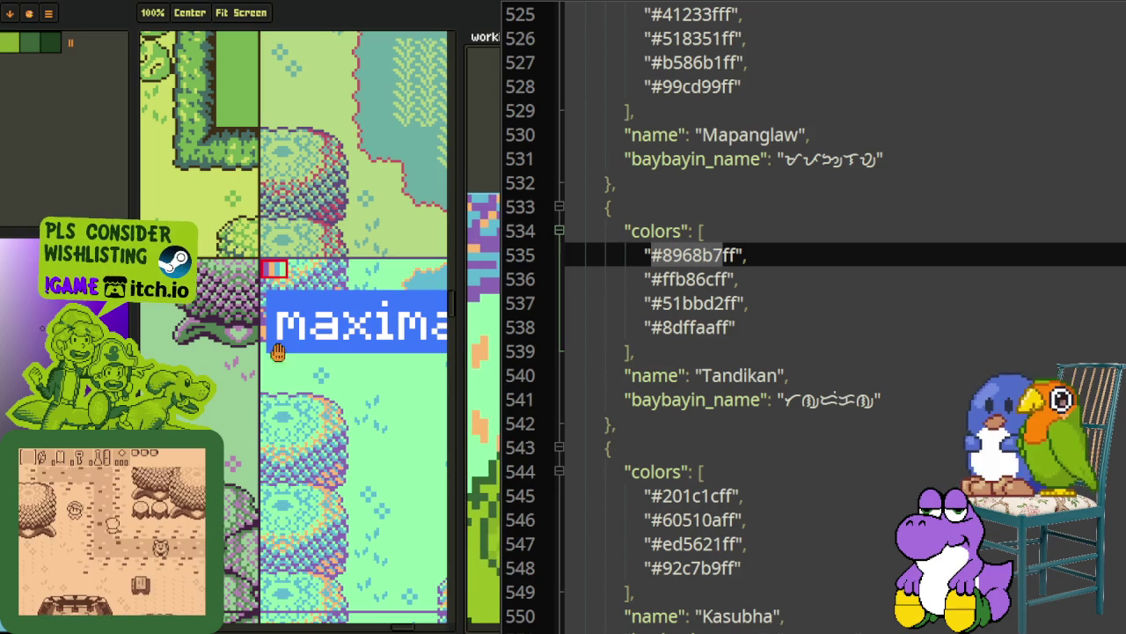
key(i)
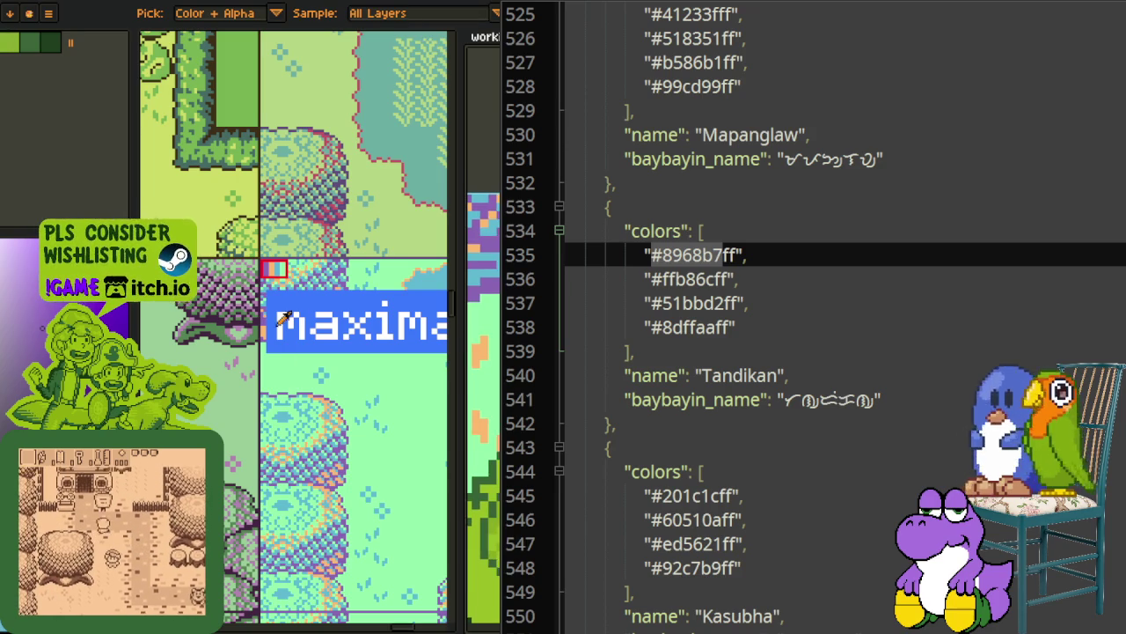
key(h)
drag(174, 213, 0, 196)
key(i)
key(h)
key(i)
key(h)
mouse_move(352, 300)
mouse_down()
mouse_move(96, 291)
mouse_move(53, 189)
mouse_up()
key(i)
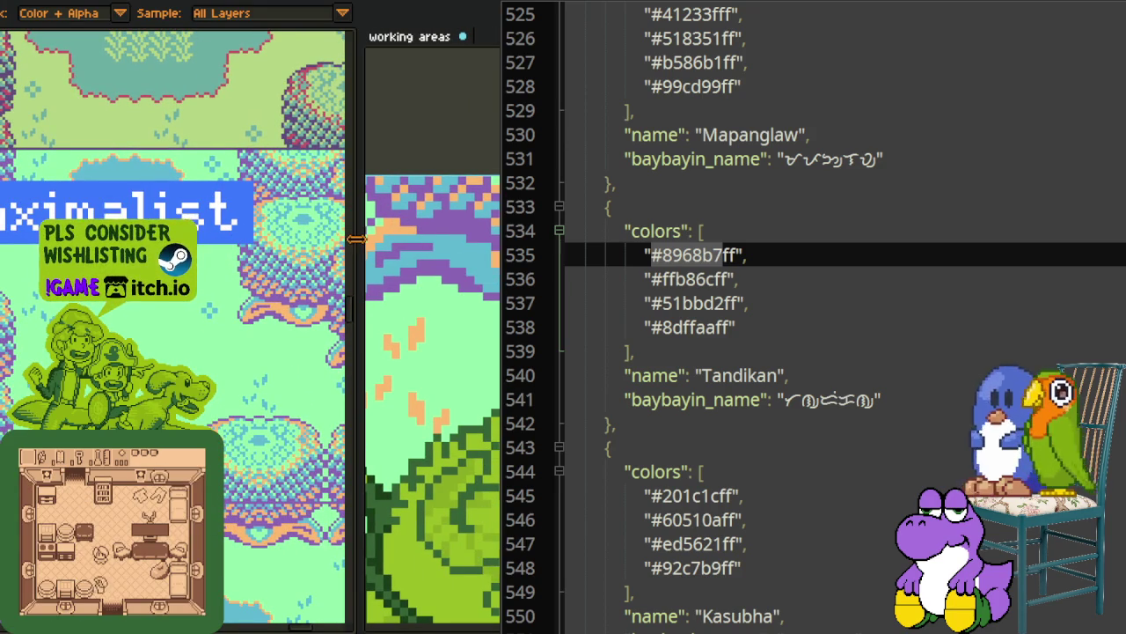
drag(356, 238, 226, 238)
key(h)
scroll(319, 208, up, 5)
key(i)
key(h)
scroll(109, 194, up, 4)
key(i)
key(h)
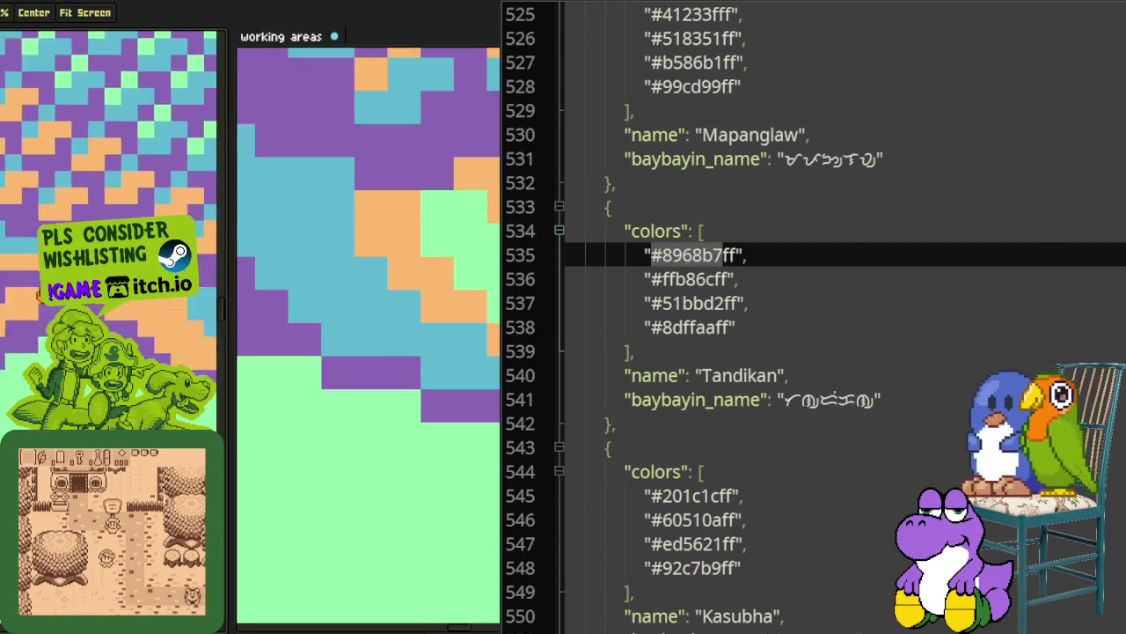
key(i)
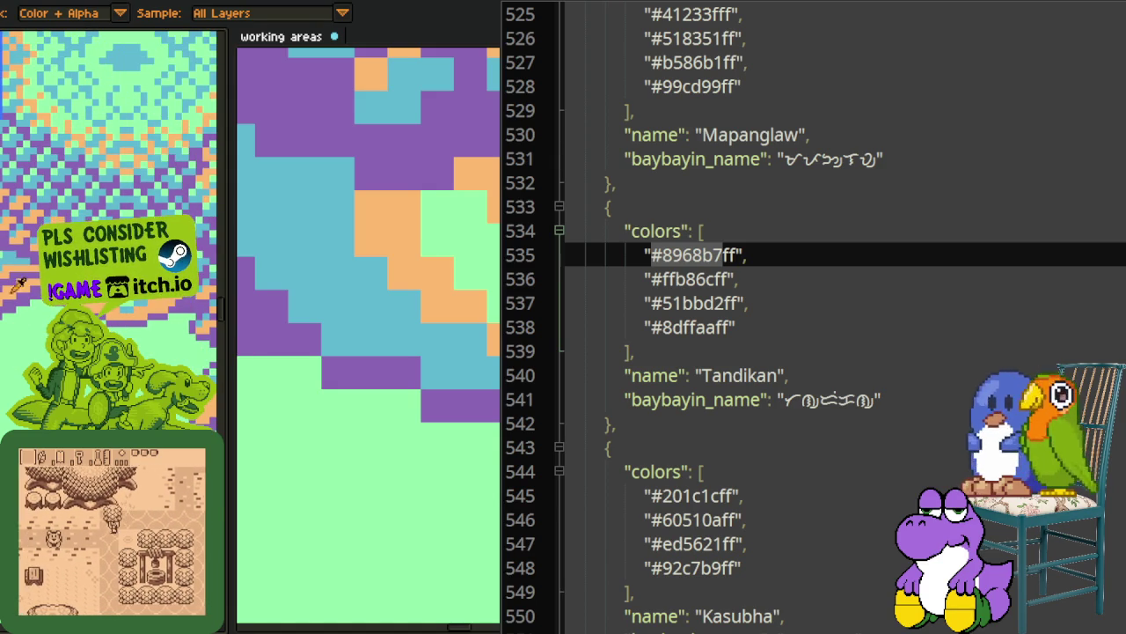
key(ctrl+f)
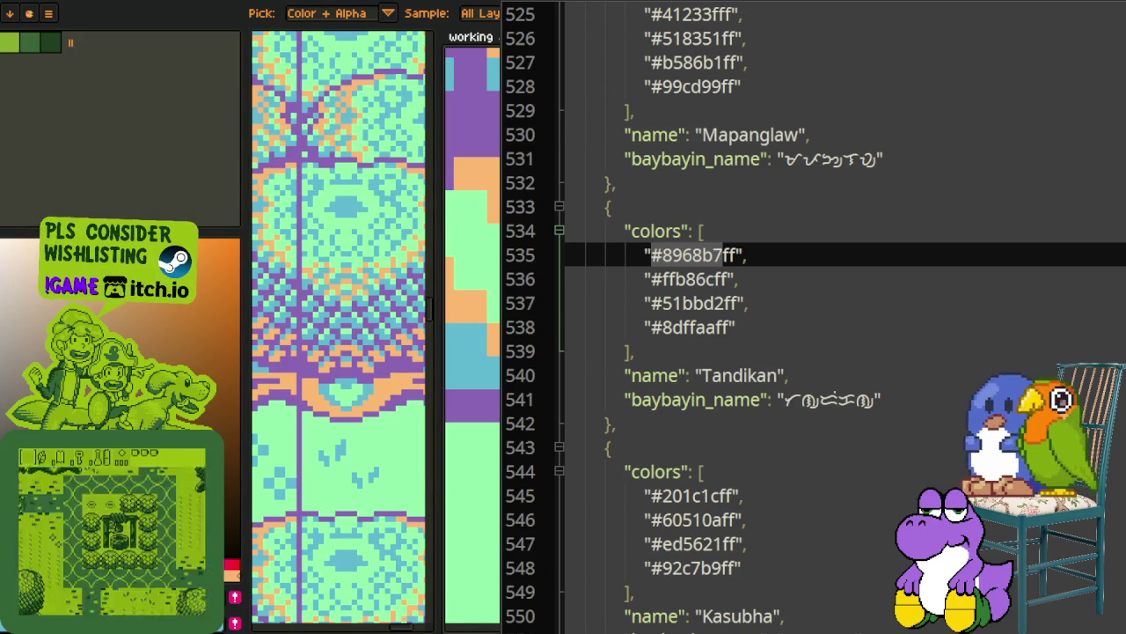
Cut the #51bbd2ff line and paste it right after #8968b7ff as Tandikan's second colour
click(748, 274)
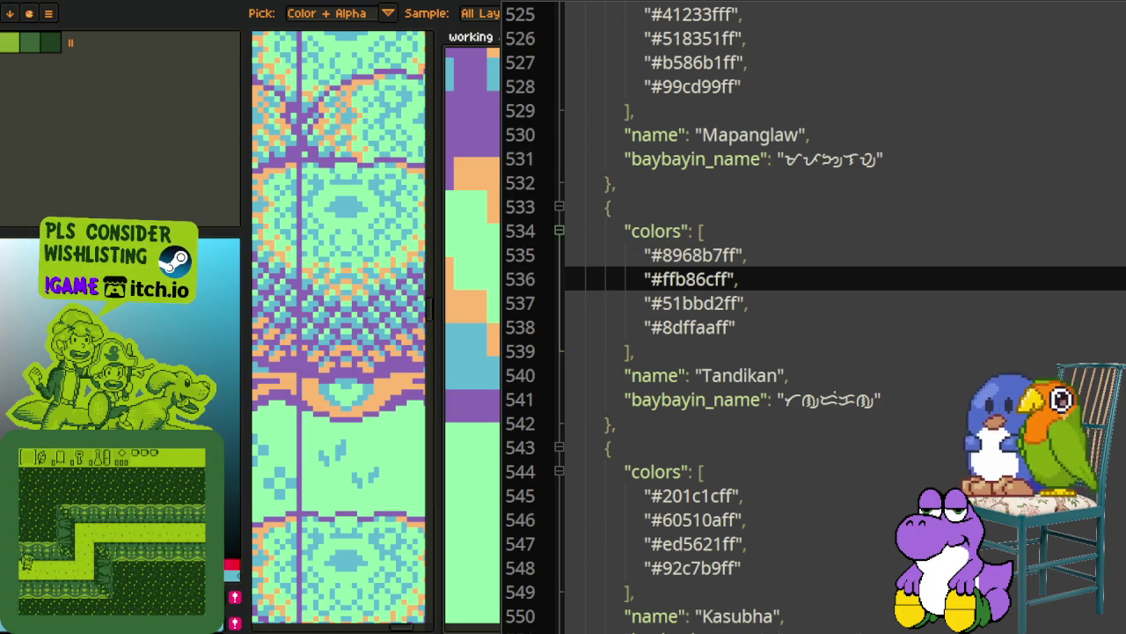
click(761, 306)
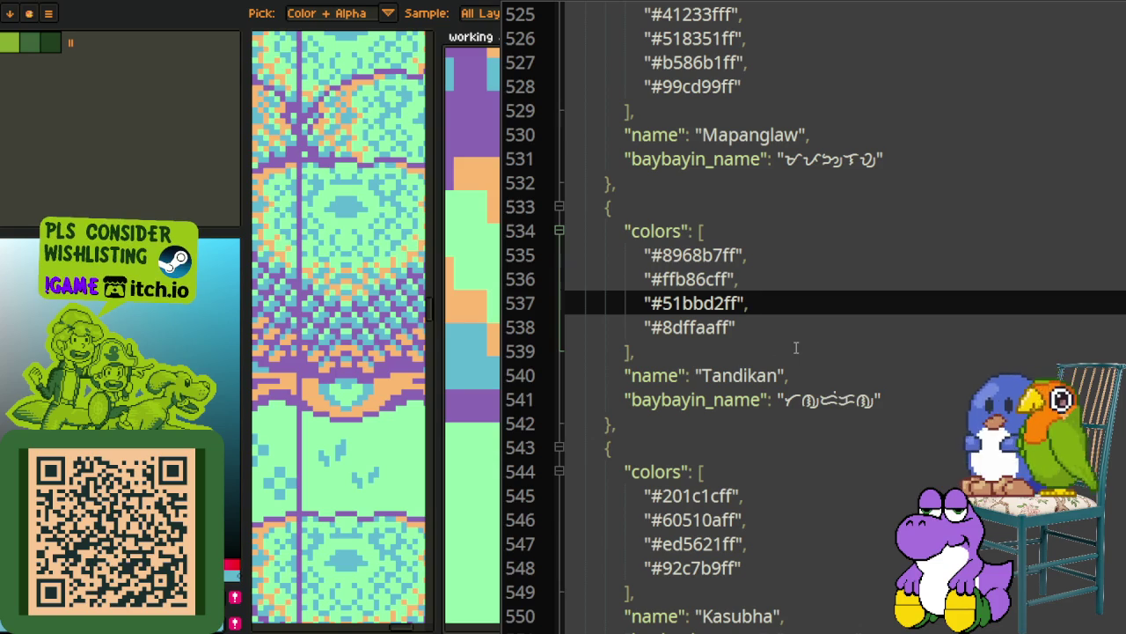
key(shift+Home)
key(ctrl+c)
key(BackSpace)
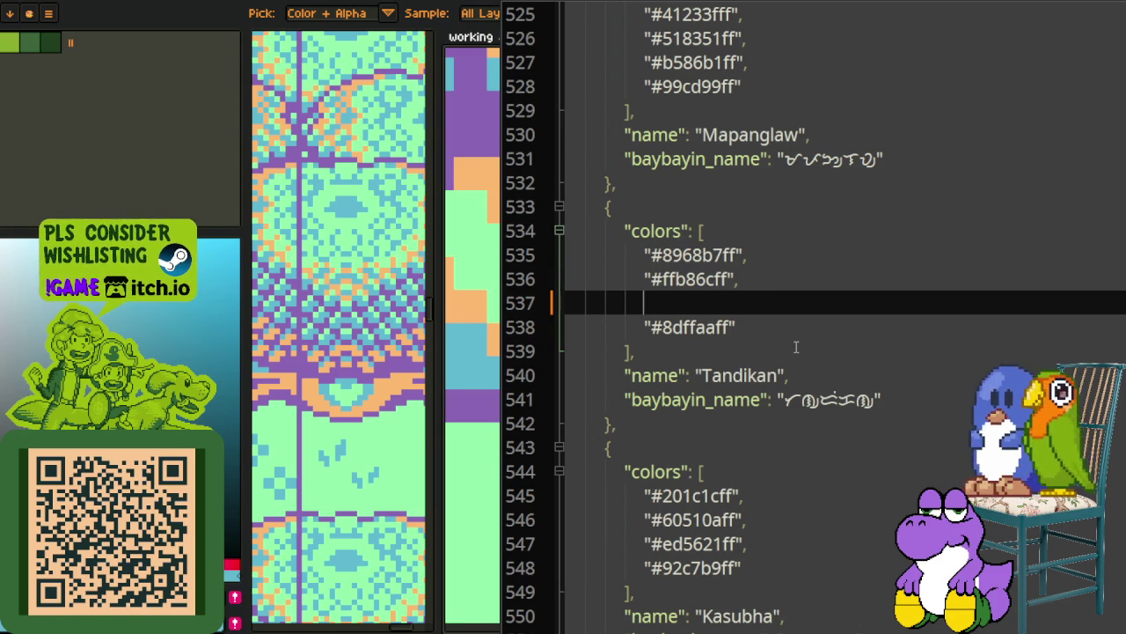
key(BackSpace)
key(BackSpace)
key(BackSpace)
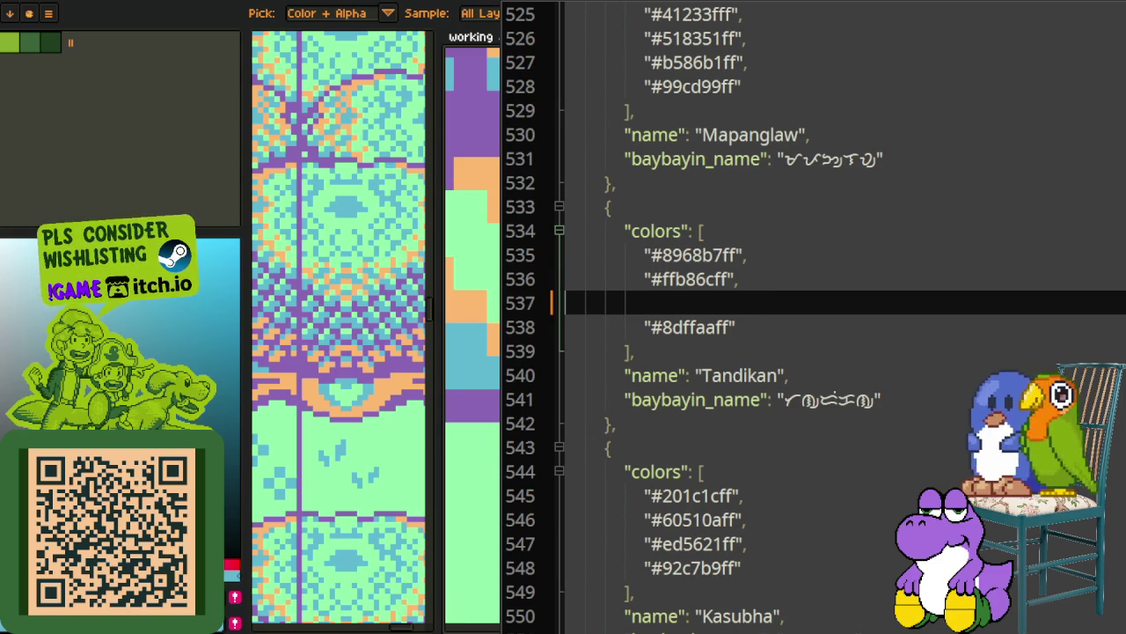
key(BackSpace)
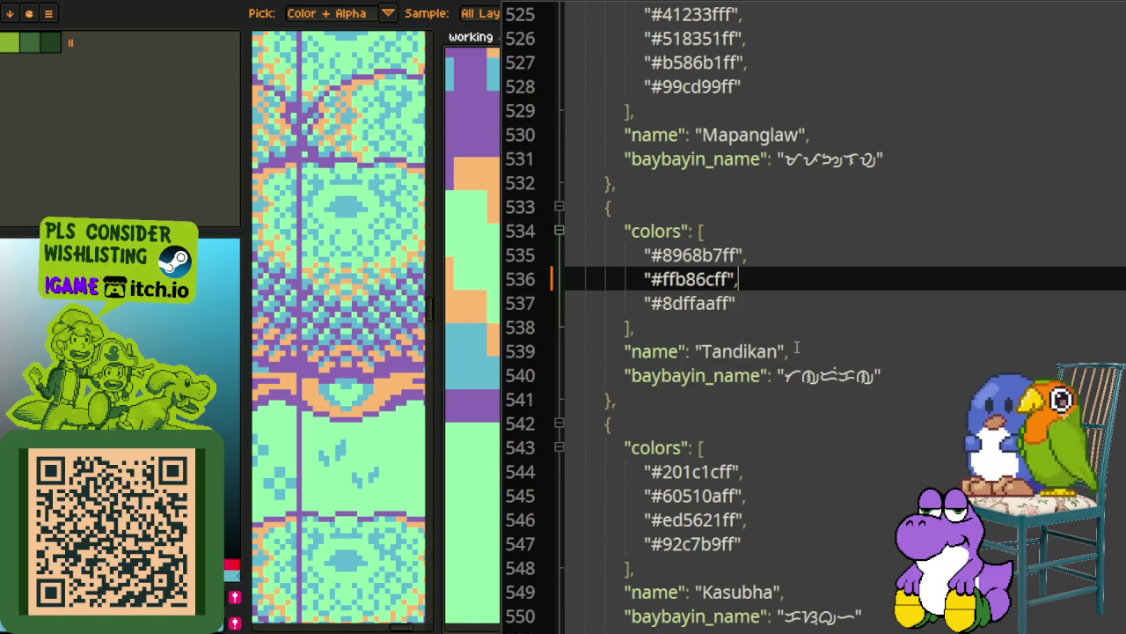
key(Up)
key(Return)
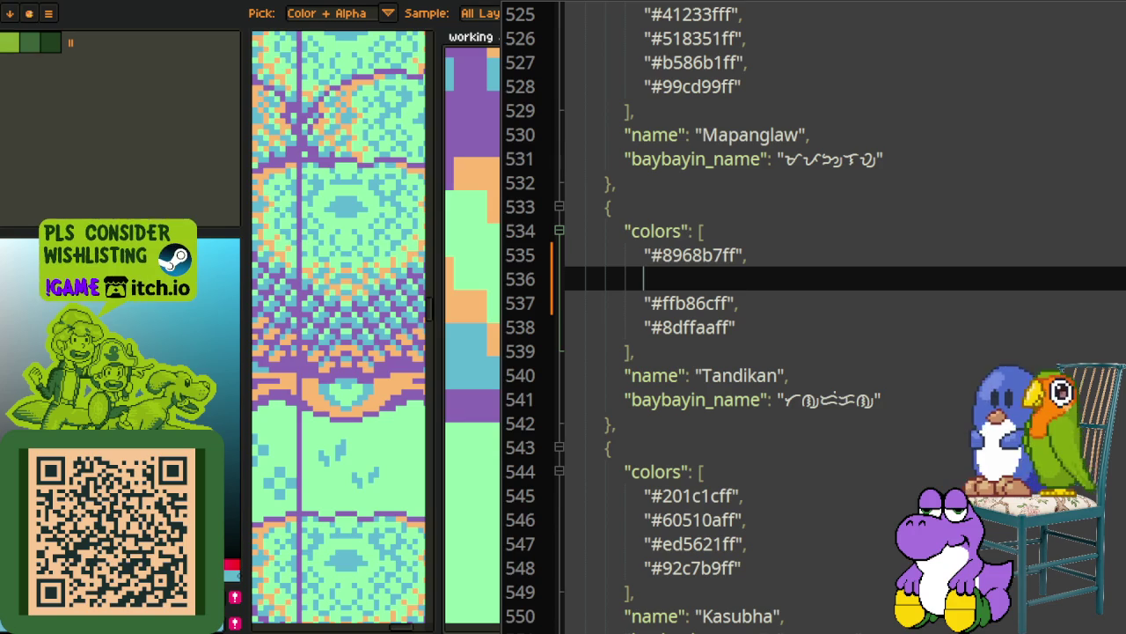
key(ctrl+v)
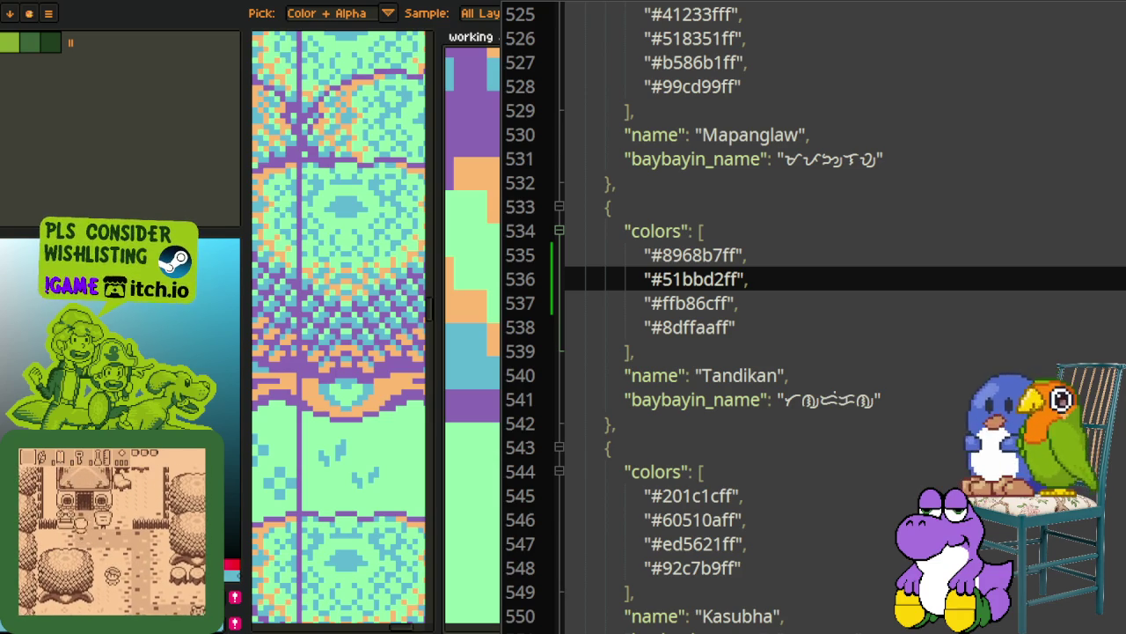
Jump to the Alapaap palette, select the name 'Kumikibot na Mata', then return to Aseprite
click(759, 302)
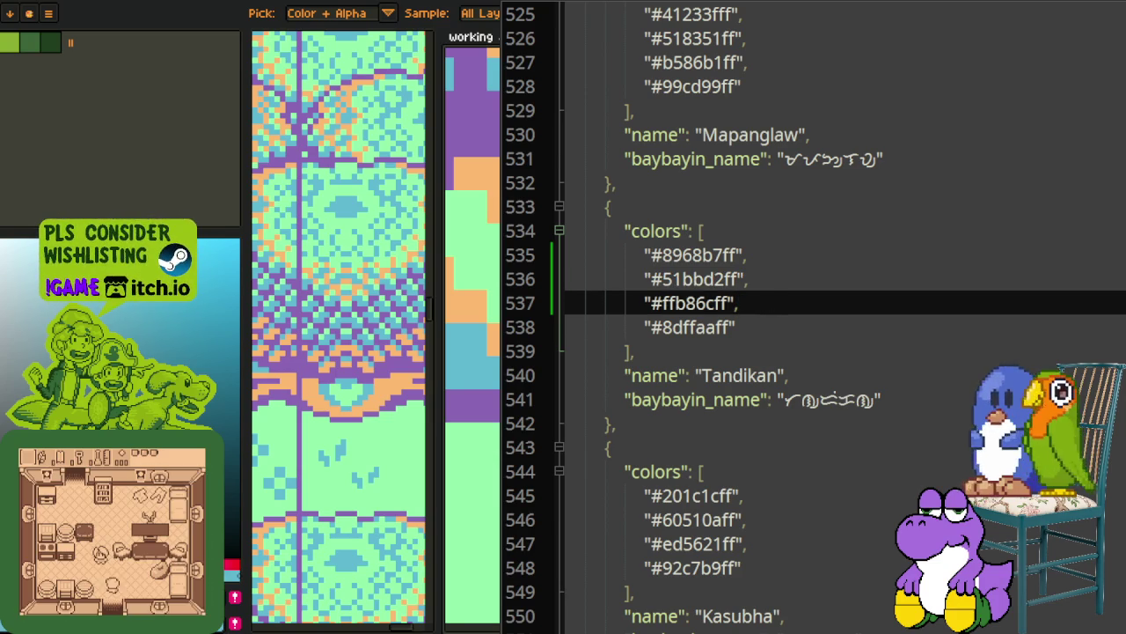
key(F3)
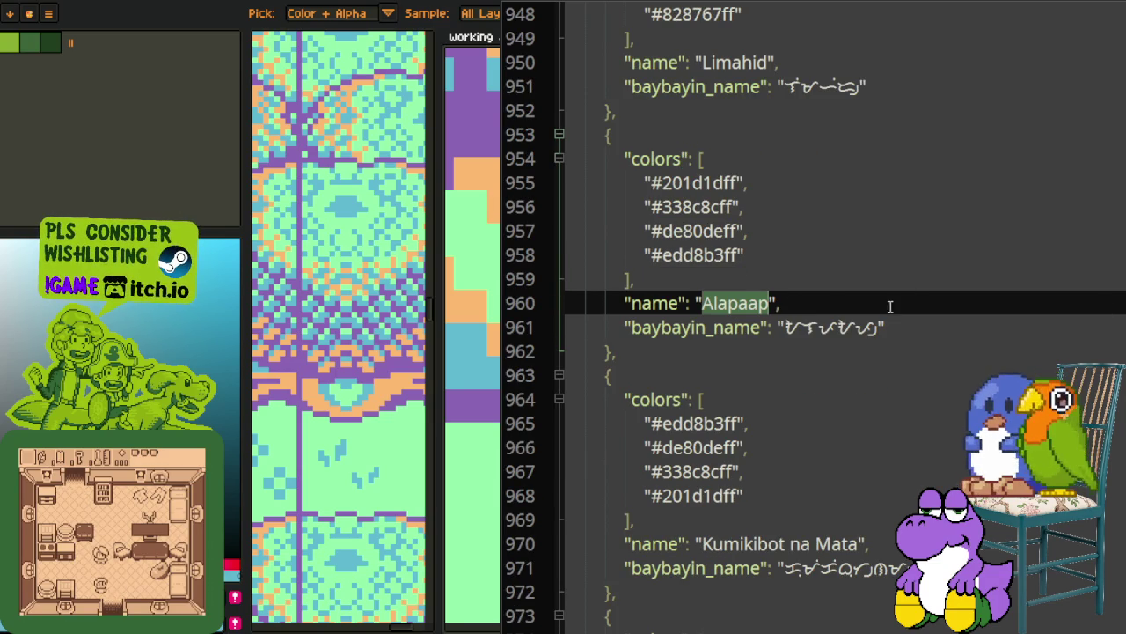
scroll(901, 302, down, 1)
mouse_move(859, 476)
mouse_down()
mouse_move(724, 493)
mouse_move(703, 475)
mouse_up()
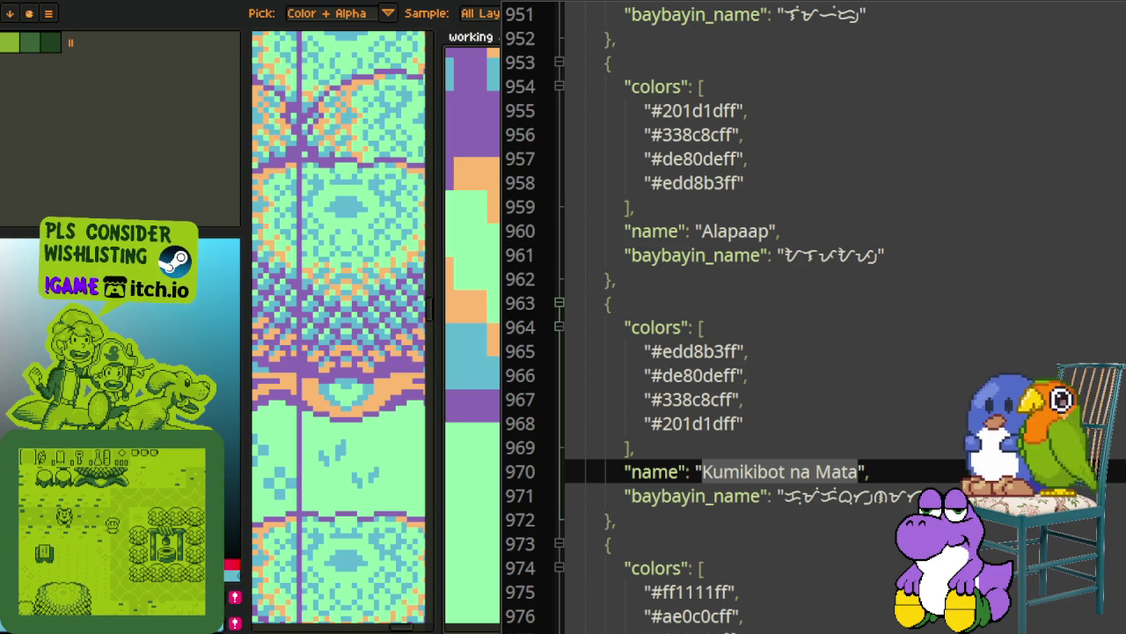
key(alt+Tab)
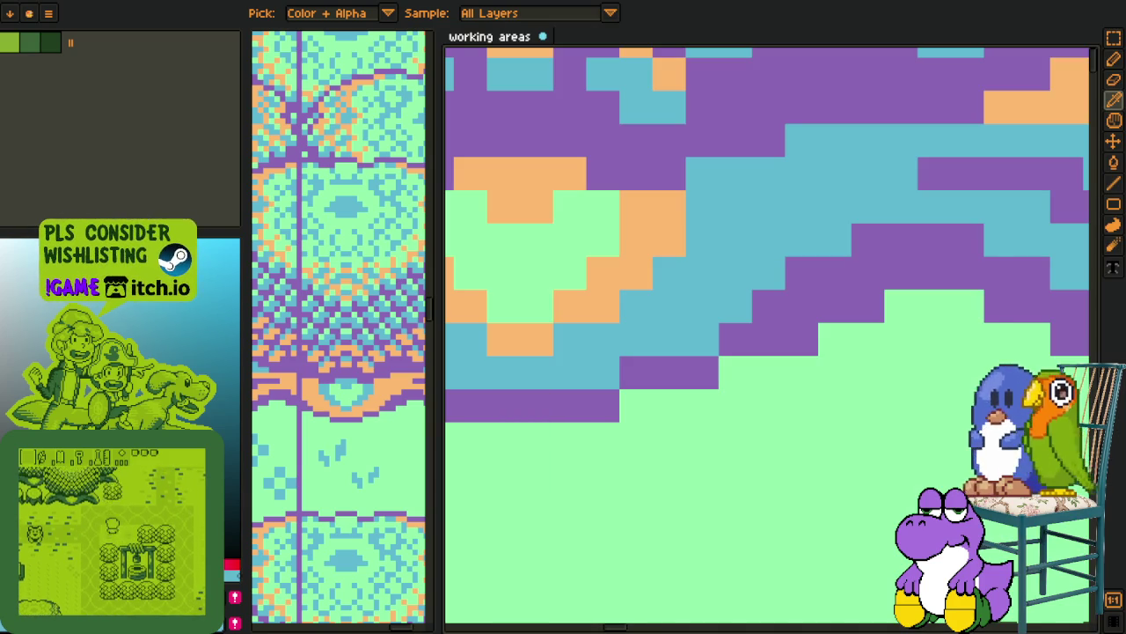
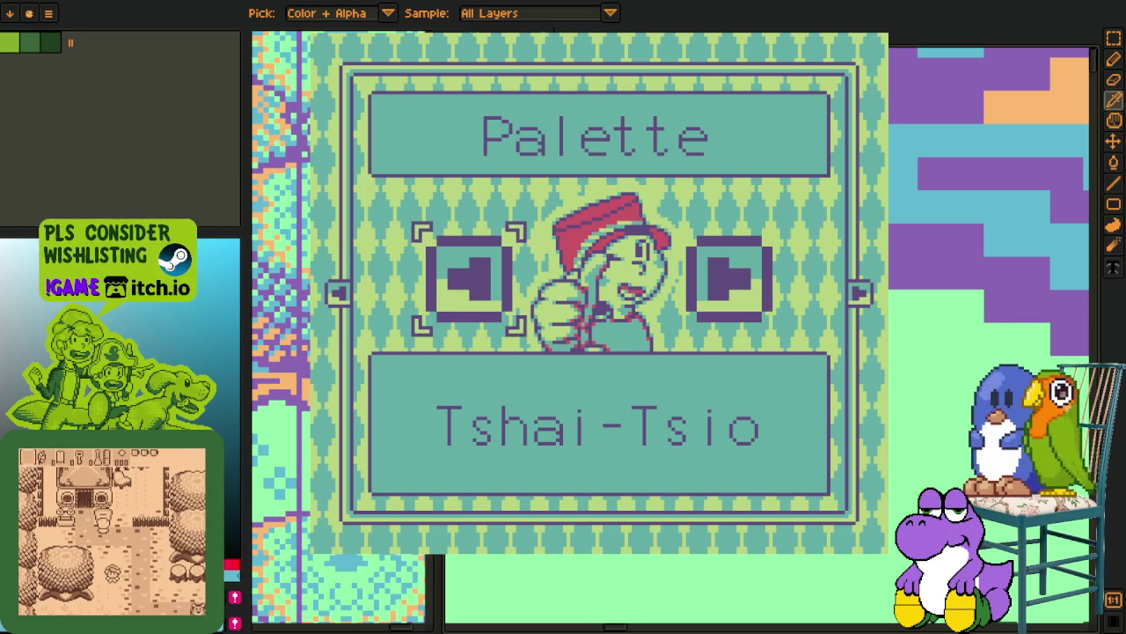
Advance the game to the palette after Tshai-Tsio, then leave the game preview
key(Right)
key(Right)
key(Right)
key(Right)
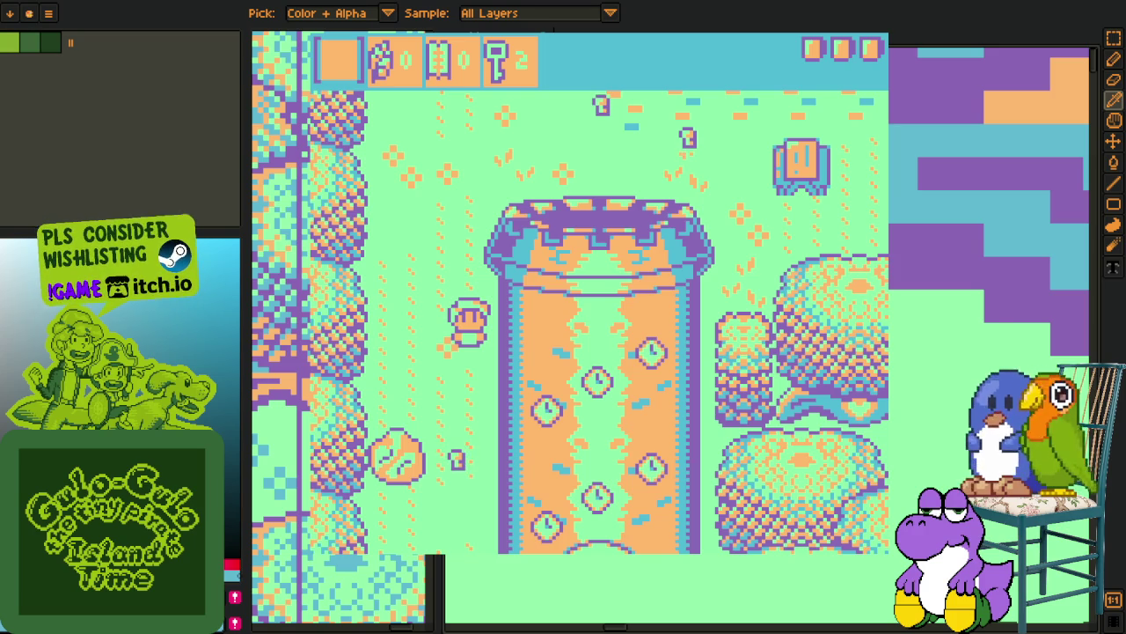
key(alt+Tab)
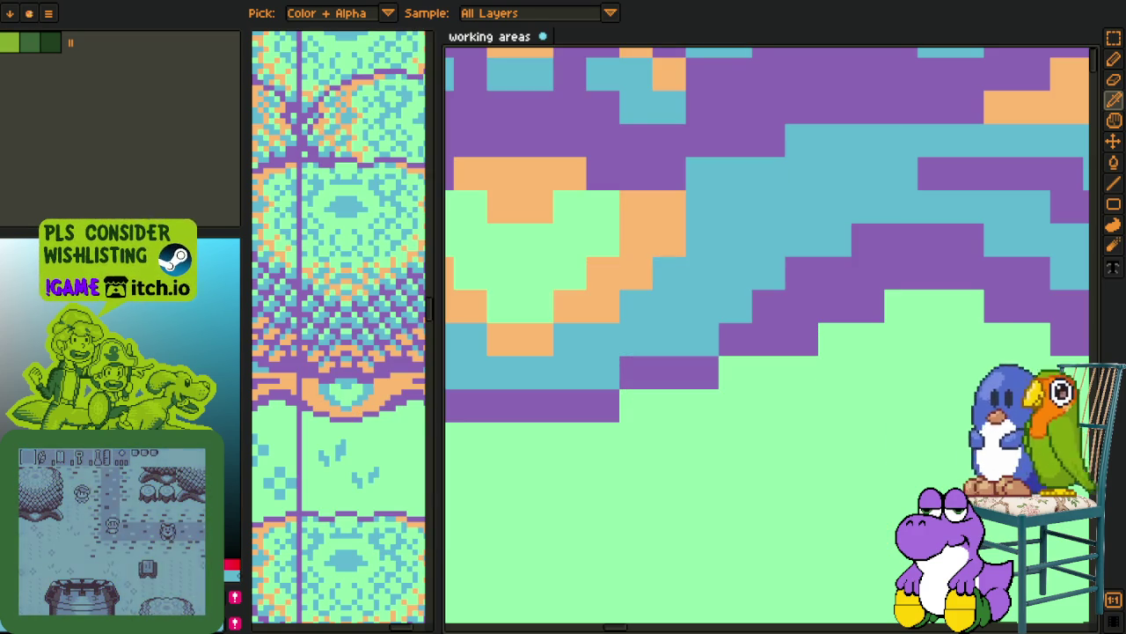
Bring the 'color changes' notes up beside the Aseprite canvas
key(alt+Tab)
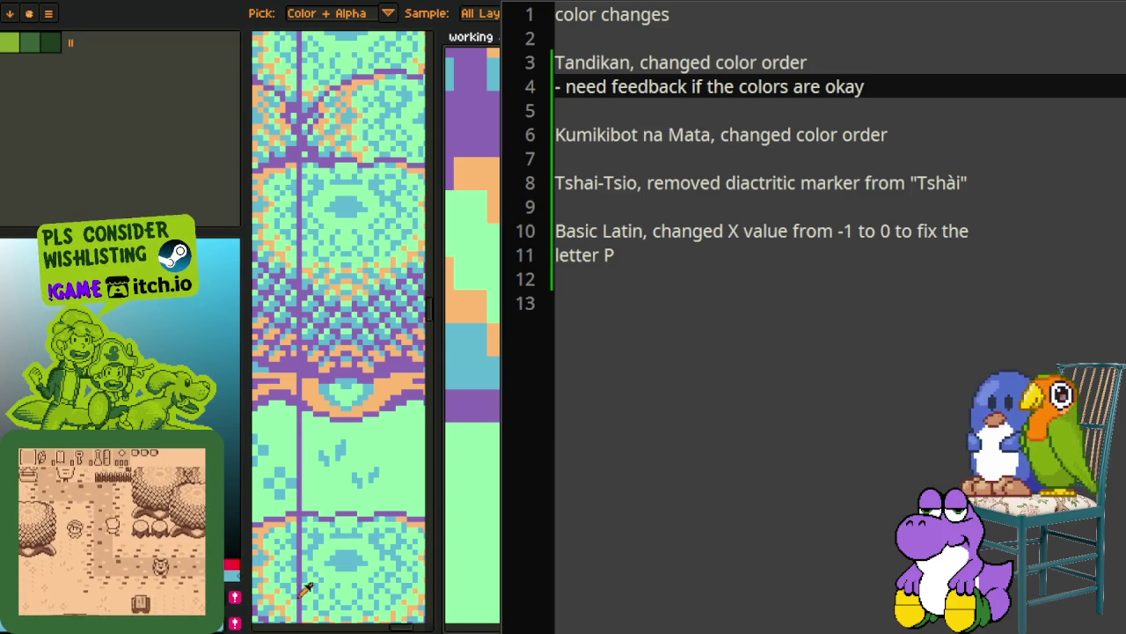
key(v)
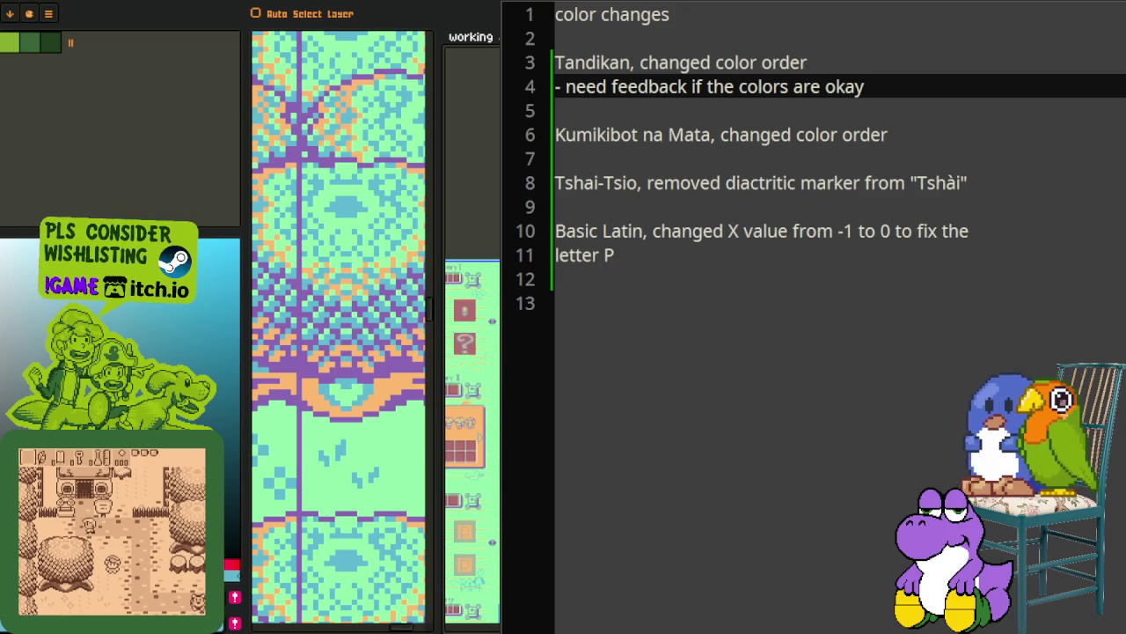
Close Sprite-0004, saving its changes
key(i)
key(ctrl+Tab)
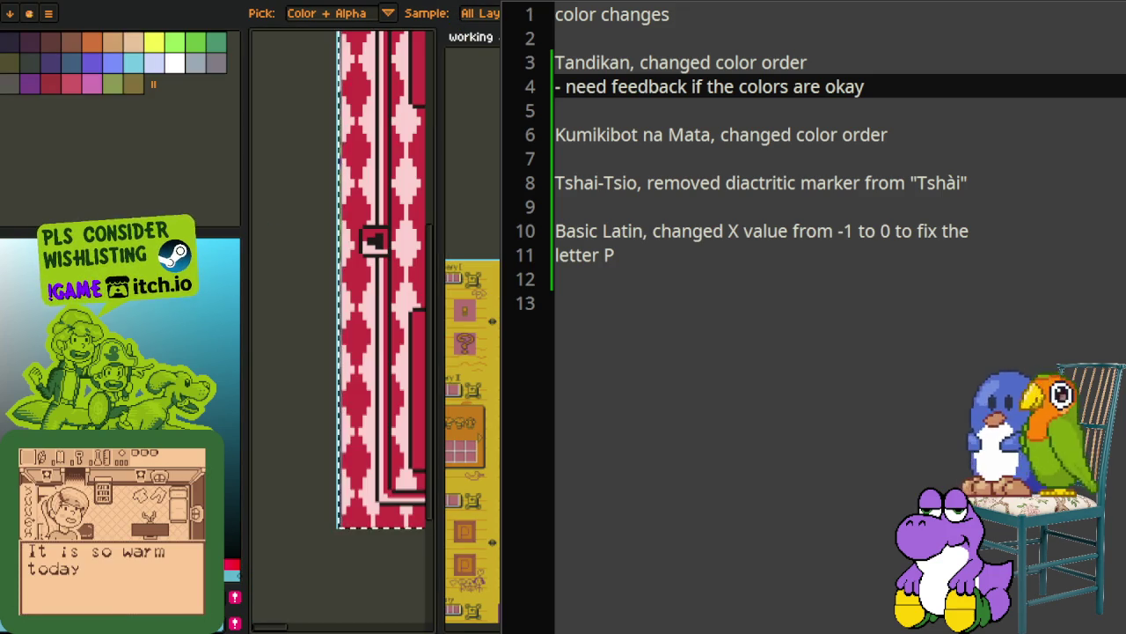
key(ctrl+Tab)
key(ctrl+w)
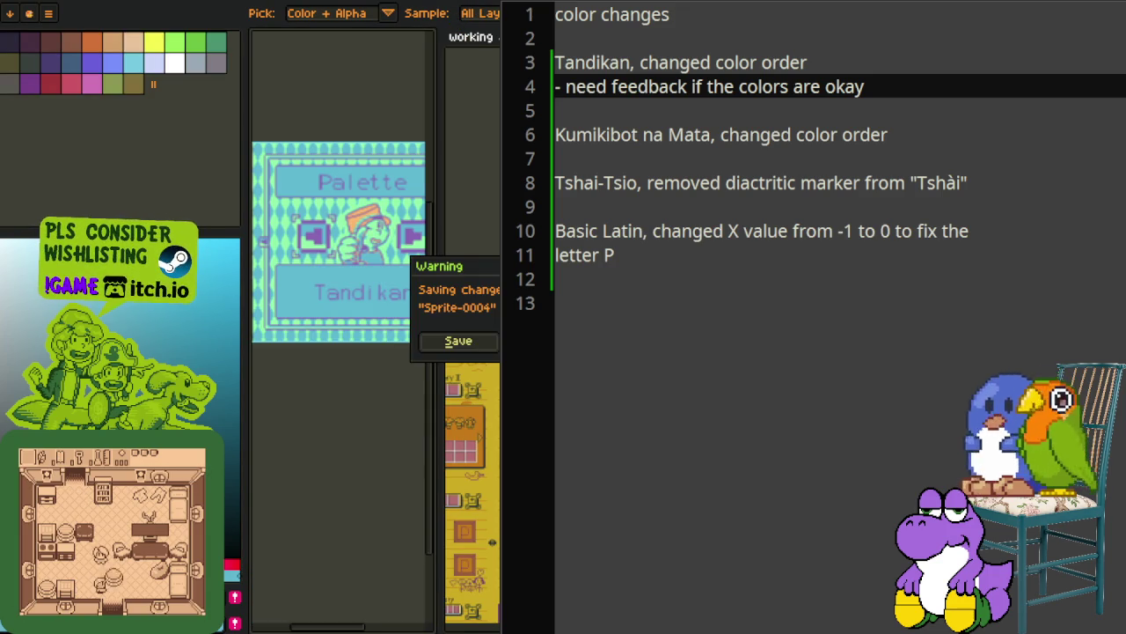
key(Return)
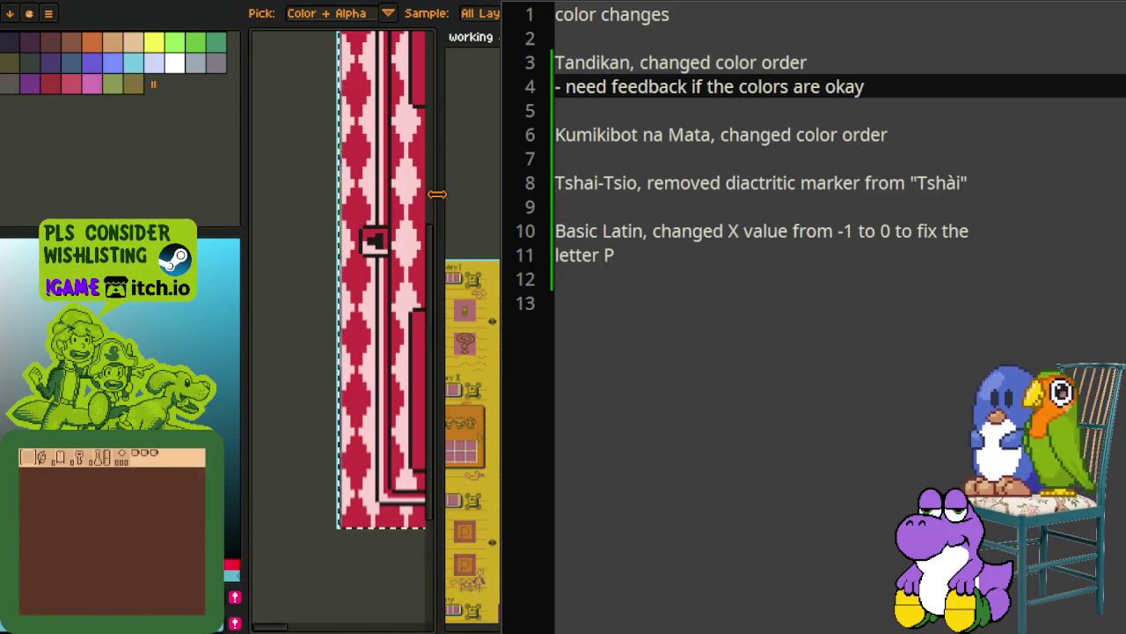
scroll(417, 118, down, 3)
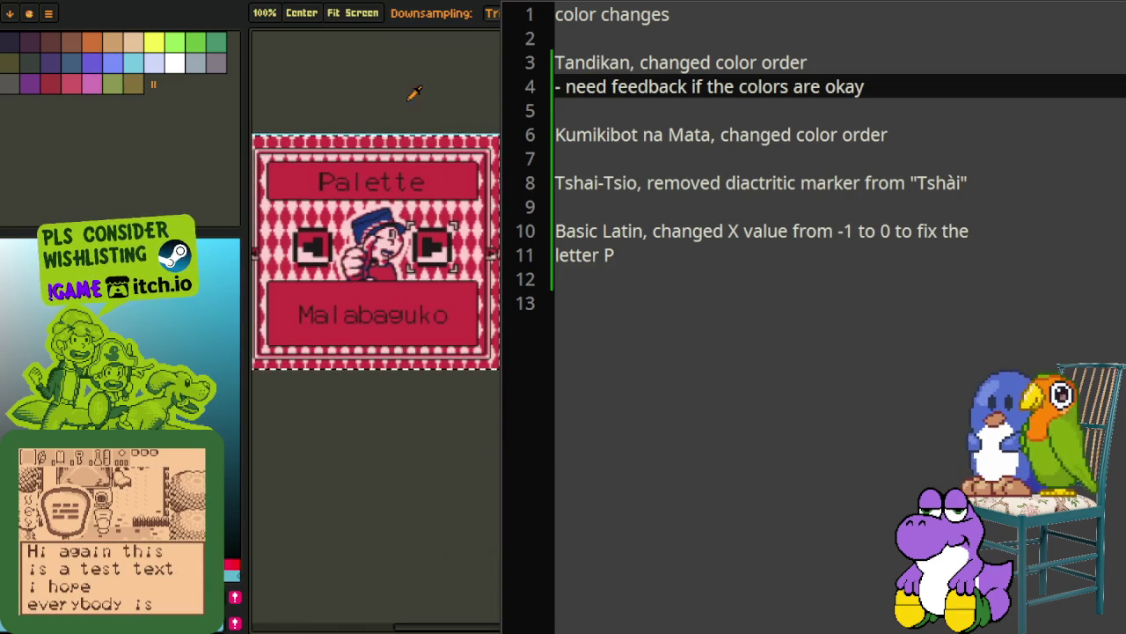
Open the palette-variant map sheet and zoom onto the red-and-navy palette swatches
key(ctrl+w)
scroll(399, 46, down, 2)
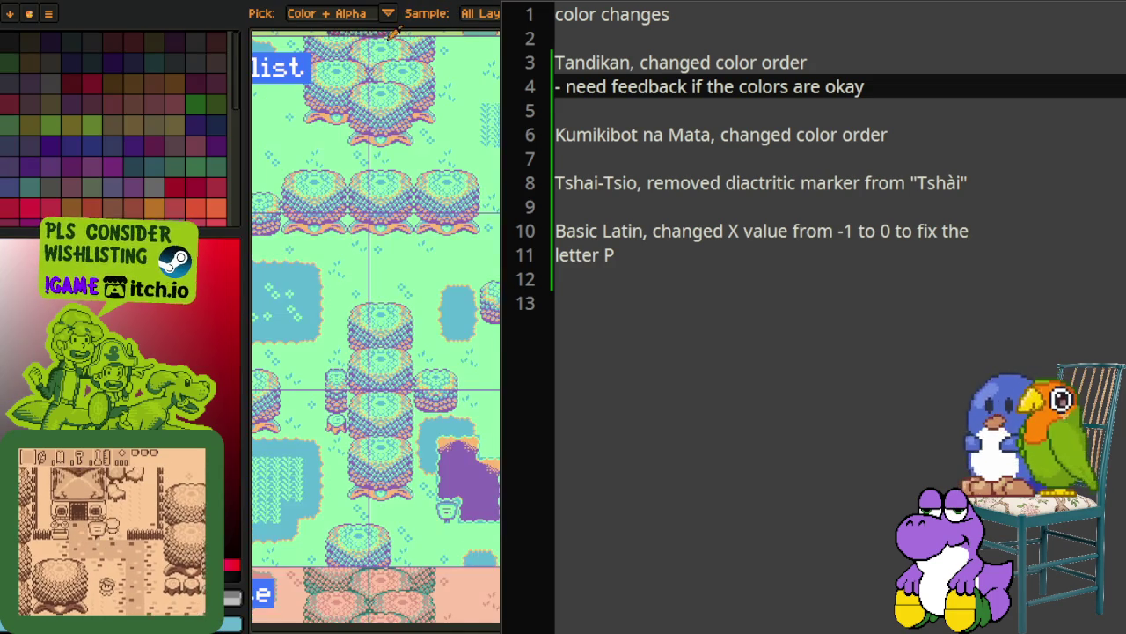
click(368, 25)
click(467, 25)
drag(484, 111, 413, 337)
scroll(413, 337, up, 10)
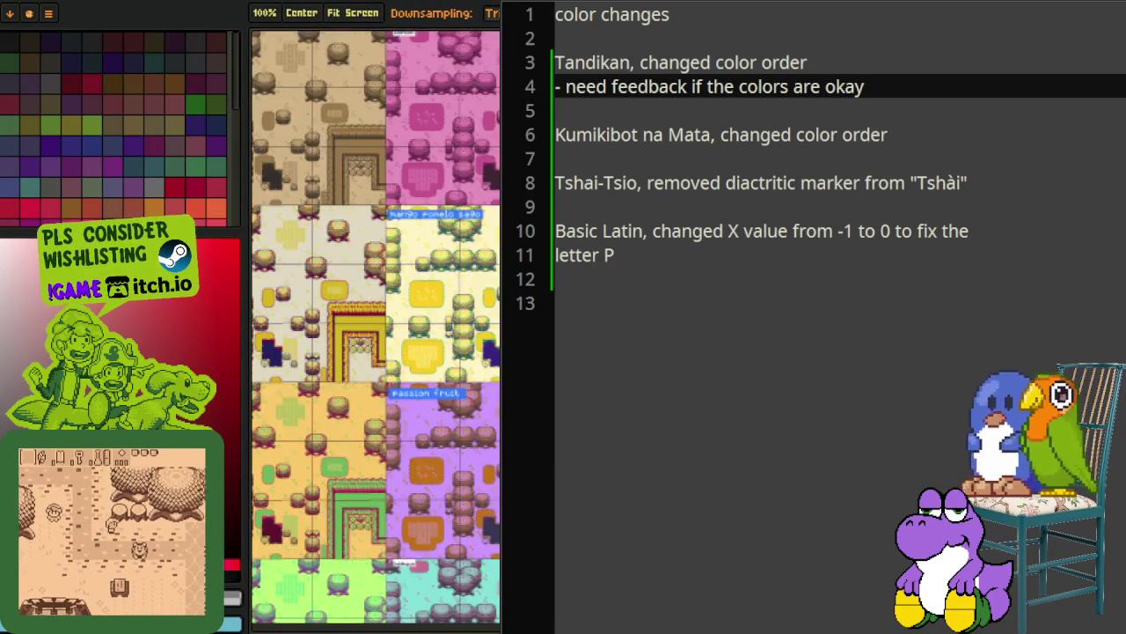
scroll(425, 256, down, 10)
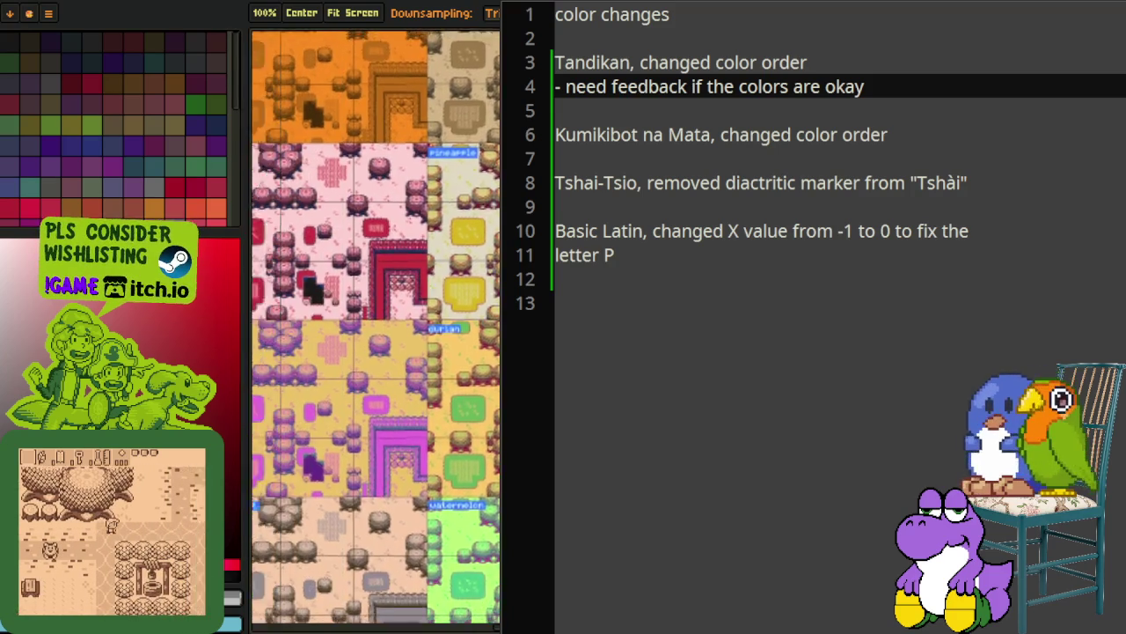
scroll(368, 182, up, 4)
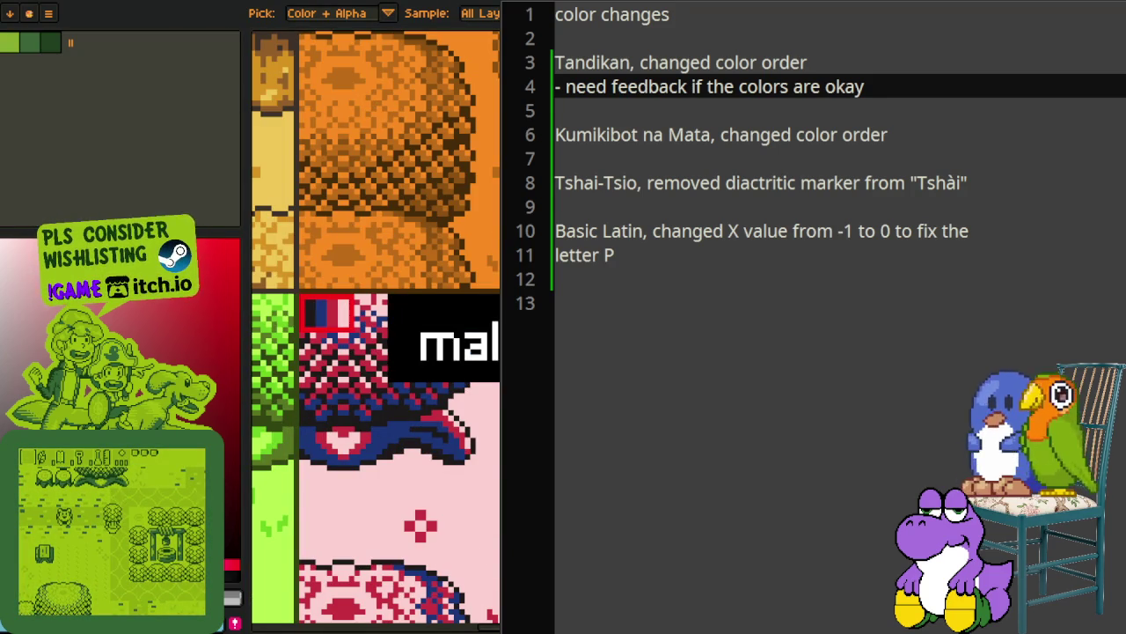
scroll(325, 315, up, 2)
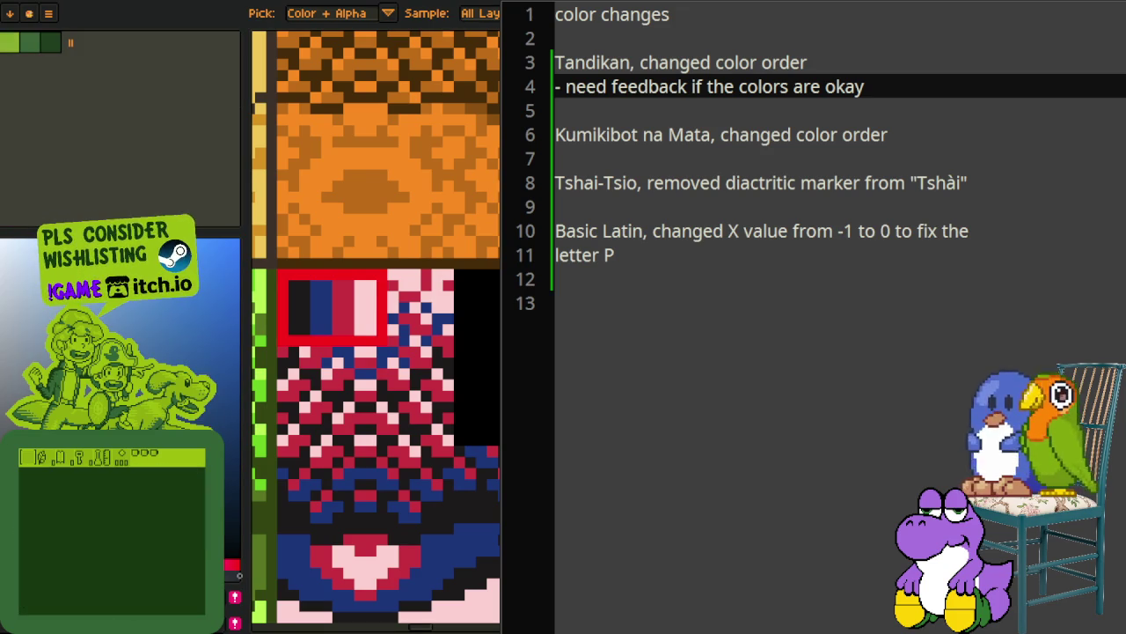
Replace two sprite colours with their new palette counterparts using Replace Color
key(shift+r)
click(453, 497)
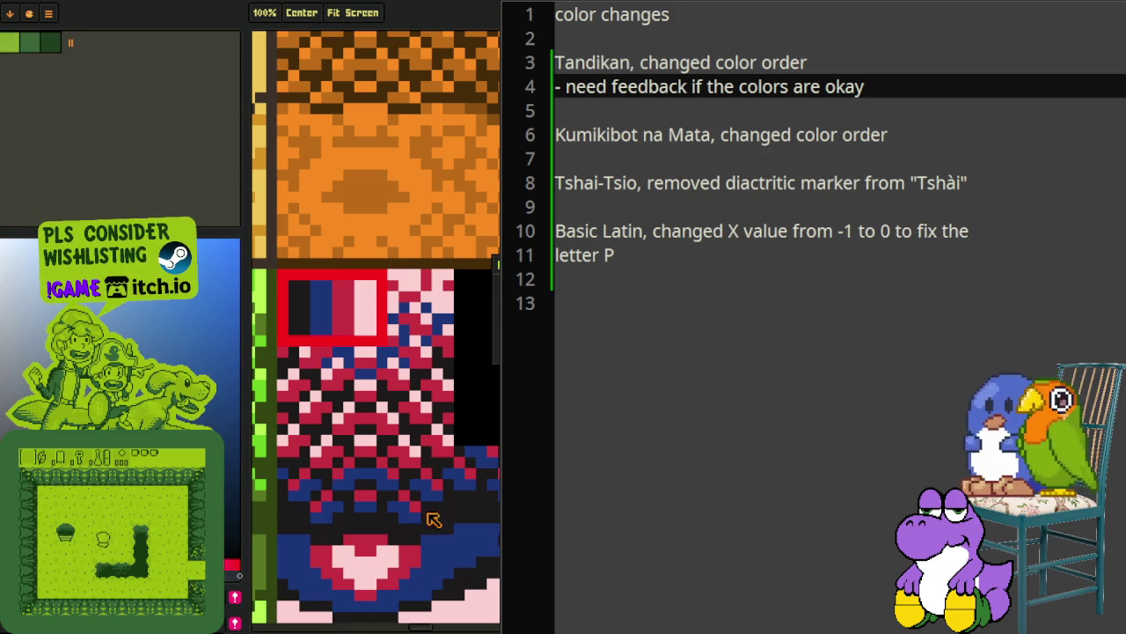
key(o)
click(447, 558)
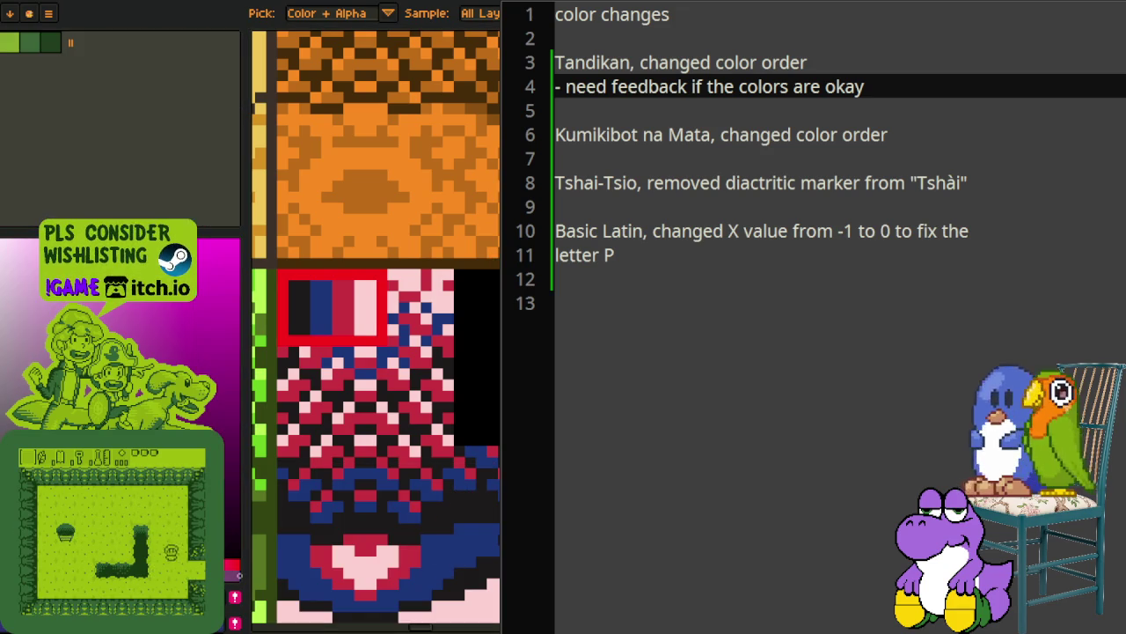
key(shift+r)
click(459, 497)
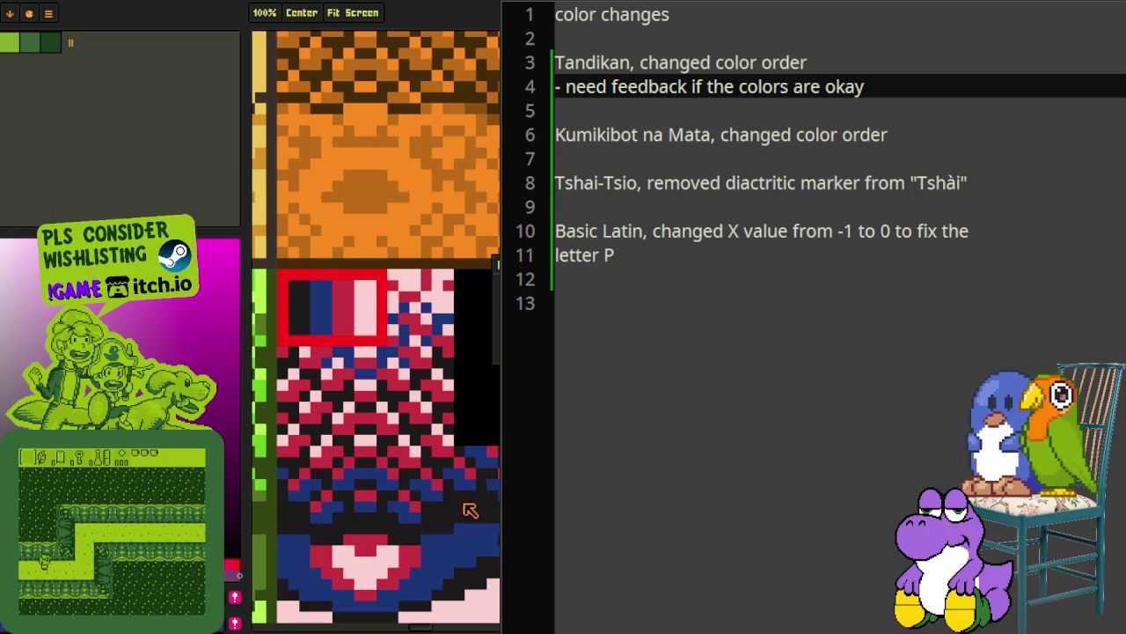
Replace orange #c97900 with red #cd2e3a and one more colour, then hide the notes
key(o)
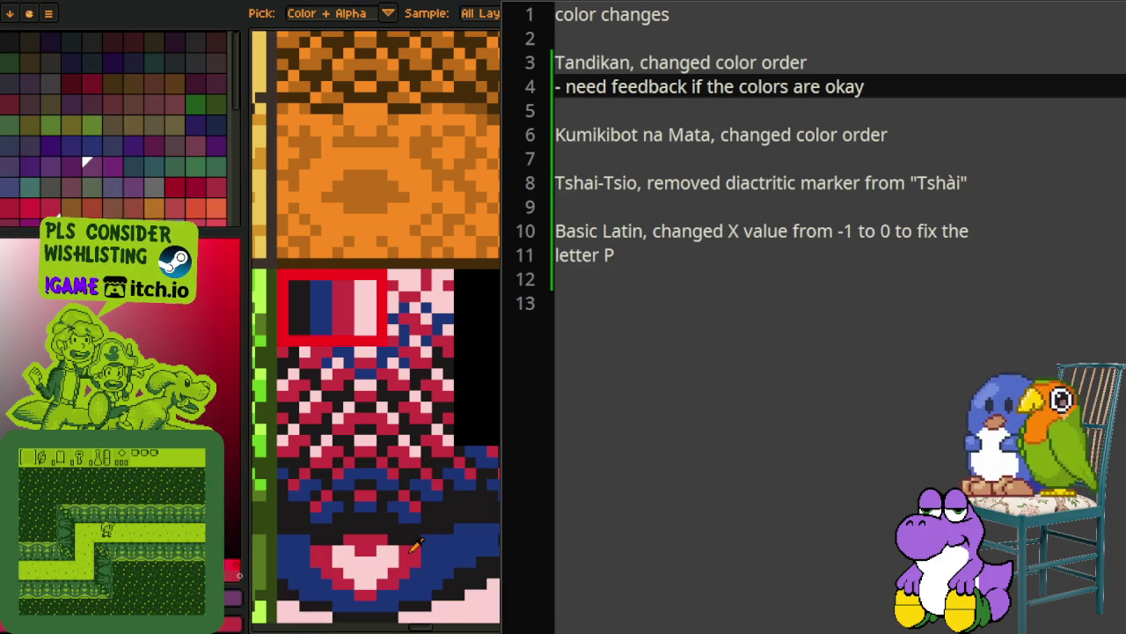
key(x)
key(shift+r)
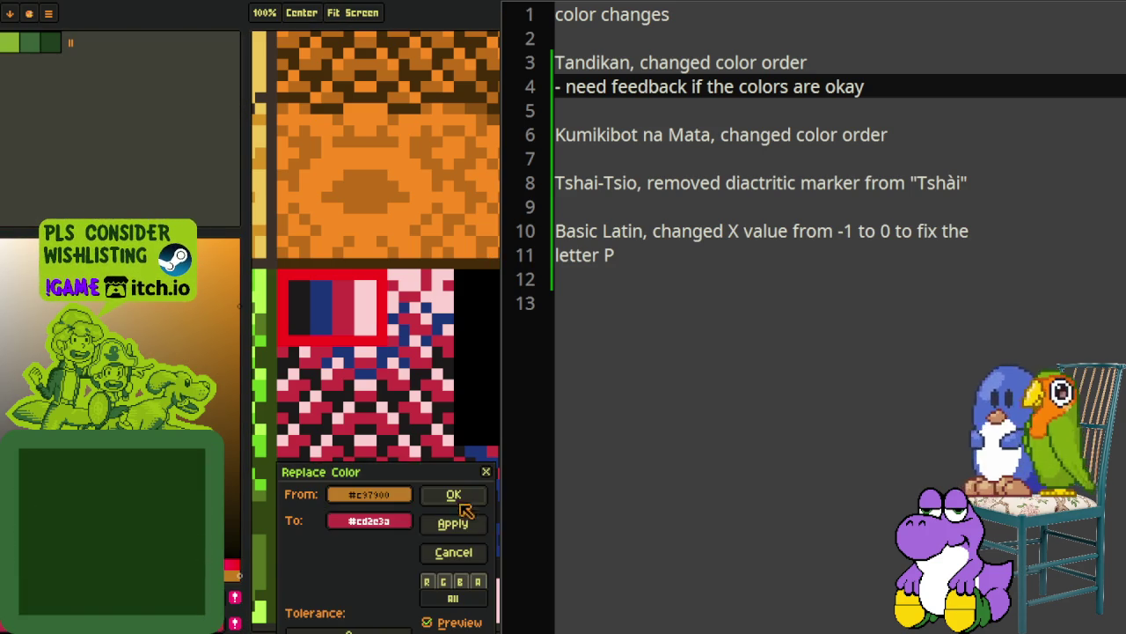
click(453, 494)
key(o)
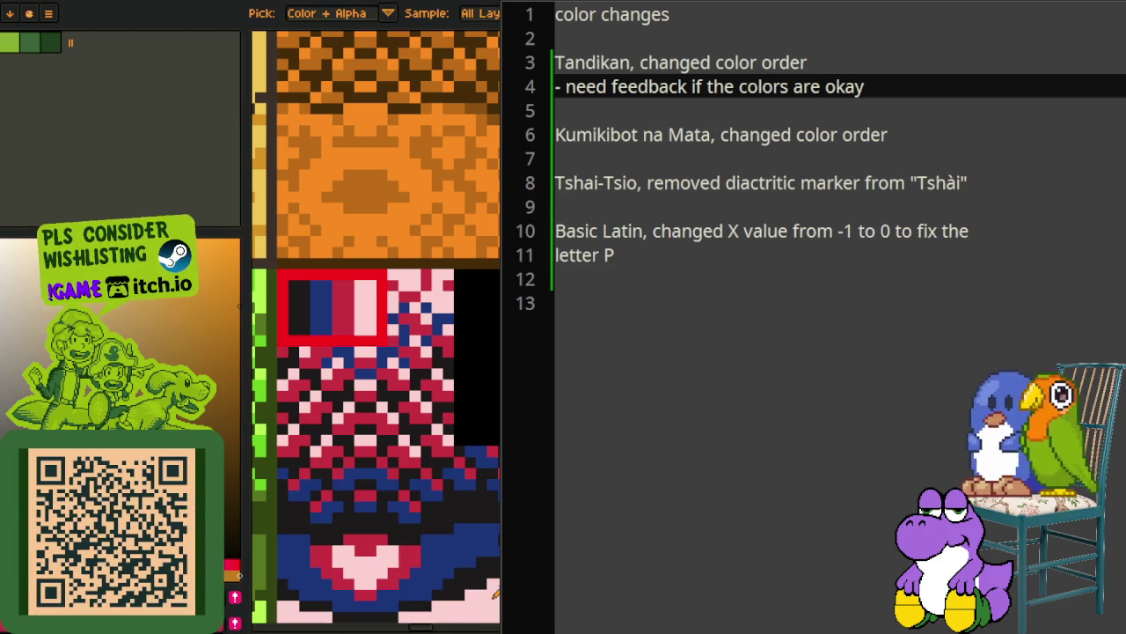
key(shift+r)
click(461, 494)
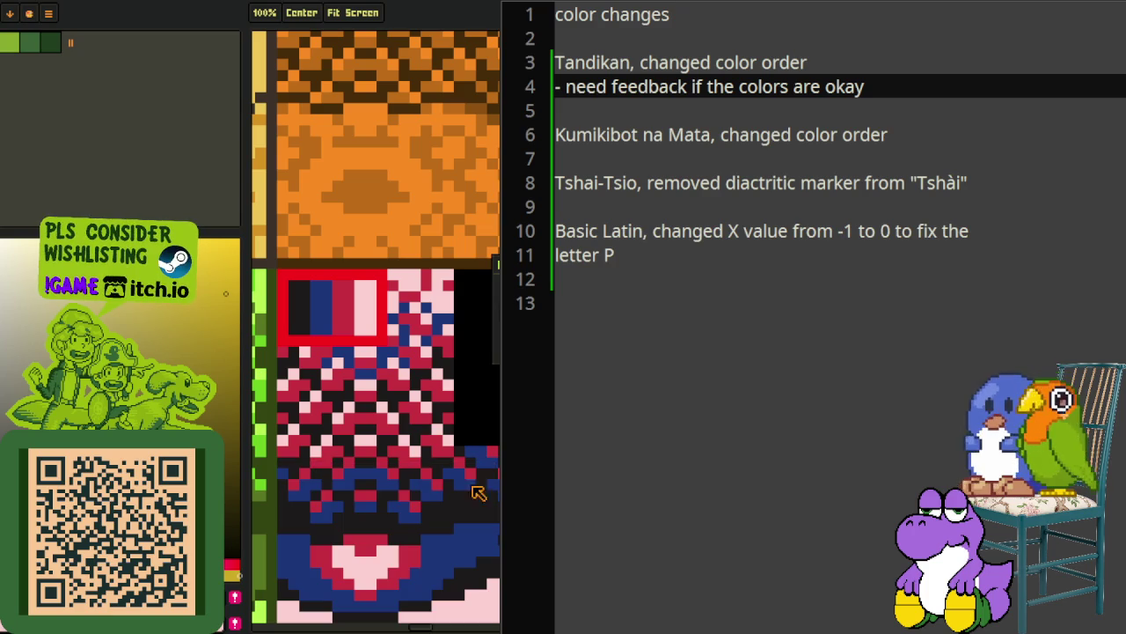
key(i)
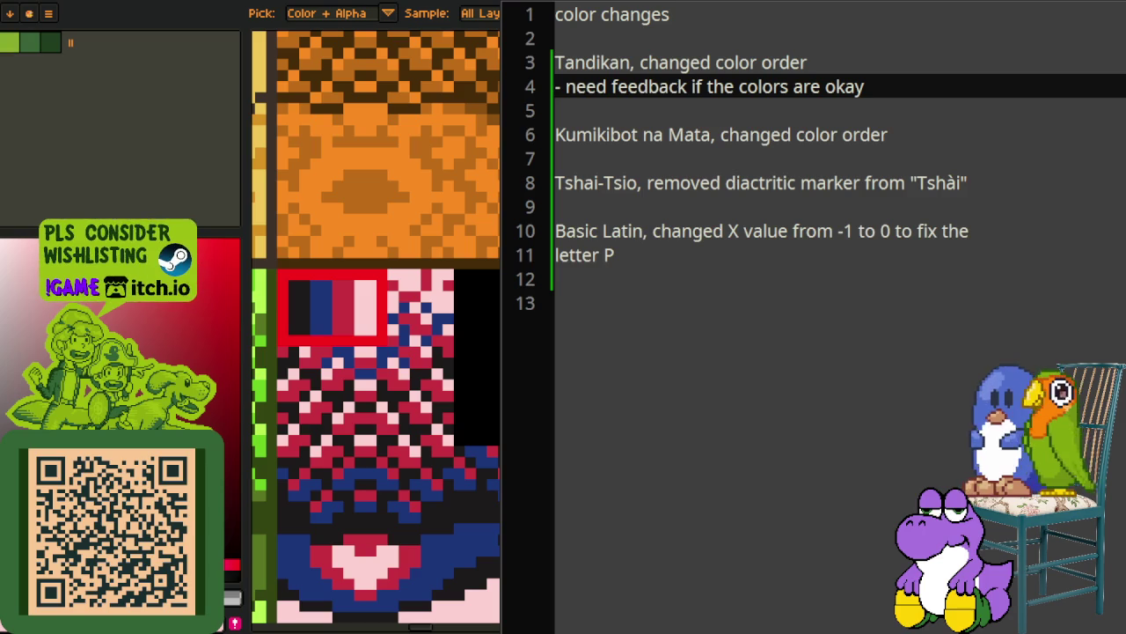
key(alt+Tab)
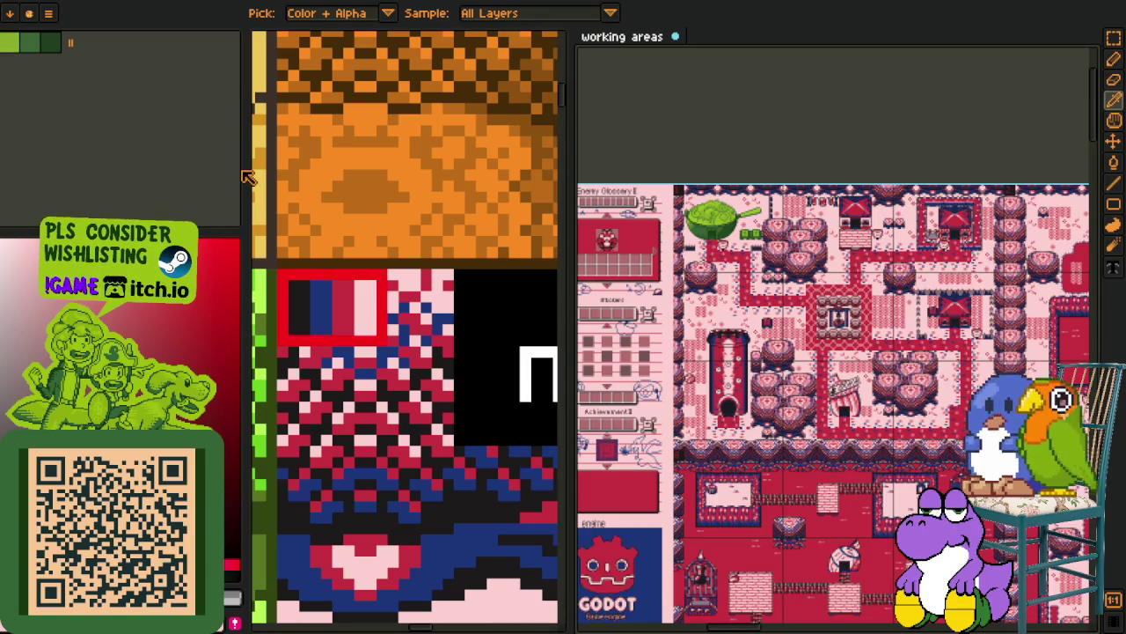
Pan the working-areas sheet from the red interior rooms over to the pink castle overworld
mouse_move(563, 229)
mouse_down()
mouse_move(420, 259)
mouse_move(233, 259)
mouse_up()
scroll(446, 370, up, 5)
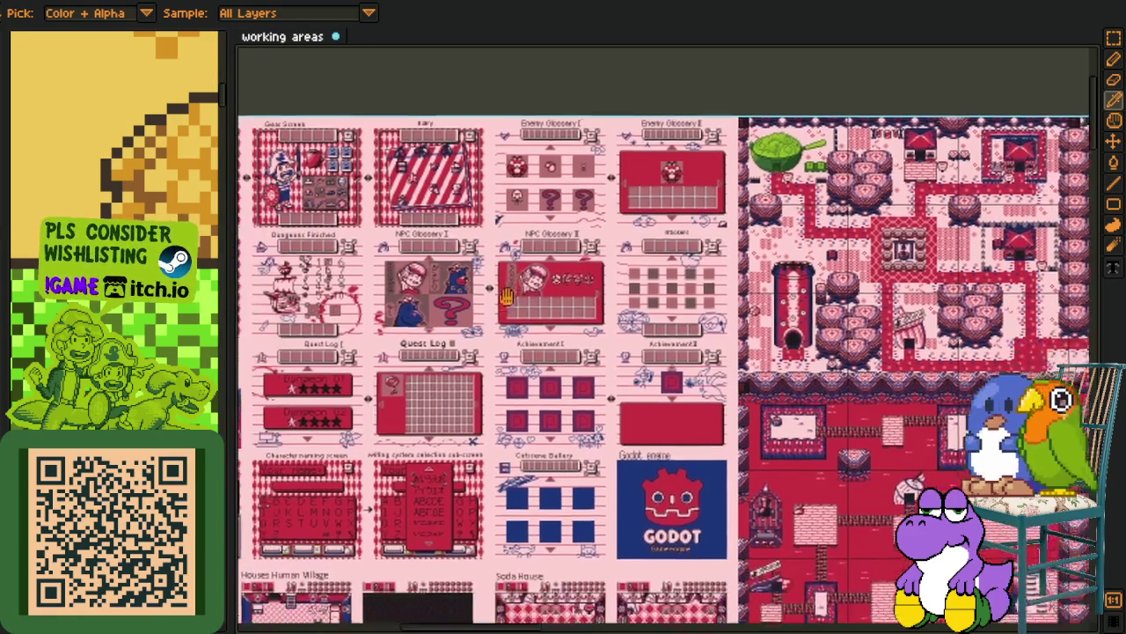
scroll(467, 231, up, 3)
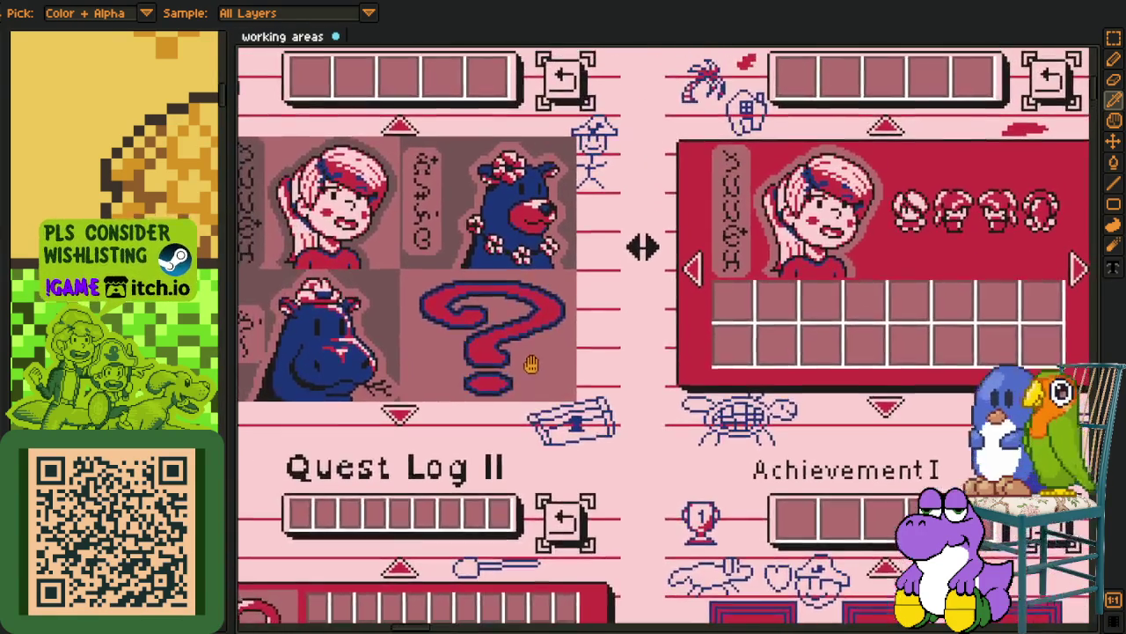
scroll(874, 315, down, 5)
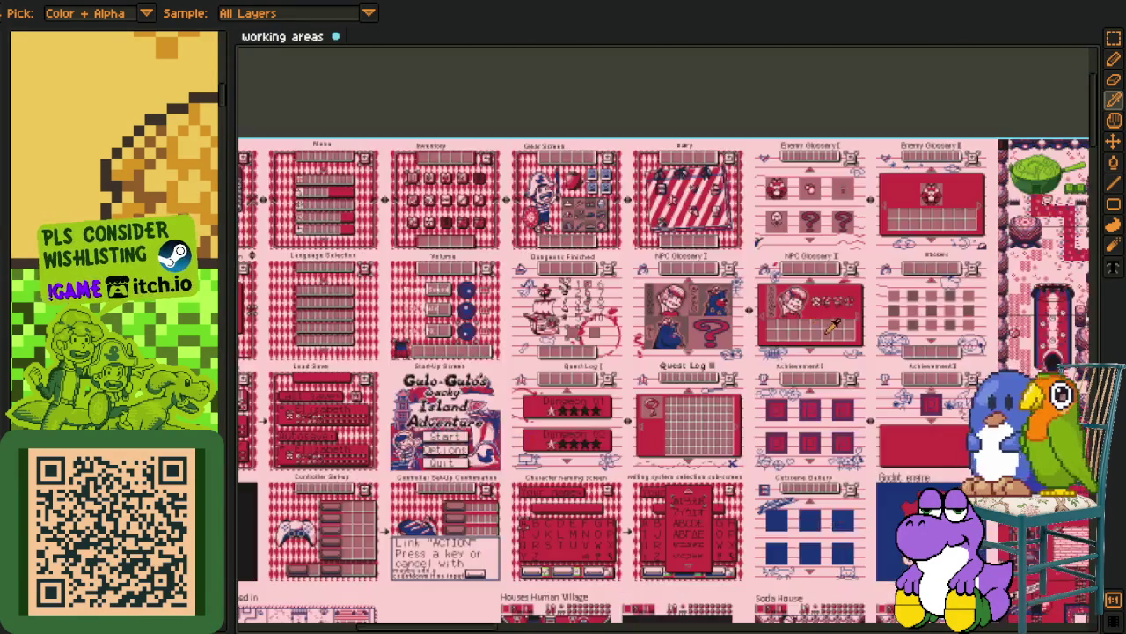
scroll(608, 362, up, 3)
scroll(609, 361, up, 5)
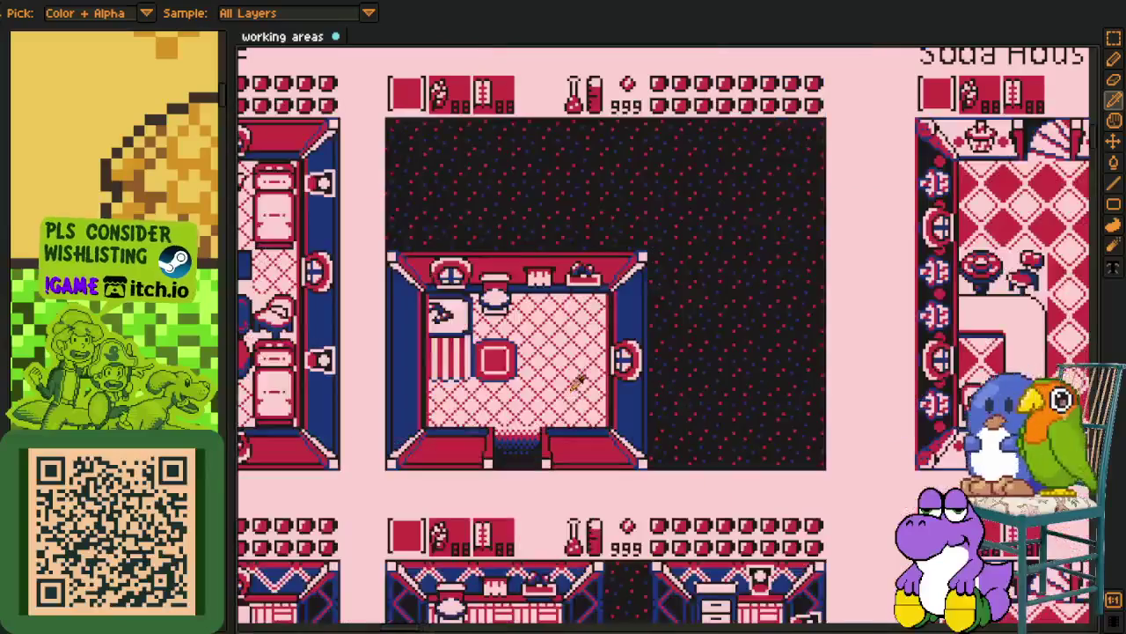
scroll(626, 250, down, 5)
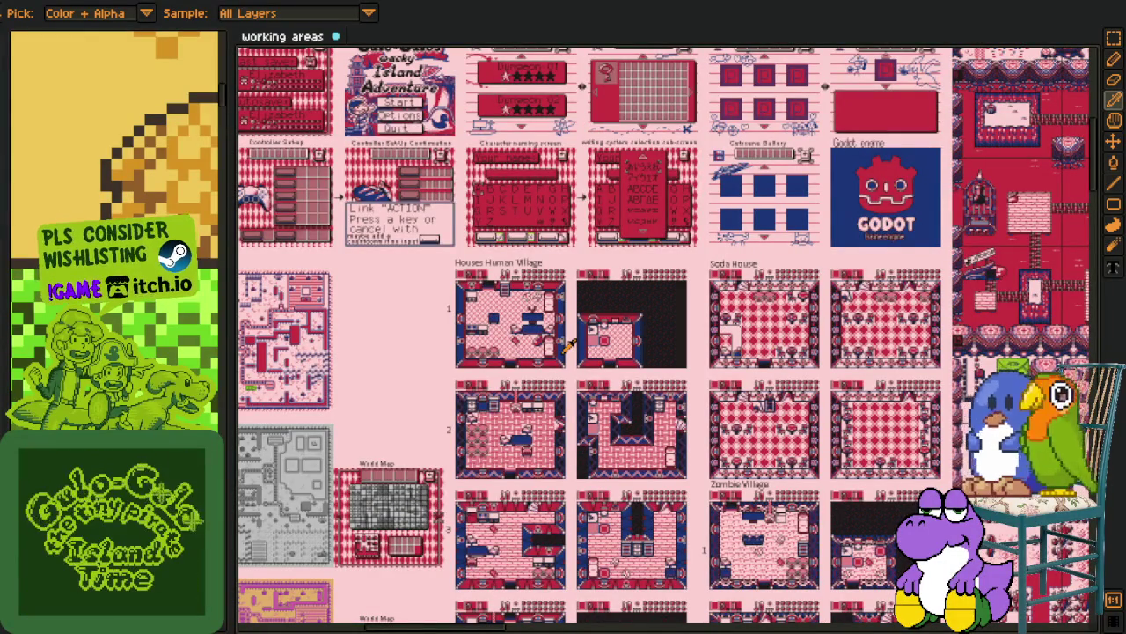
scroll(732, 347, up, 5)
scroll(686, 369, down, 4)
scroll(657, 452, up, 2)
scroll(657, 458, up, 3)
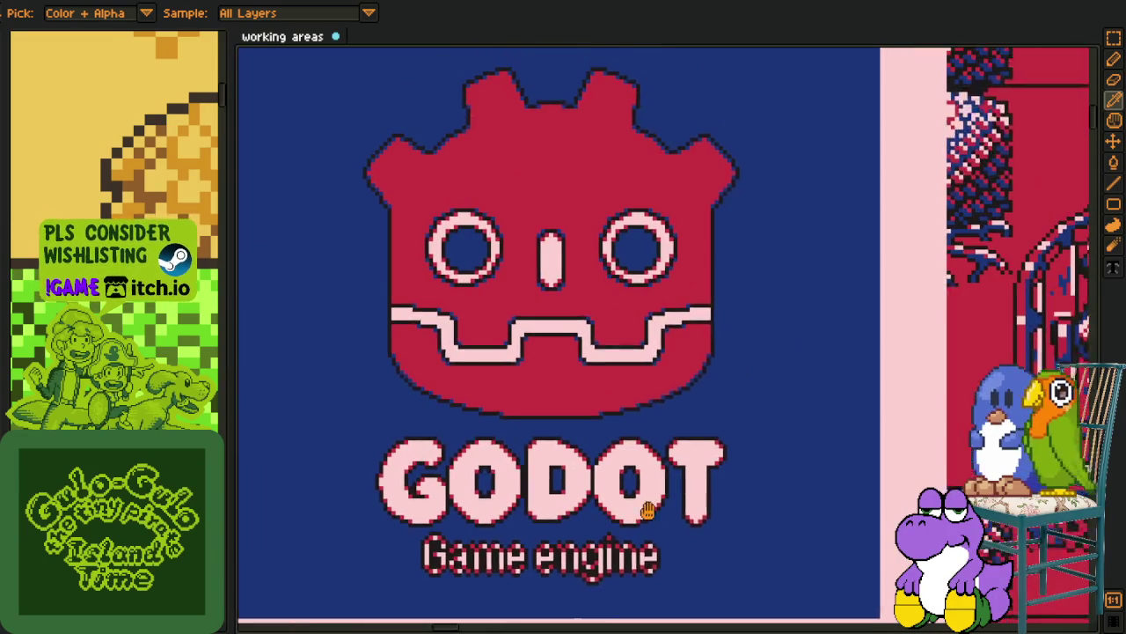
scroll(666, 490, down, 3)
scroll(666, 484, right, 10)
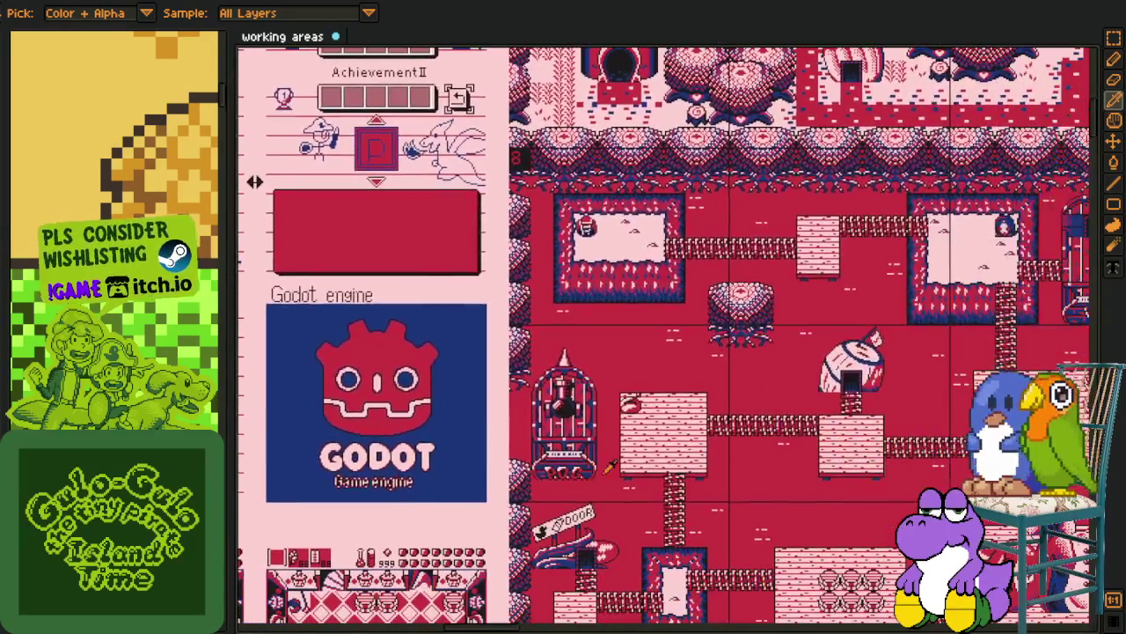
scroll(651, 422, up, 4)
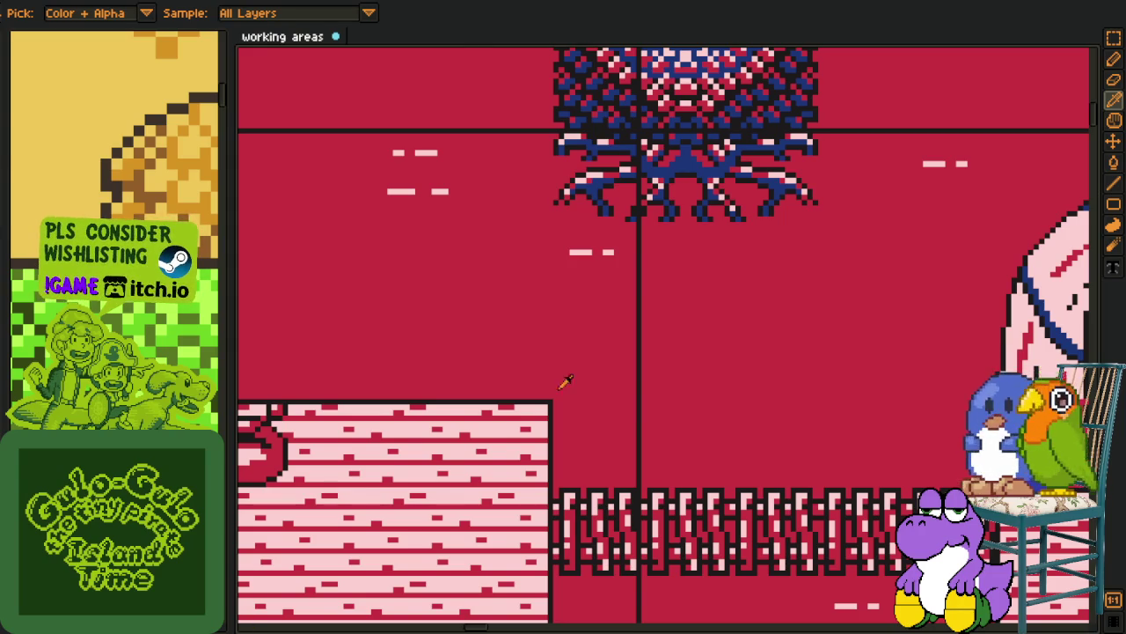
scroll(765, 388, right, 5)
scroll(703, 405, down, 8)
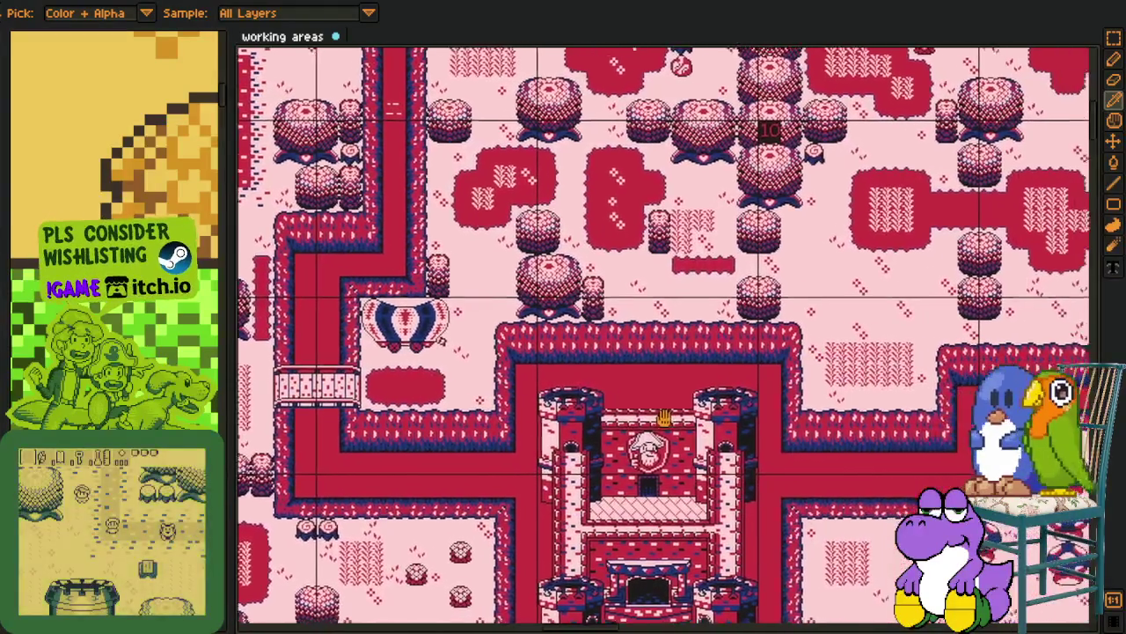
mouse_move(665, 419)
mouse_down()
mouse_move(595, 347)
mouse_move(592, 303)
mouse_up()
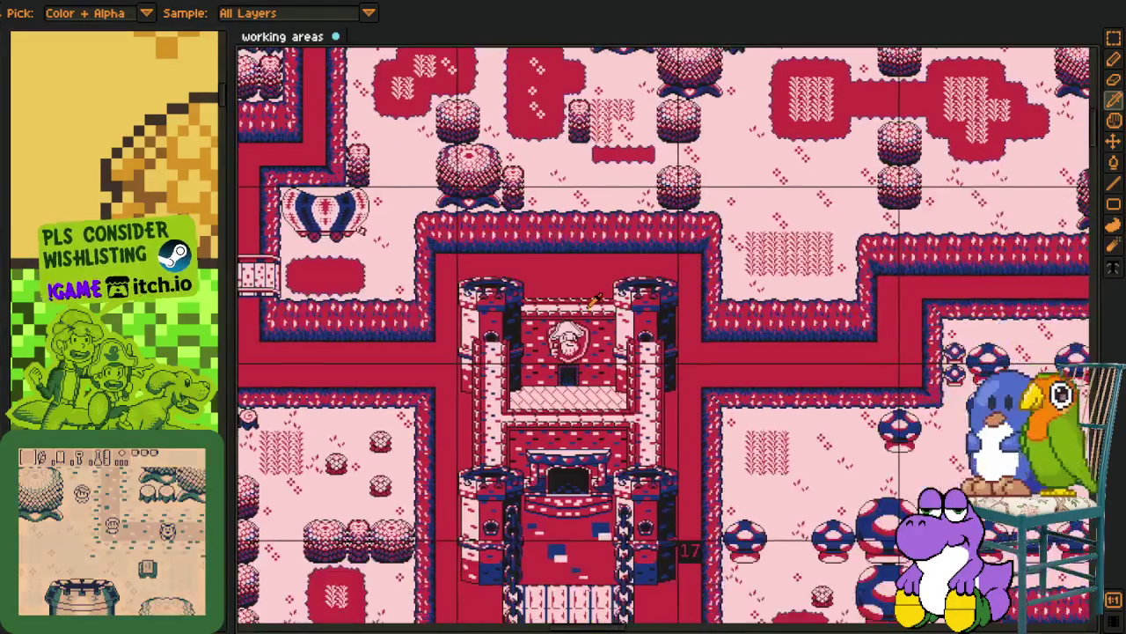
scroll(591, 302, down, 2)
drag(857, 405, 472, 357)
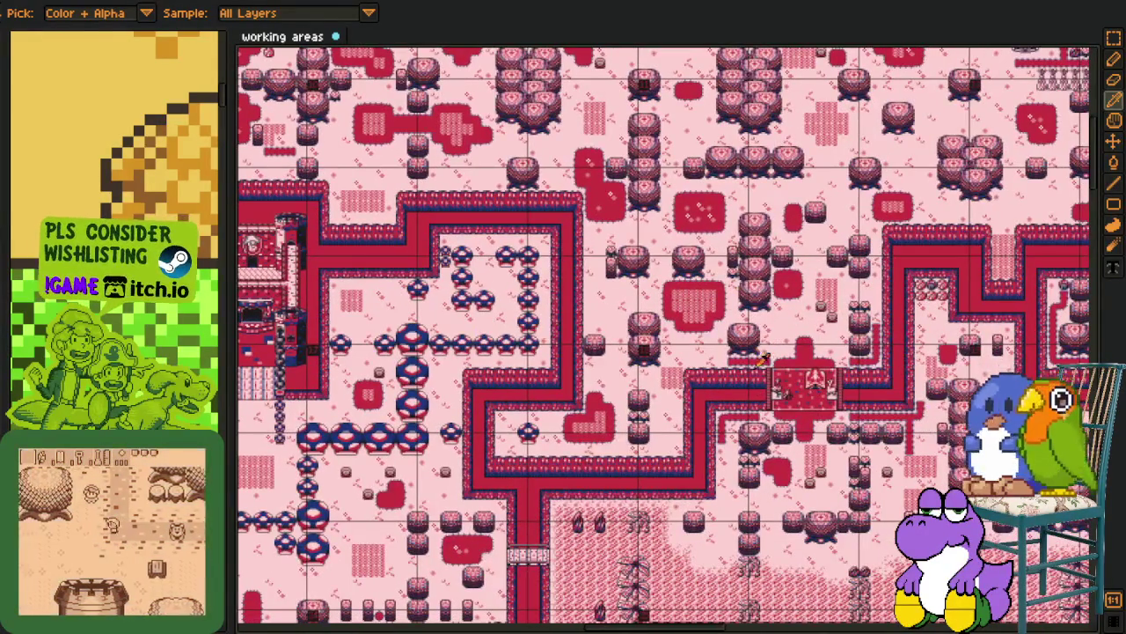
scroll(471, 357, up, 4)
scroll(471, 357, down, 5)
Look over the character portrait sheet in the red-pink palette
mouse_move(471, 357)
mouse_down()
mouse_move(523, 301)
mouse_move(470, 344)
mouse_up()
scroll(522, 301, up, 3)
scroll(470, 344, up, 4)
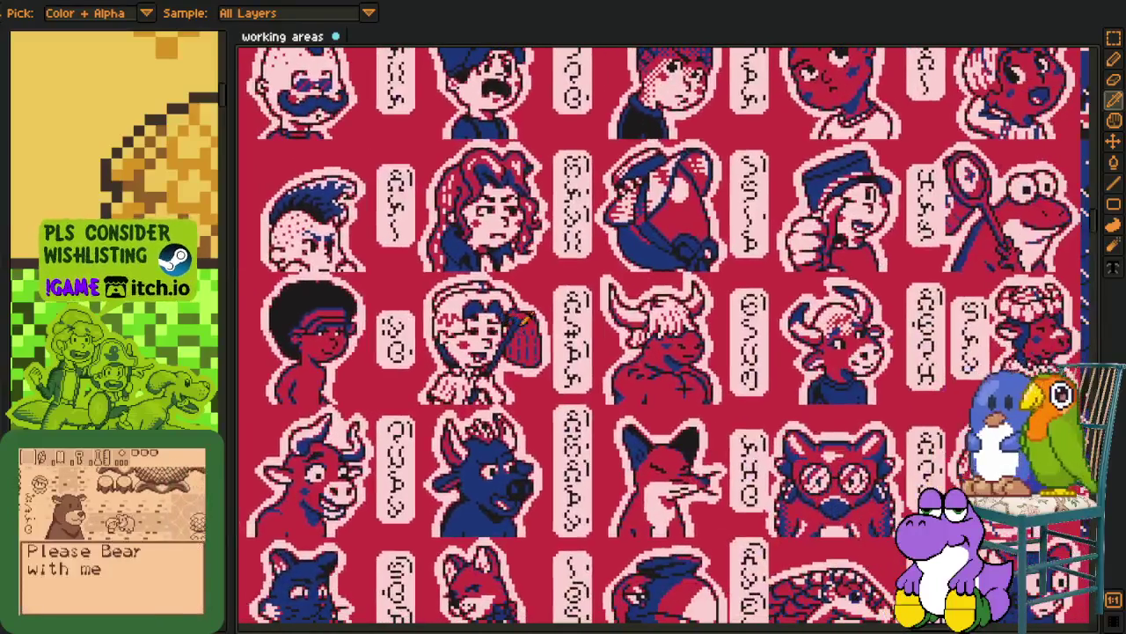
mouse_move(526, 321)
mouse_down()
mouse_move(511, 289)
mouse_move(475, 264)
mouse_move(372, 242)
mouse_up()
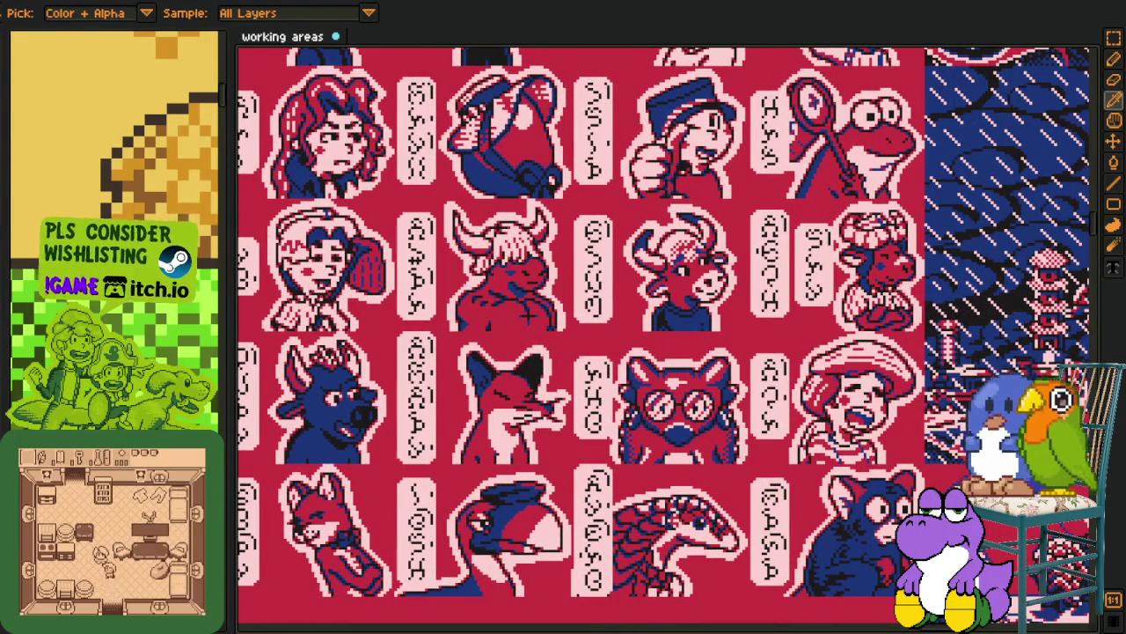
mouse_move(625, 271)
mouse_down()
mouse_move(609, 253)
mouse_move(551, 258)
mouse_move(636, 429)
mouse_move(646, 421)
mouse_up()
scroll(646, 421, down, 3)
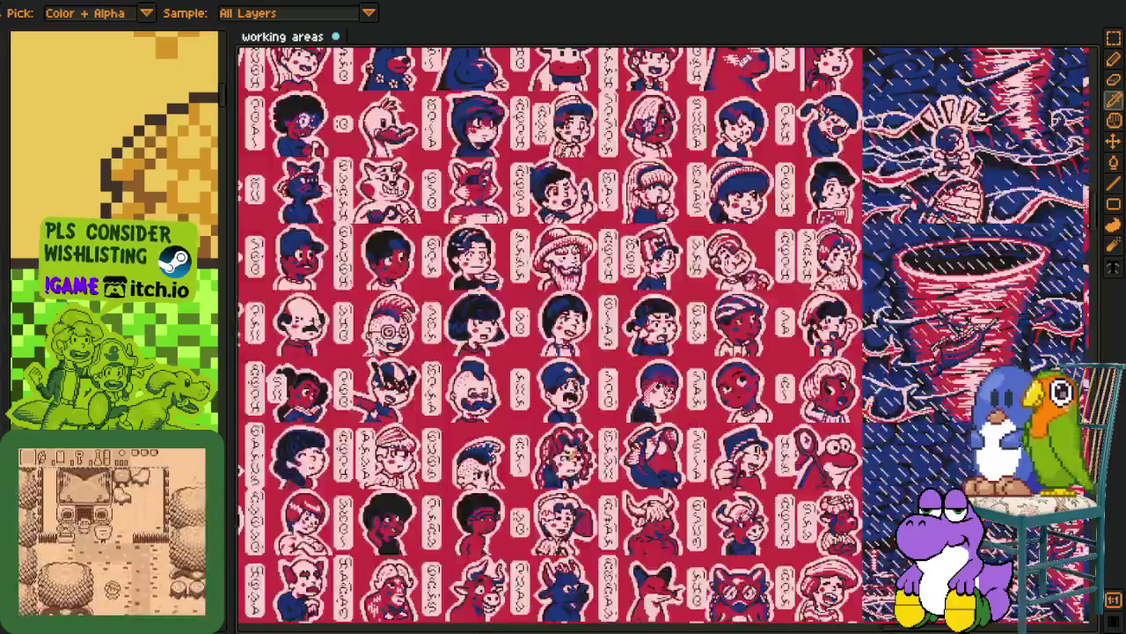
scroll(568, 454, down, 1)
scroll(568, 454, up, 1)
drag(629, 418, 647, 515)
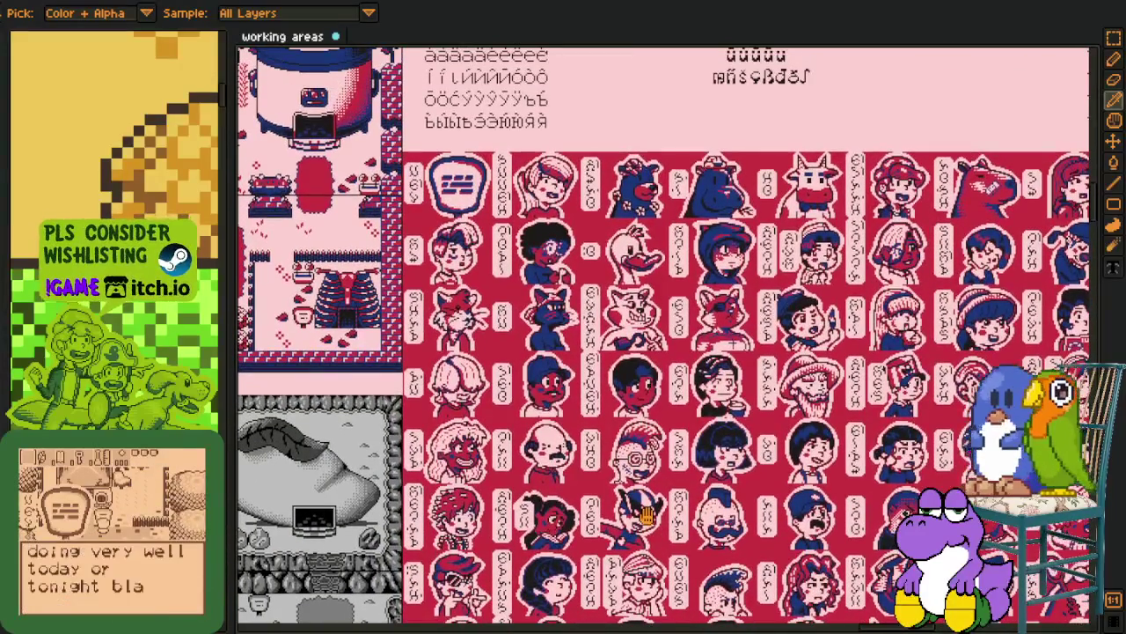
scroll(647, 515, down, 2)
scroll(567, 445, up, 3)
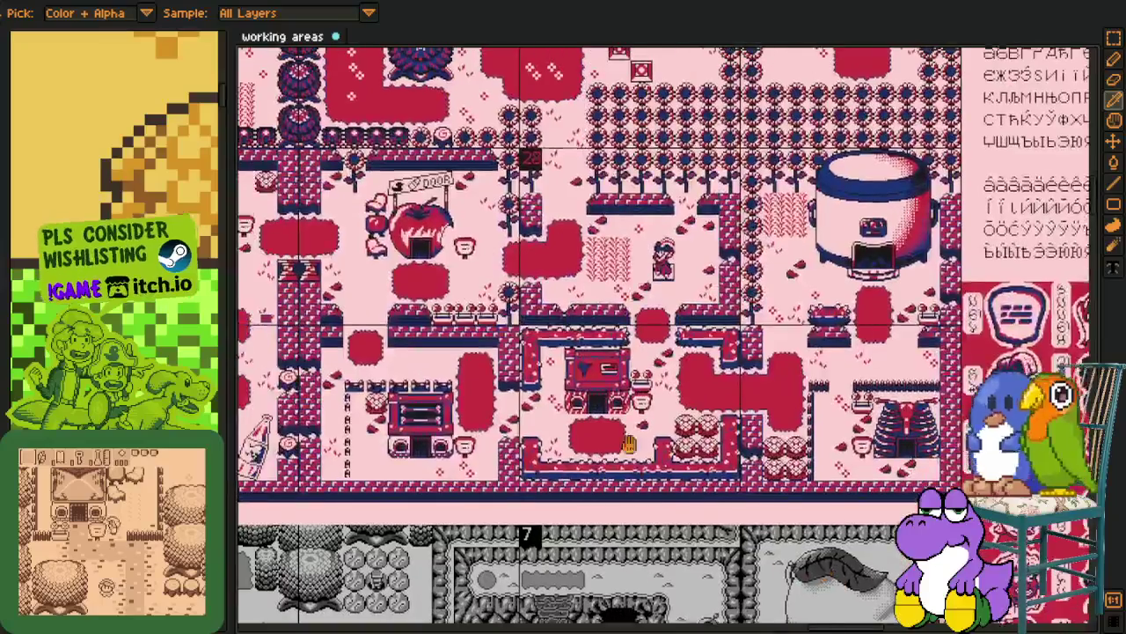
scroll(567, 445, down, 2)
Undo back to the yellow-orange palette and widen the reference panel beside the map
drag(567, 446, 756, 344)
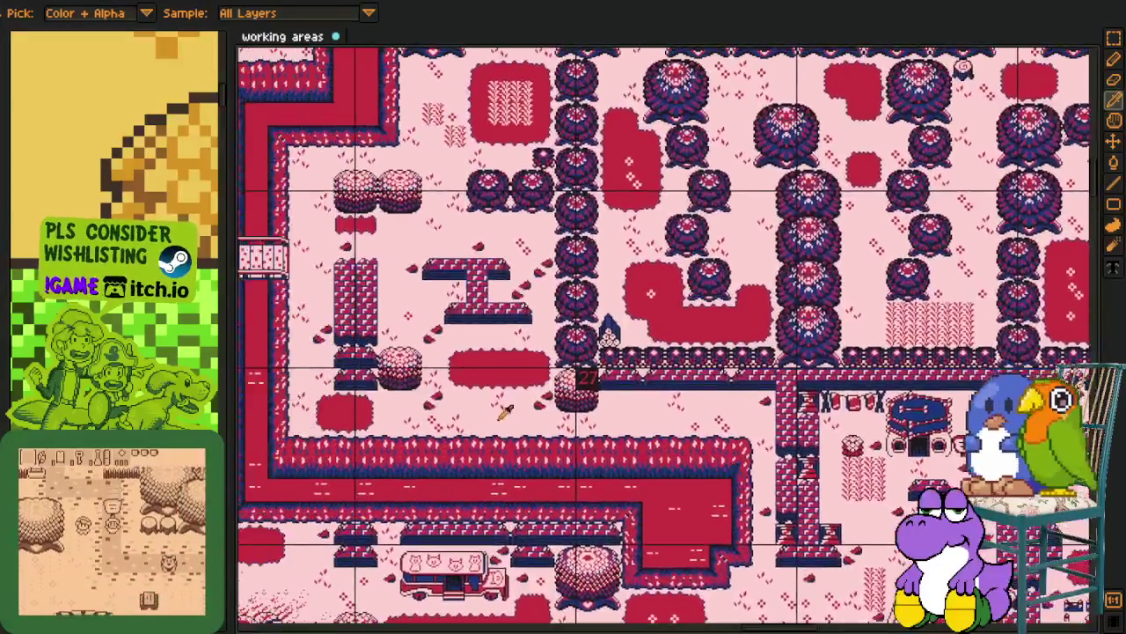
scroll(757, 345, up, 2)
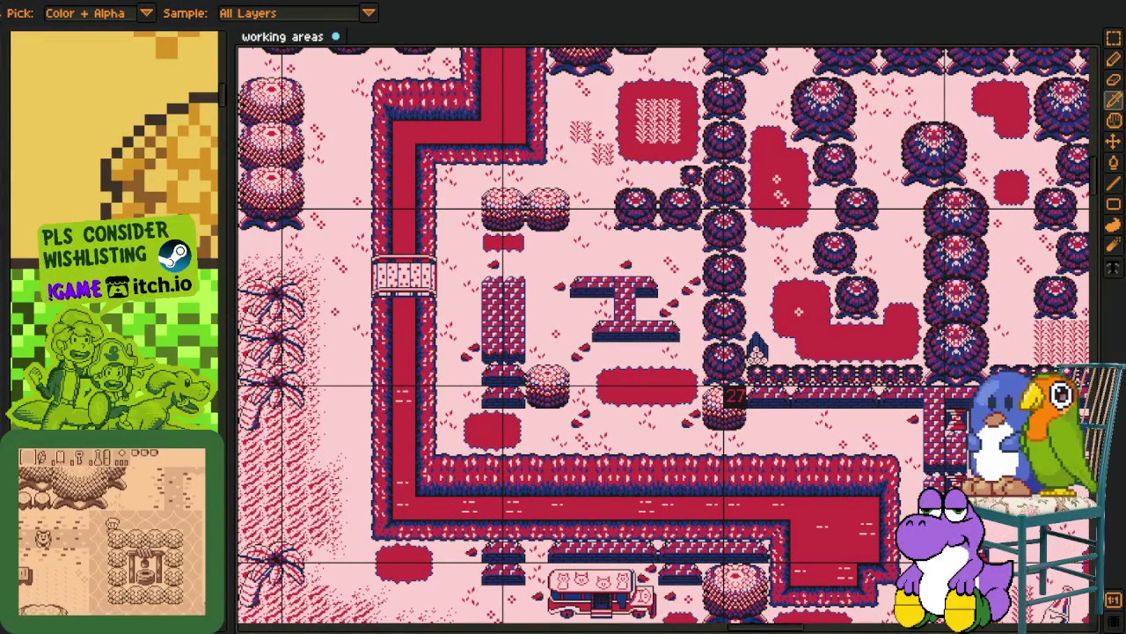
scroll(352, 334, up, 2)
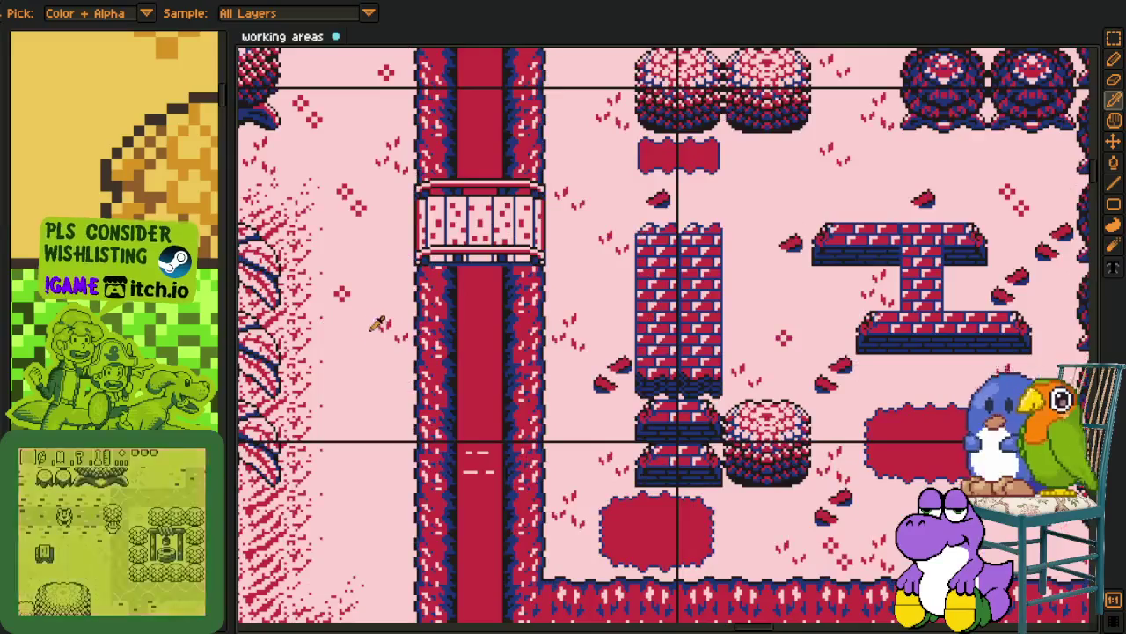
scroll(372, 322, left, 6)
scroll(485, 334, down, 2)
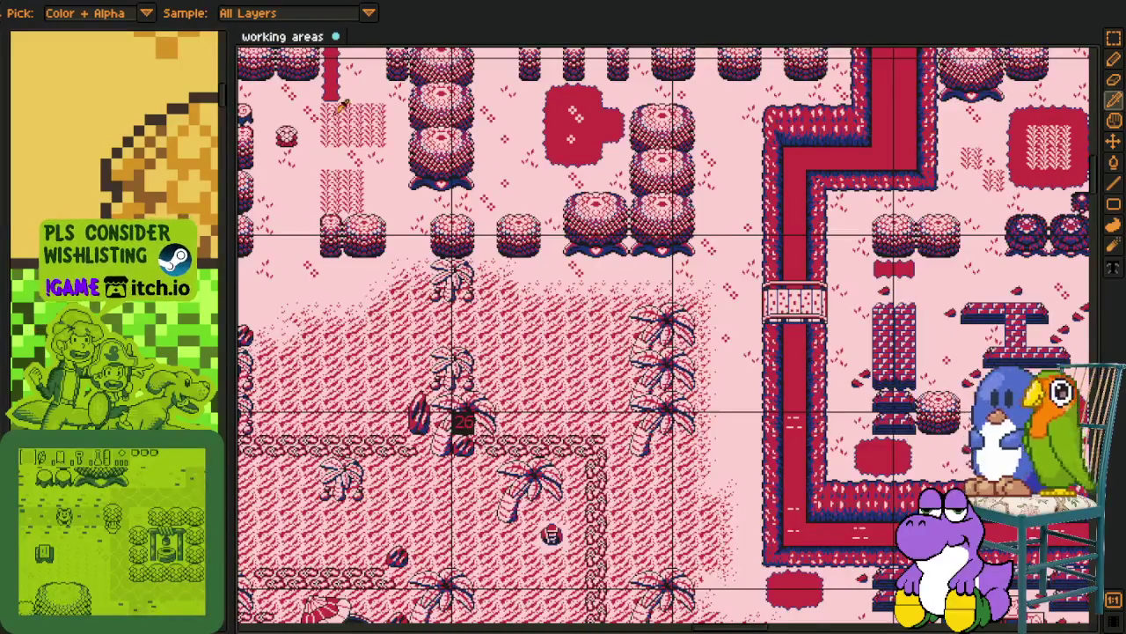
key(ctrl+z)
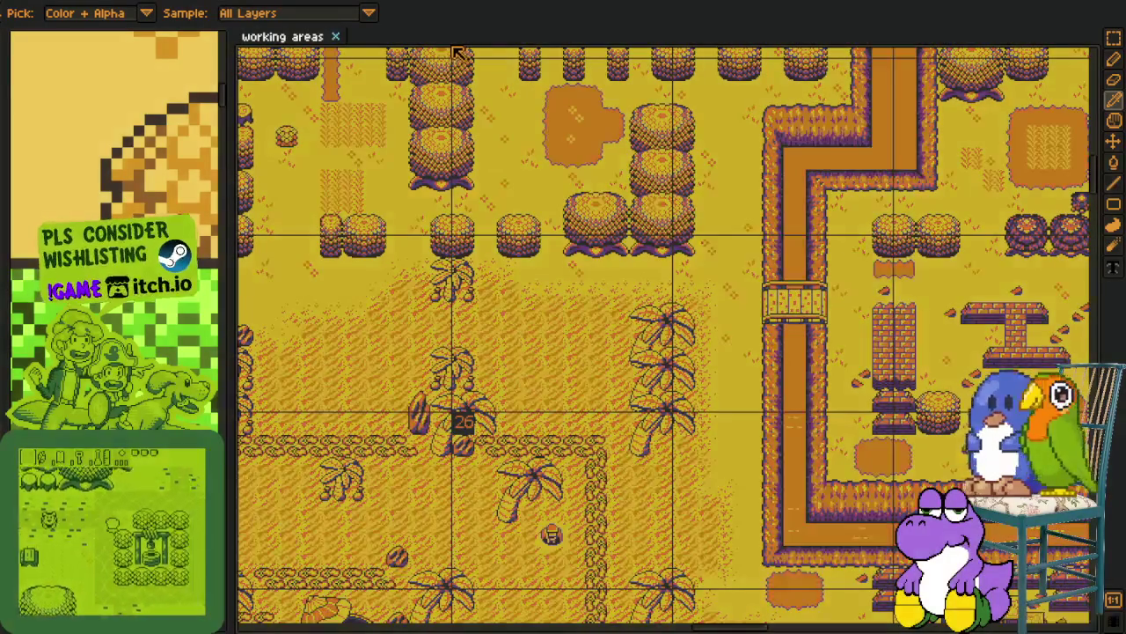
drag(230, 238, 588, 238)
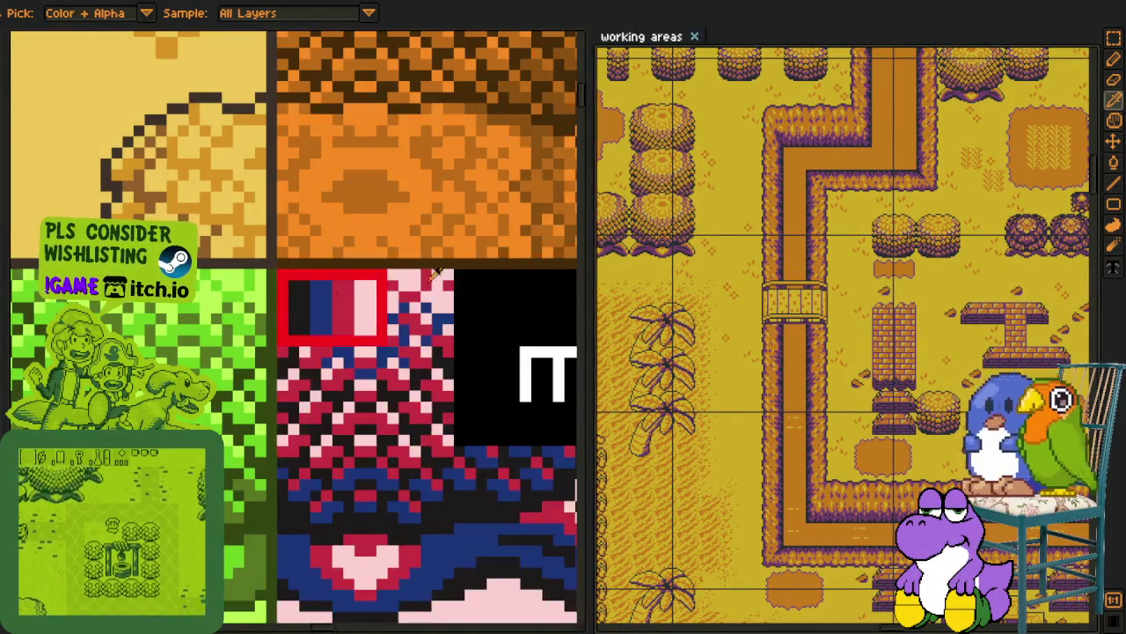
Zoom out the reference canvas to show variants like pink lemonade, granny smith and century egg
scroll(294, 331, down, 2)
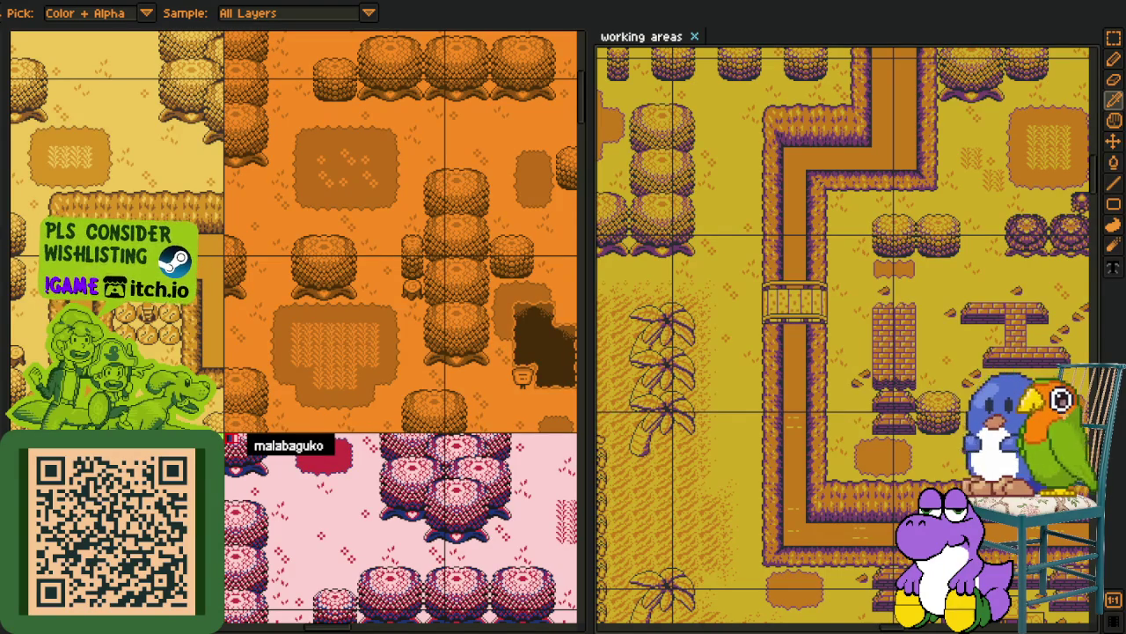
scroll(308, 273, down, 3)
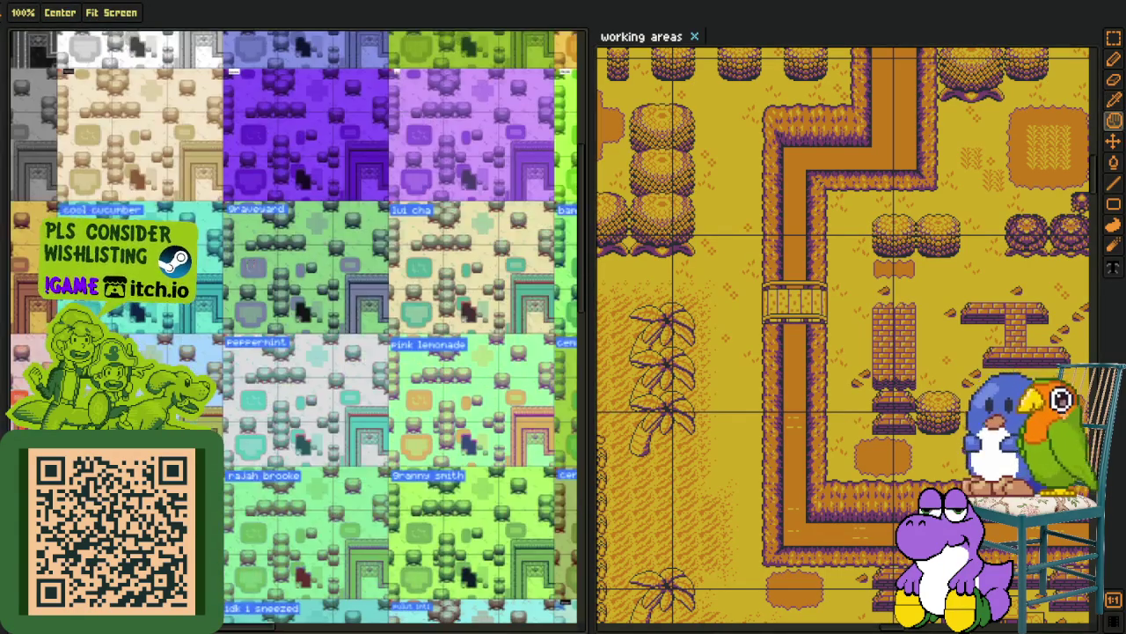
Browse the palette-variant grid over to the burnt sienna and cha yen variants
drag(331, 325, 359, 341)
scroll(217, 261, up, 2)
key(i)
key(h)
scroll(271, 385, down, 10)
scroll(293, 395, down, 10)
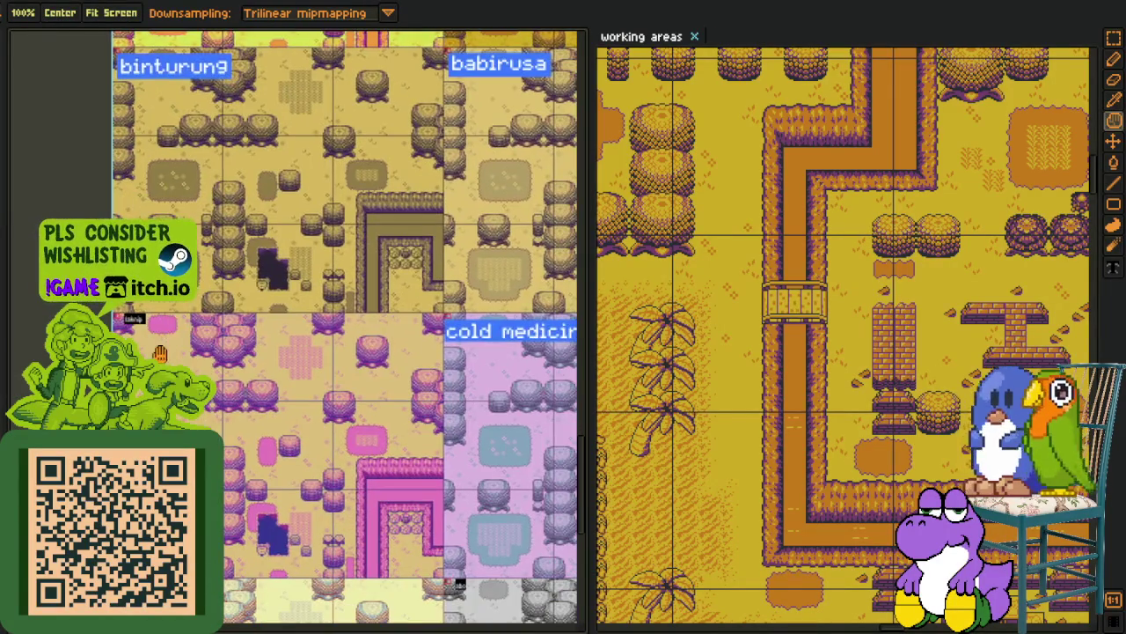
scroll(160, 353, up, 2)
key(i)
key(h)
scroll(236, 446, down, 5)
key(i)
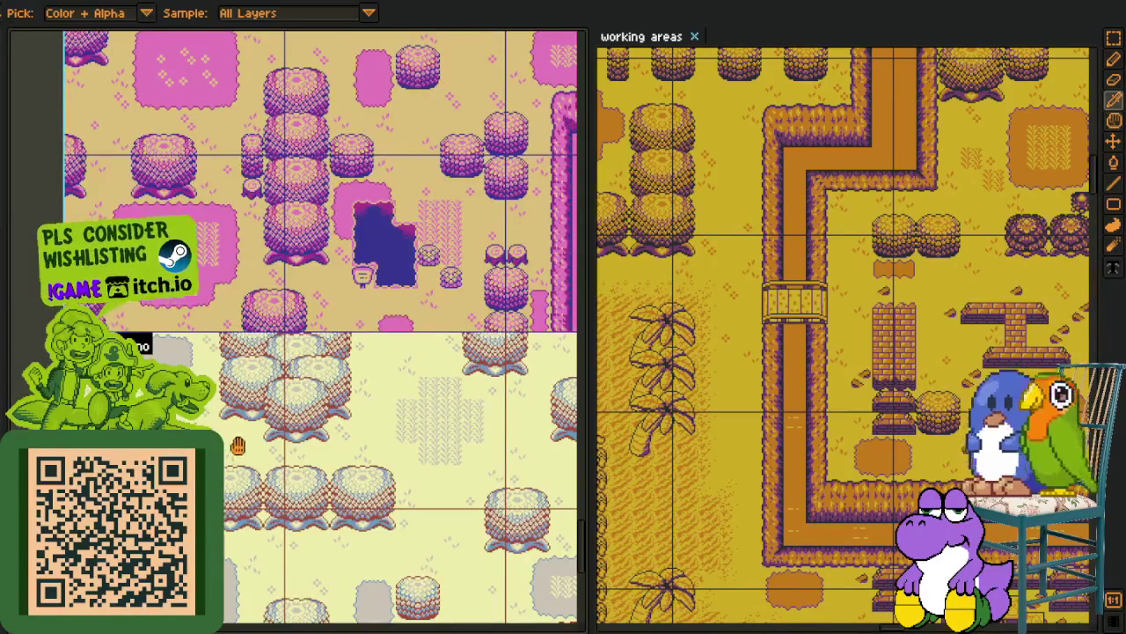
key(h)
scroll(236, 447, down, 5)
scroll(236, 447, up, 5)
key(i)
scroll(236, 447, down, 2)
key(h)
scroll(236, 447, up, 5)
scroll(240, 167, down, 3)
scroll(240, 168, up, 4)
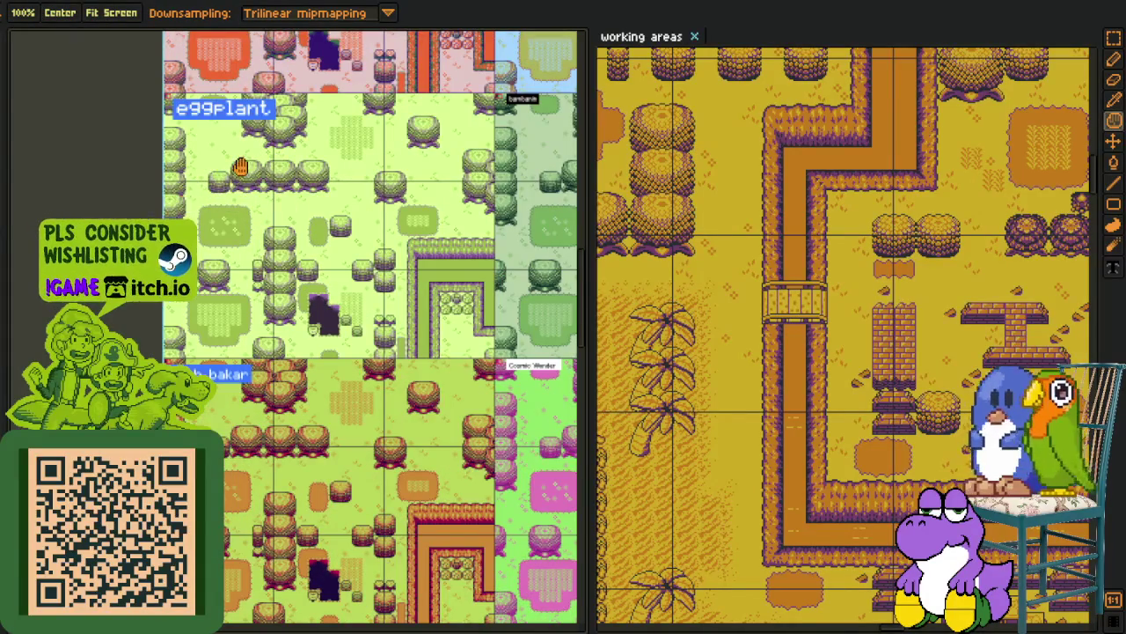
scroll(240, 167, down, 3)
drag(232, 132, 182, 629)
Pan onward through the remaining variants and zoom in close on the saffron variant
key(o)
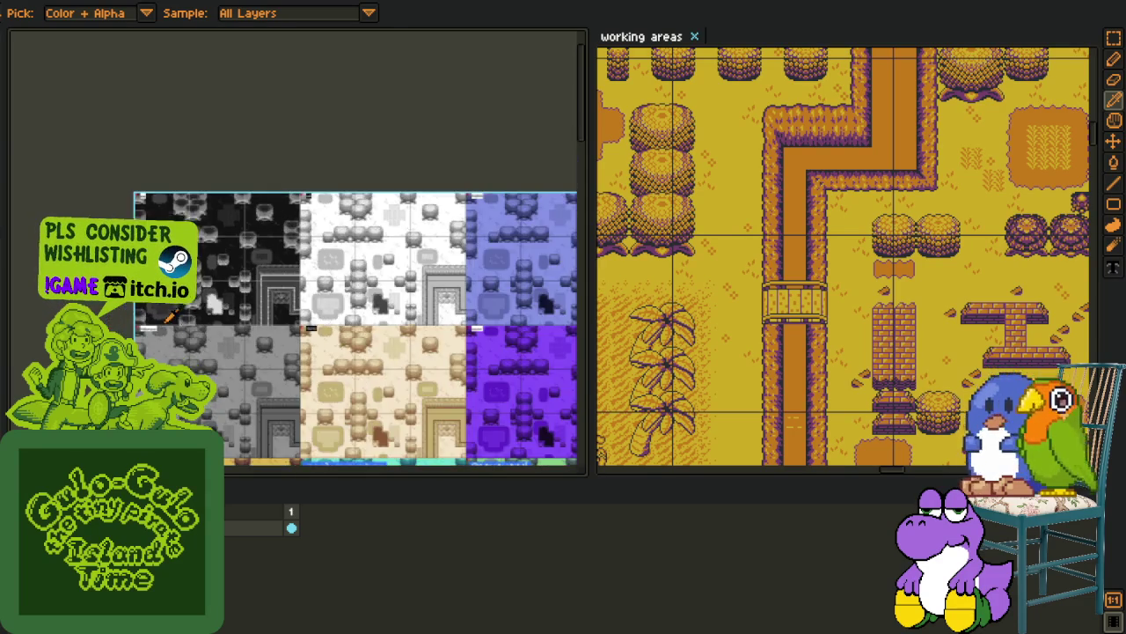
key(p)
drag(172, 314, 57, 178)
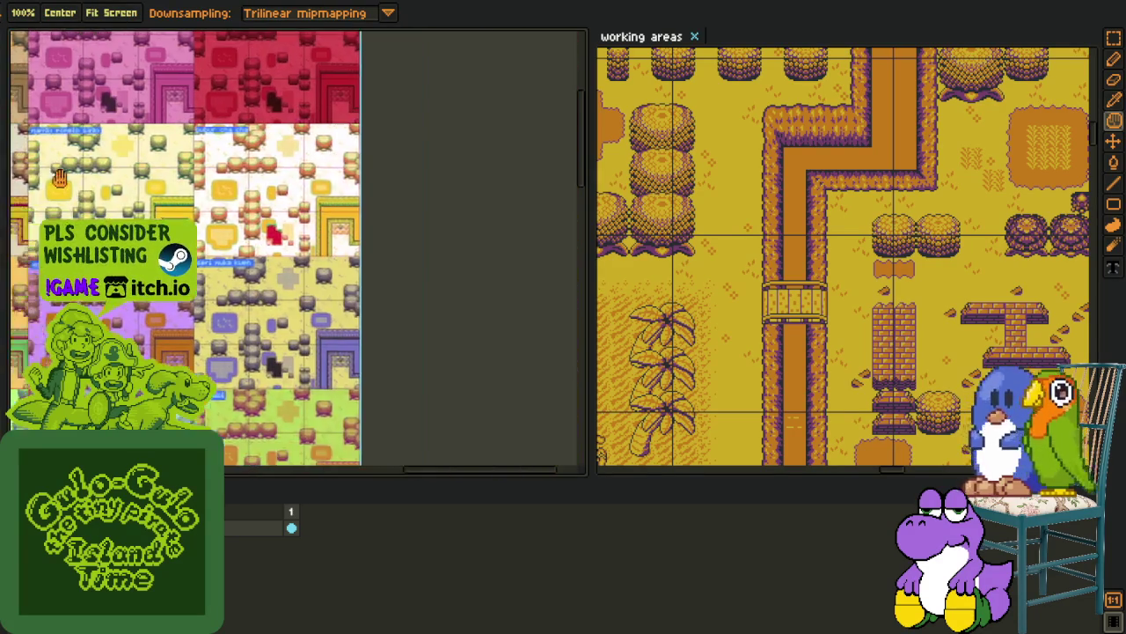
key(o)
scroll(260, 427, up, 2)
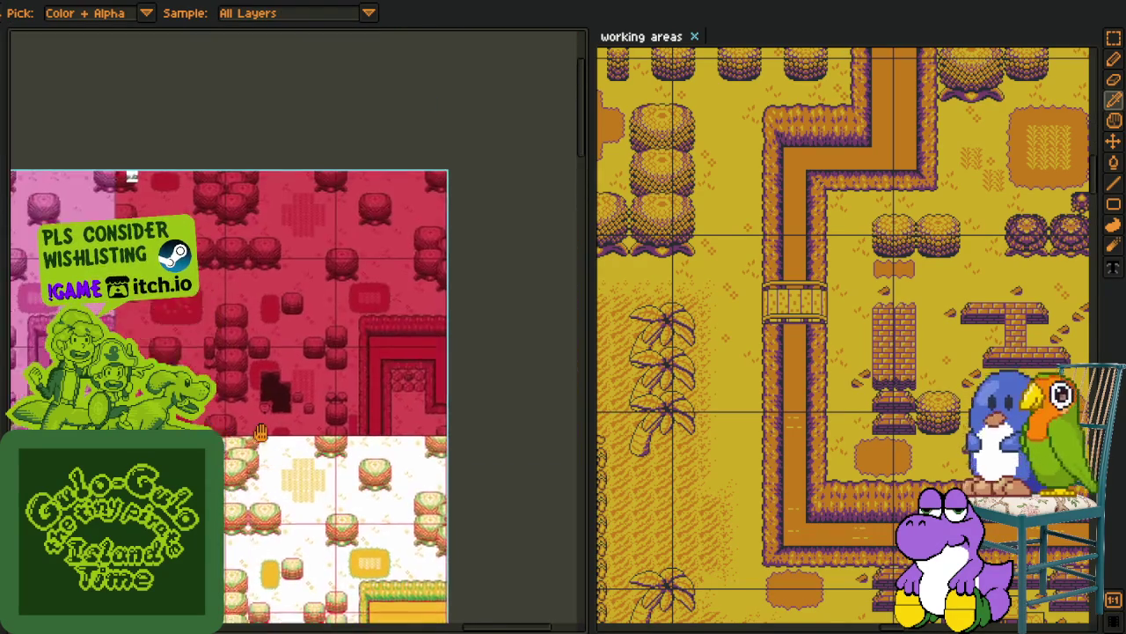
scroll(261, 428, down, 10)
key(p)
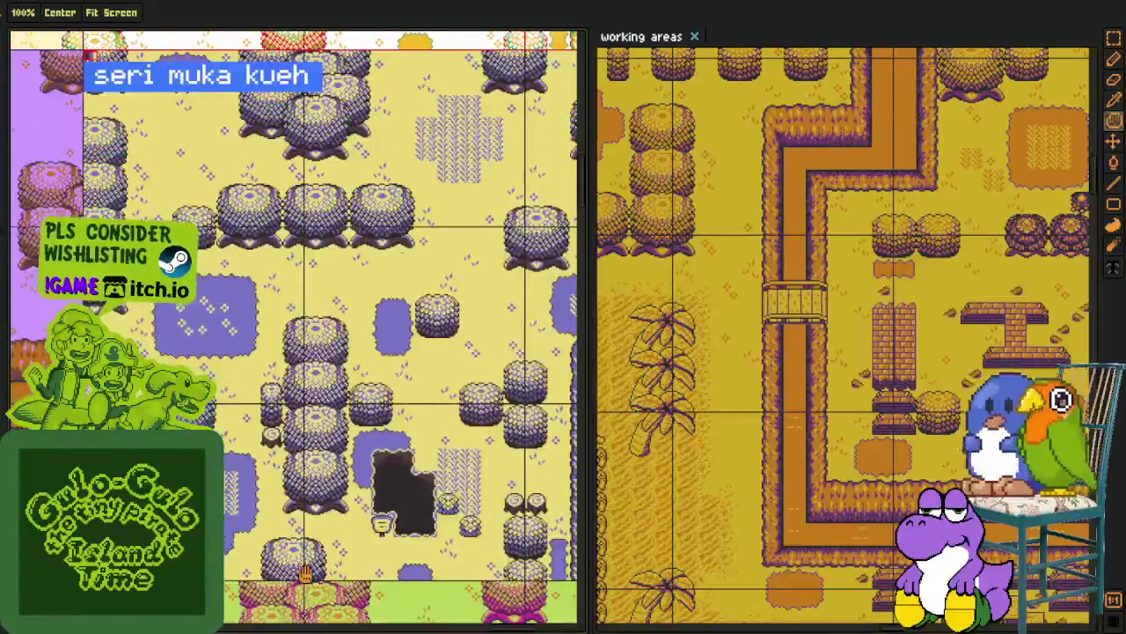
scroll(304, 573, down, 10)
scroll(278, 354, down, 5)
key(o)
key(p)
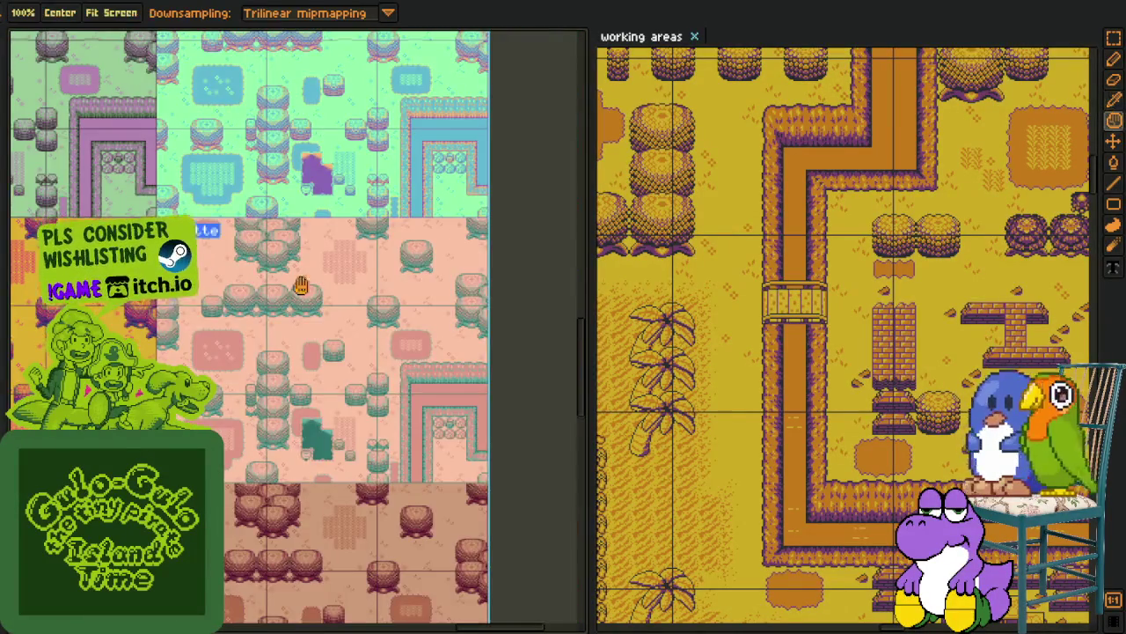
scroll(219, 294, down, 10)
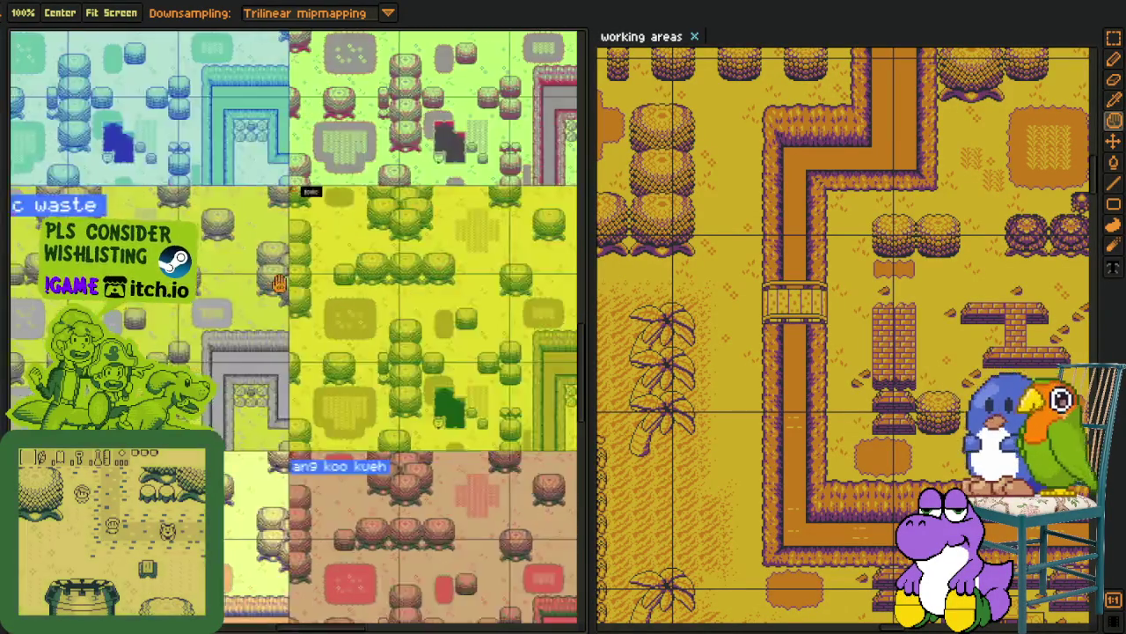
scroll(220, 282, down, 10)
scroll(483, 305, down, 5)
scroll(483, 306, up, 3)
key(i)
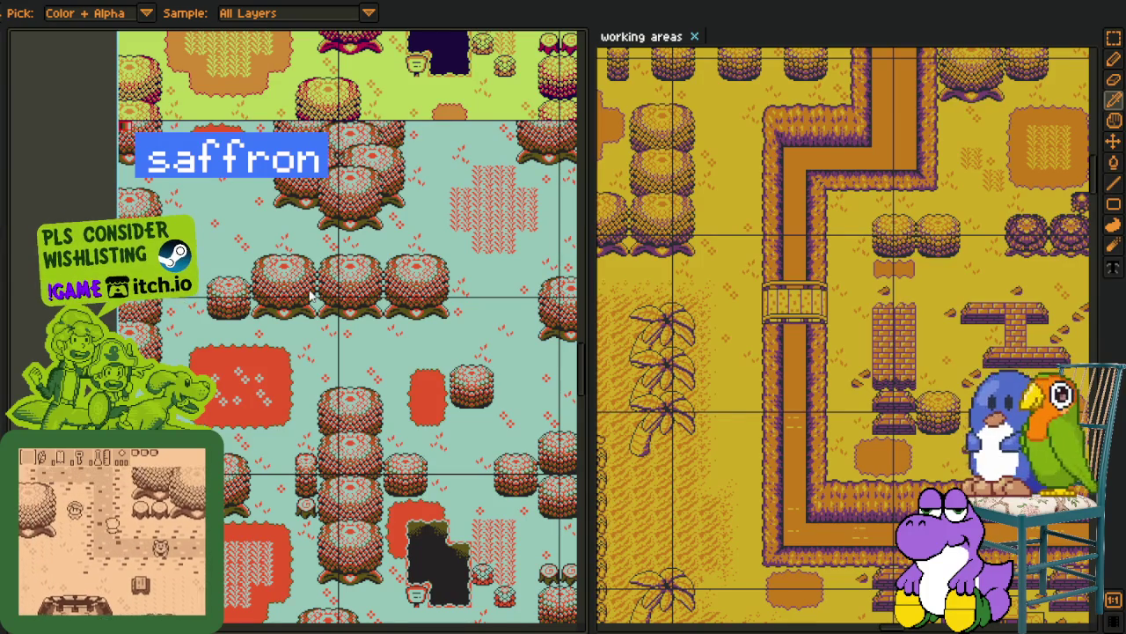
Bring the saffron palette label into view and confirm the near-black colour replacement
mouse_move(330, 332)
mouse_down()
mouse_move(235, 319)
mouse_move(265, 340)
mouse_move(285, 392)
mouse_up()
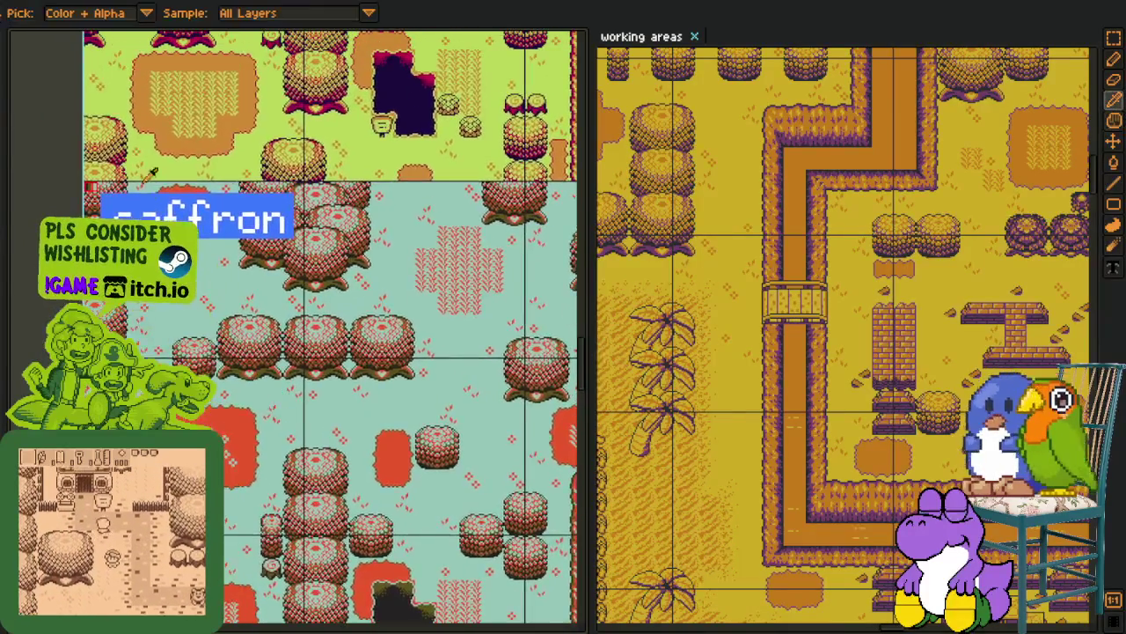
scroll(172, 183, up, 2)
scroll(766, 368, up, 5)
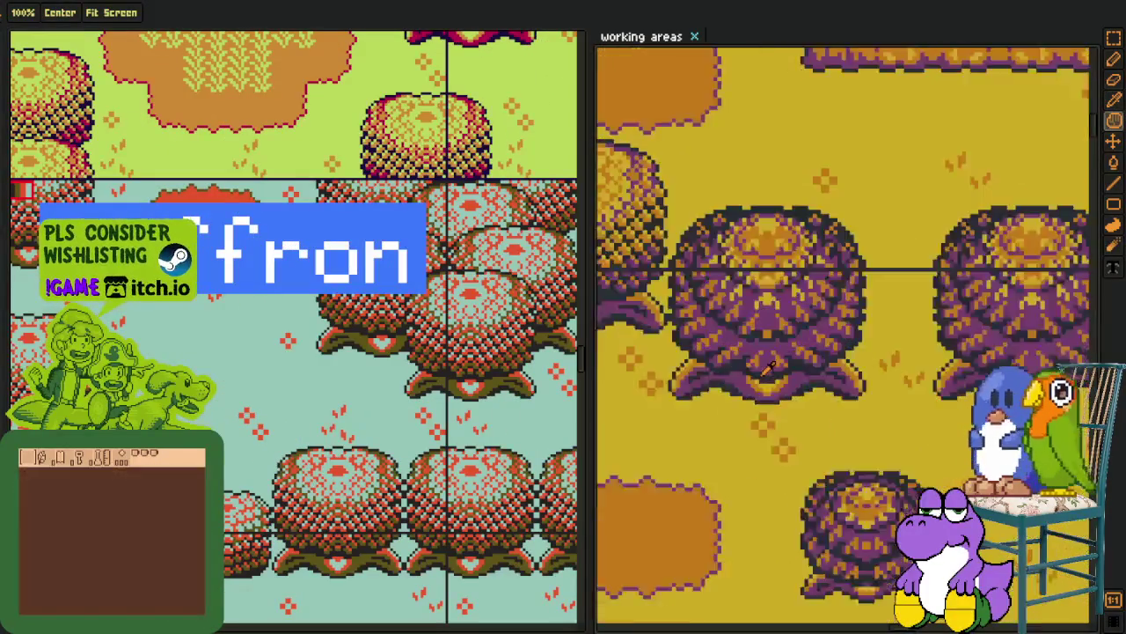
scroll(843, 335, down, 2)
scroll(843, 334, up, 2)
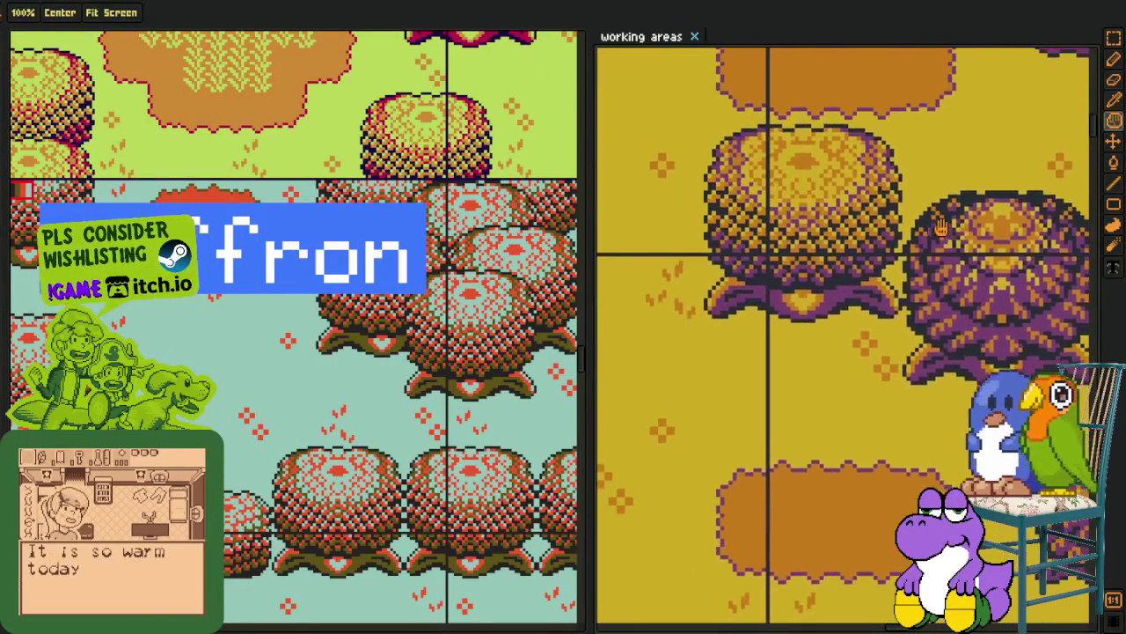
scroll(364, 464, up, 5)
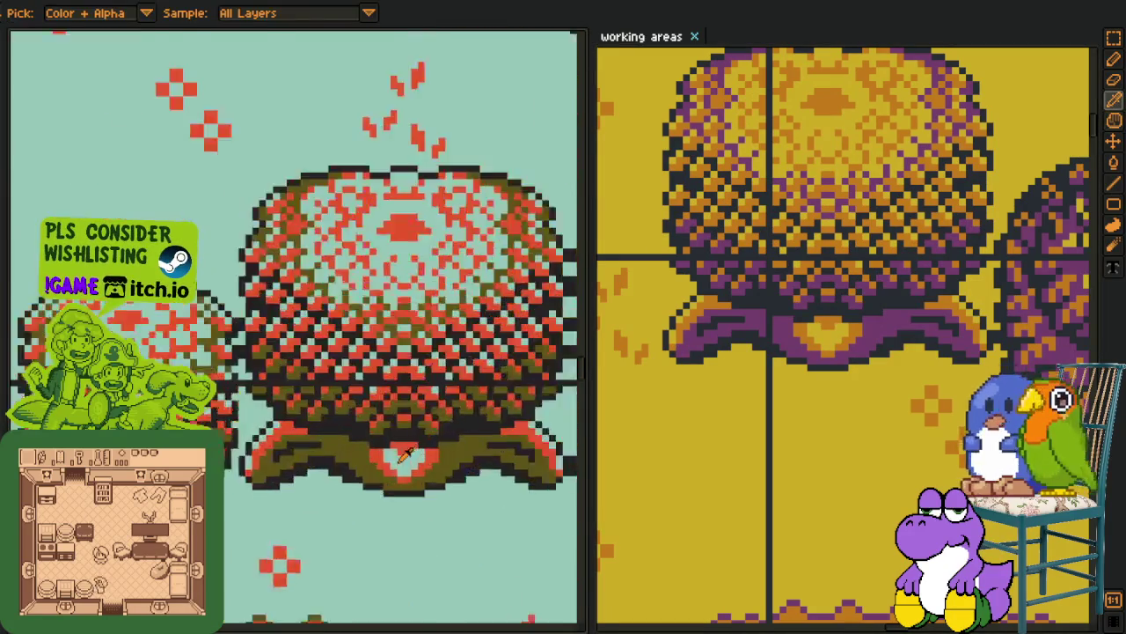
scroll(809, 350, up, 2)
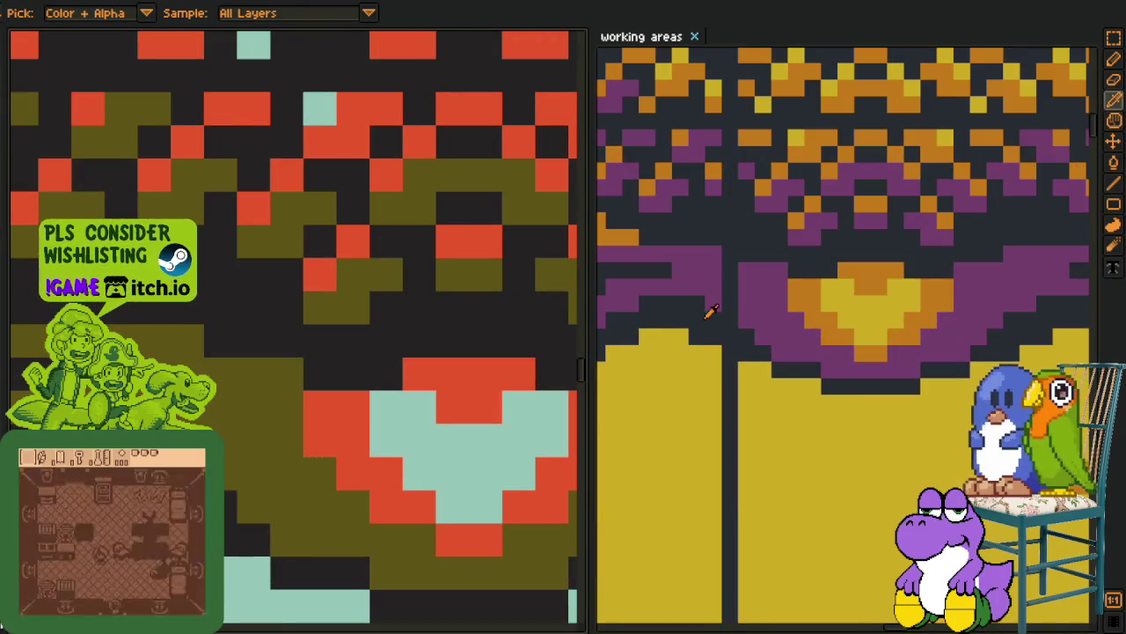
key(shift+r)
key(Return)
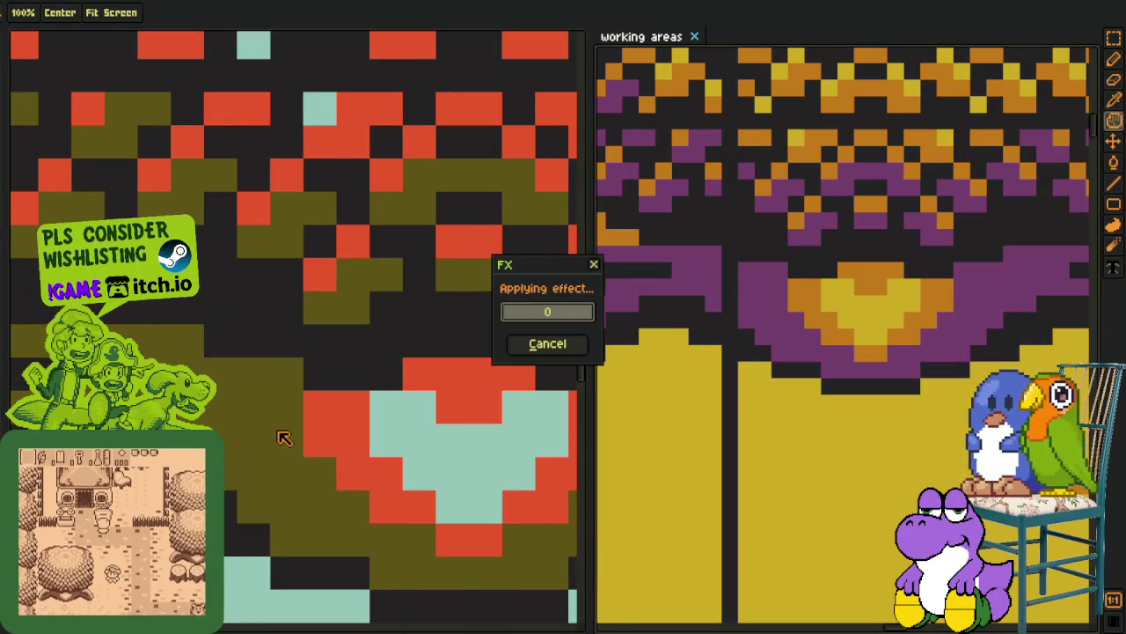
Replace the map's purple with olive
click(777, 274)
right_click(502, 495)
key(shift+r)
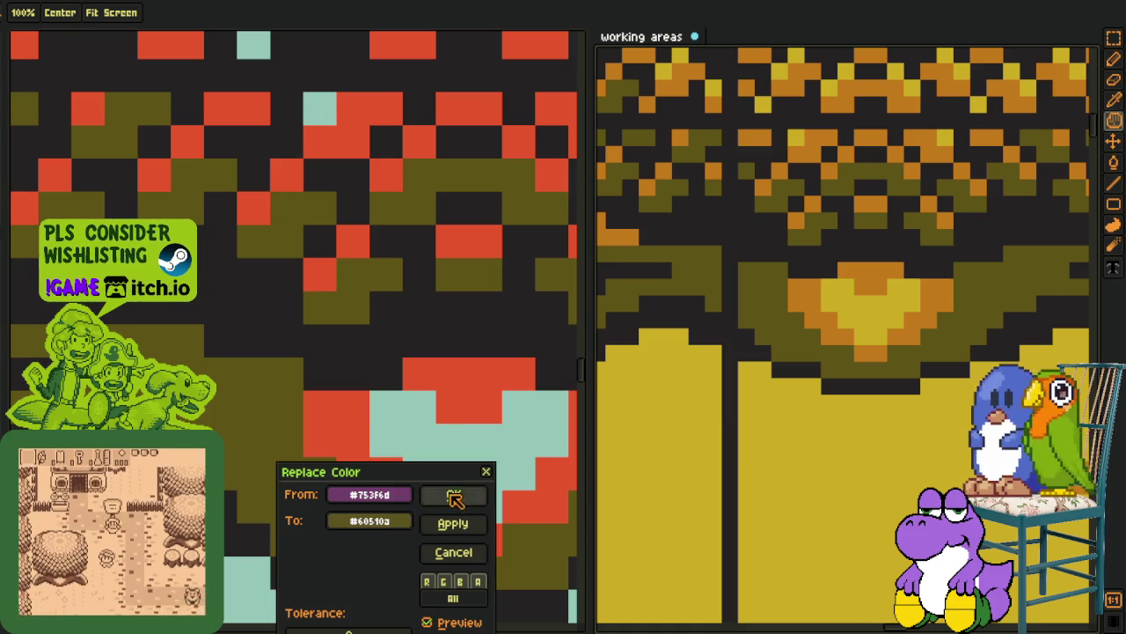
click(451, 495)
Replace the map's orange with red
right_click(470, 370)
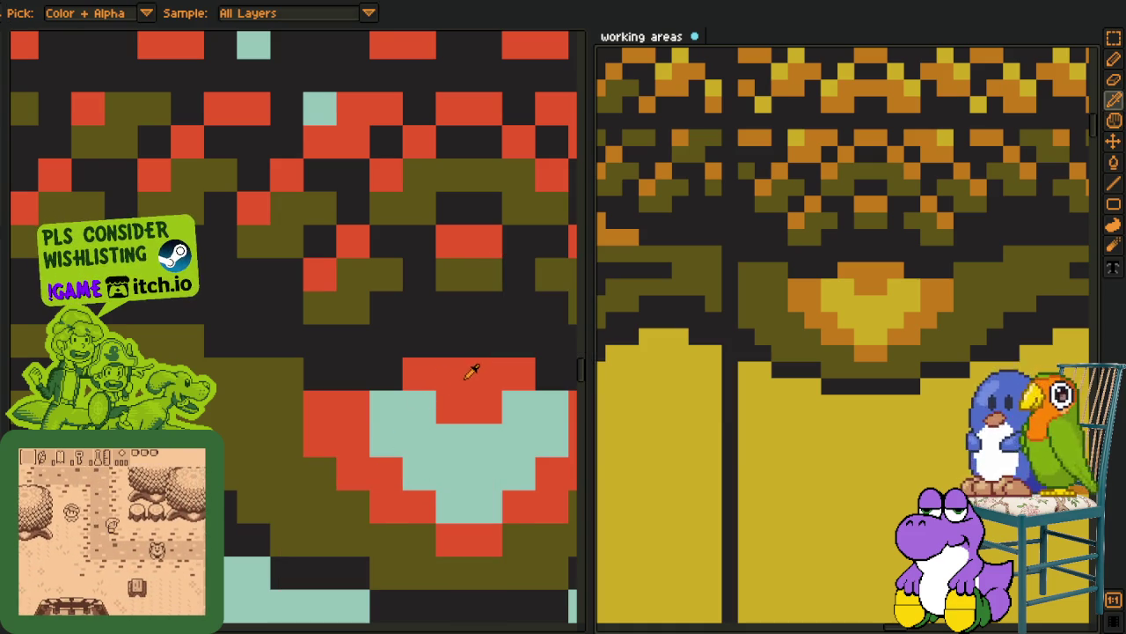
click(885, 273)
key(shift+r)
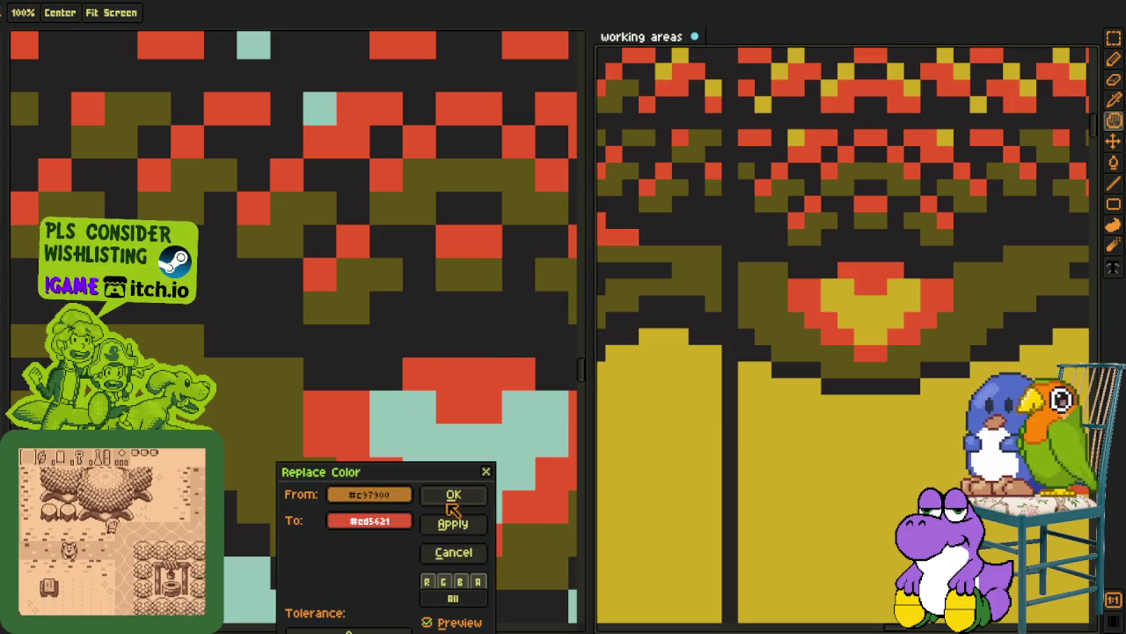
click(453, 495)
Replace the map's yellow with teal and look over the recoloured map
right_click(467, 462)
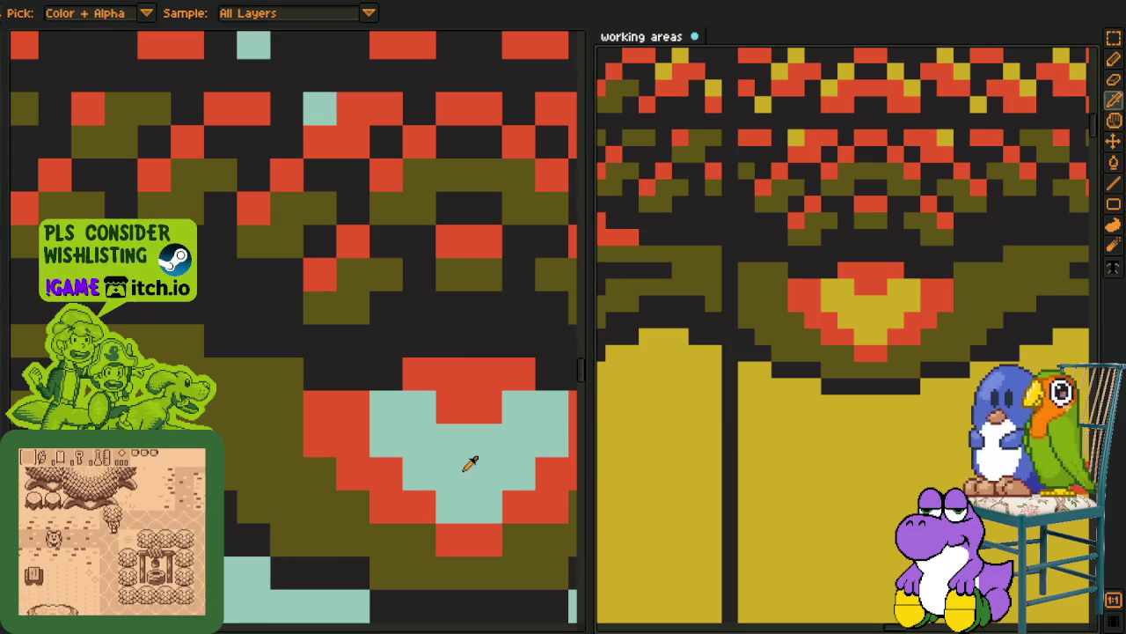
click(852, 438)
key(shift+r)
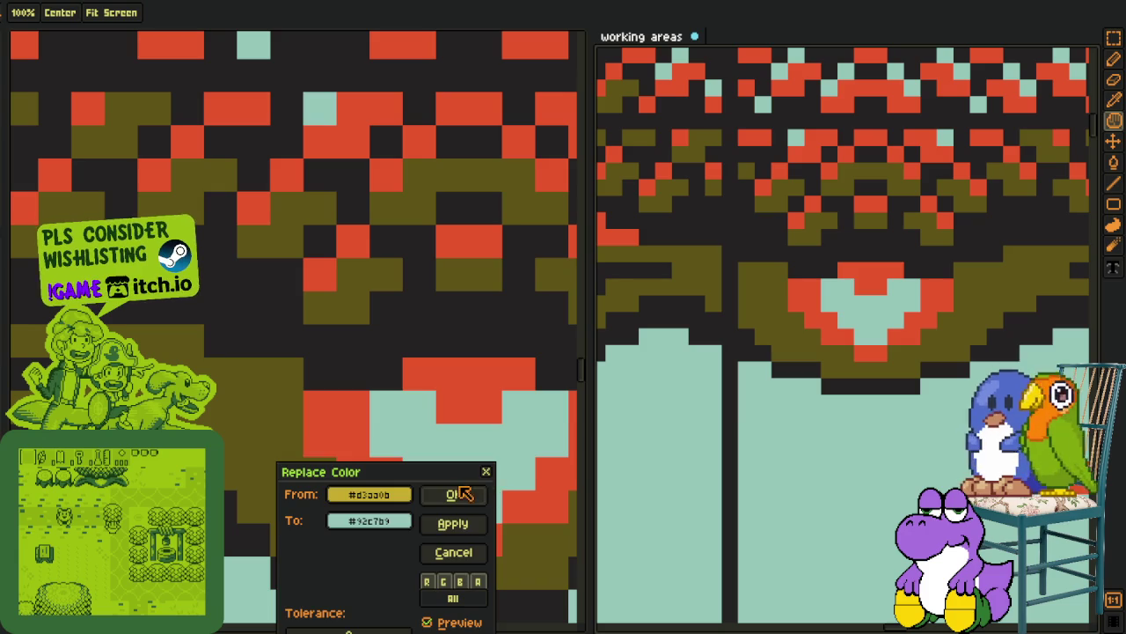
click(457, 494)
key(o)
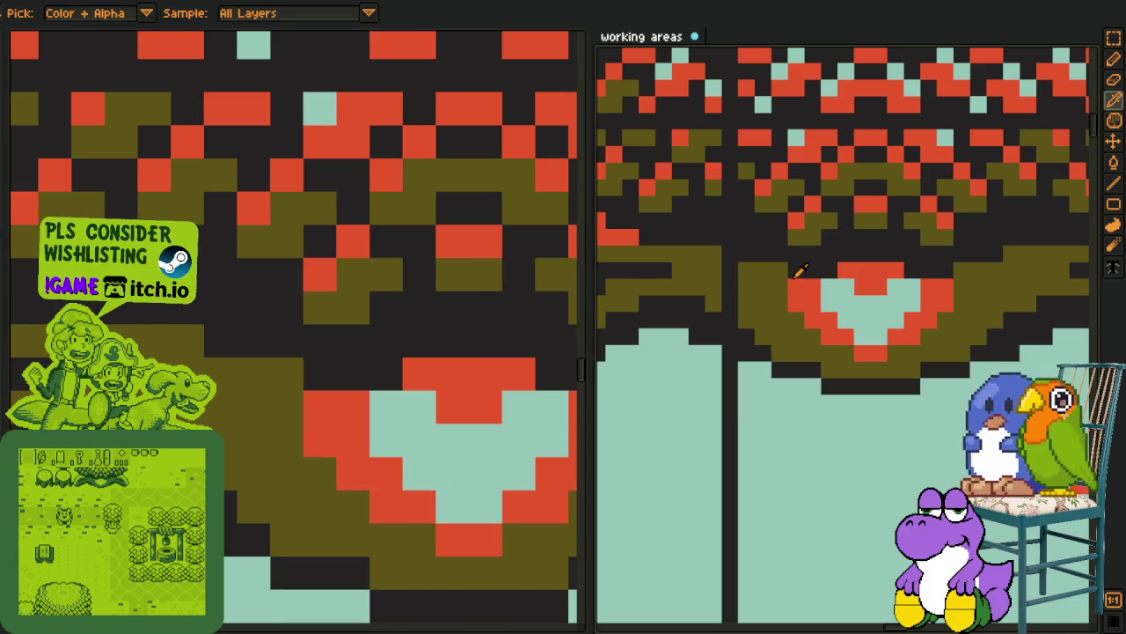
scroll(800, 283, down, 10)
key(h)
scroll(805, 290, up, 4)
key(o)
scroll(805, 304, up, 6)
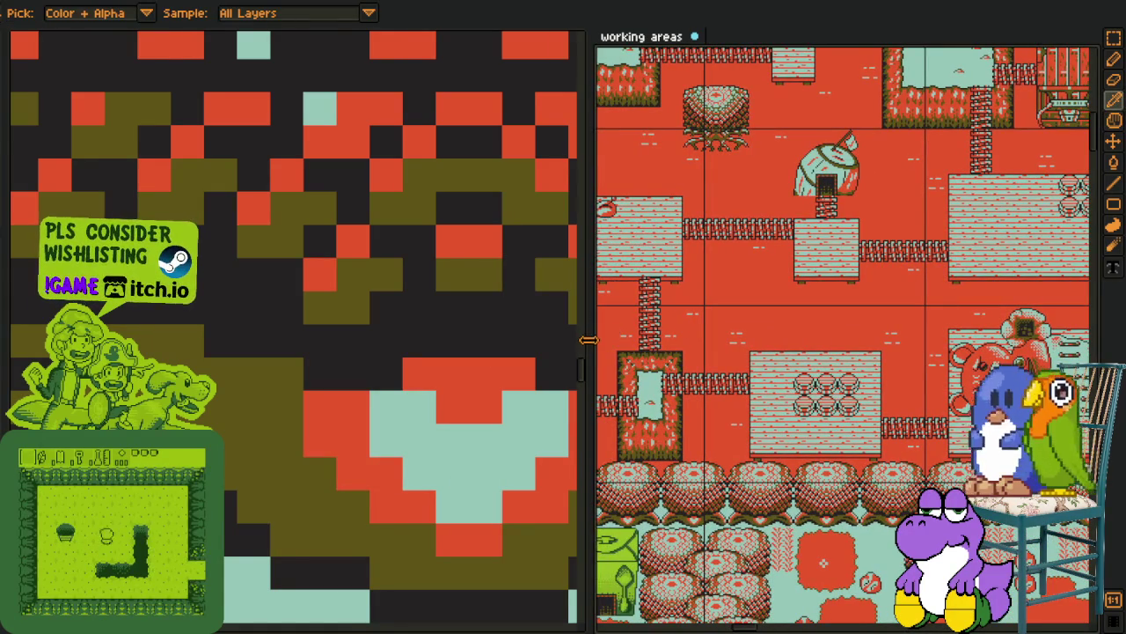
Widen the map canvas beside the reference and zoom in on the recoloured hut and paths
drag(589, 340, 316, 340)
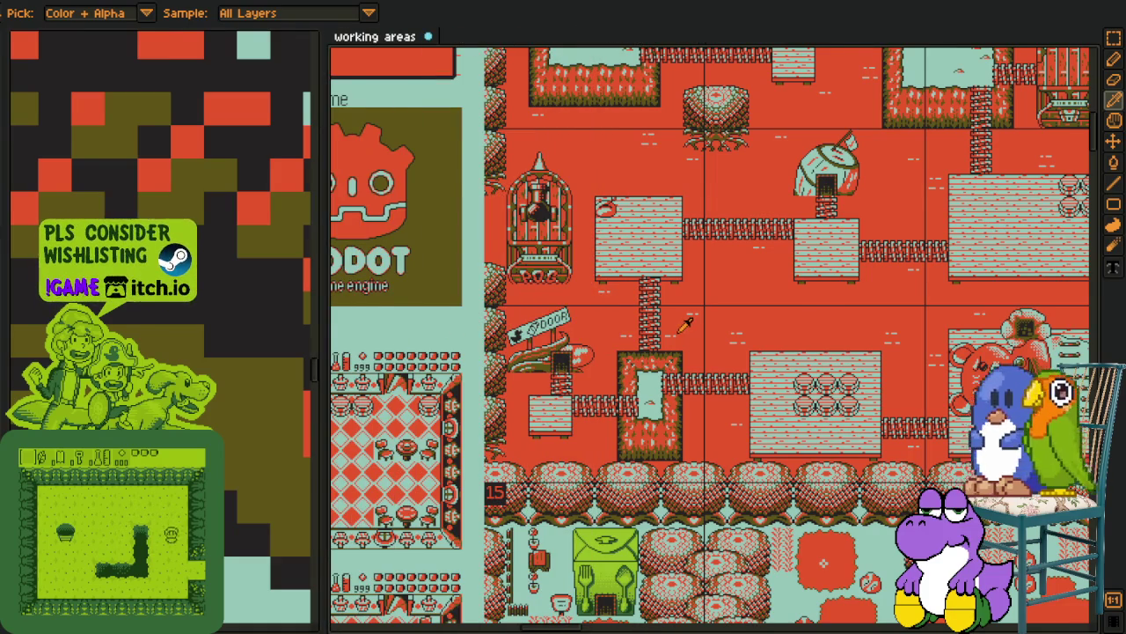
scroll(682, 329, down, 2)
mouse_move(796, 378)
mouse_down()
mouse_move(797, 466)
mouse_move(786, 352)
mouse_move(929, 343)
mouse_move(599, 354)
mouse_move(563, 291)
mouse_move(616, 370)
mouse_move(572, 300)
mouse_move(614, 333)
mouse_move(687, 352)
mouse_move(741, 403)
mouse_up()
scroll(688, 352, up, 2)
scroll(687, 351, up, 1)
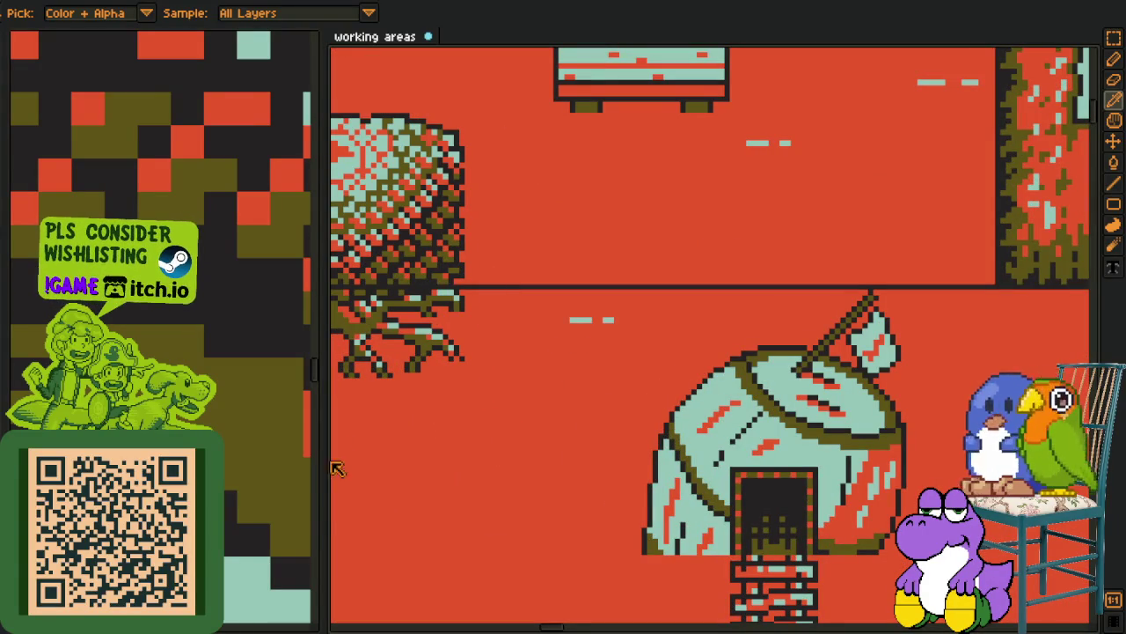
Sample the red ground colour #ed5621 and replace it with a lighter red
click(7, 374)
scroll(723, 440, up, 1)
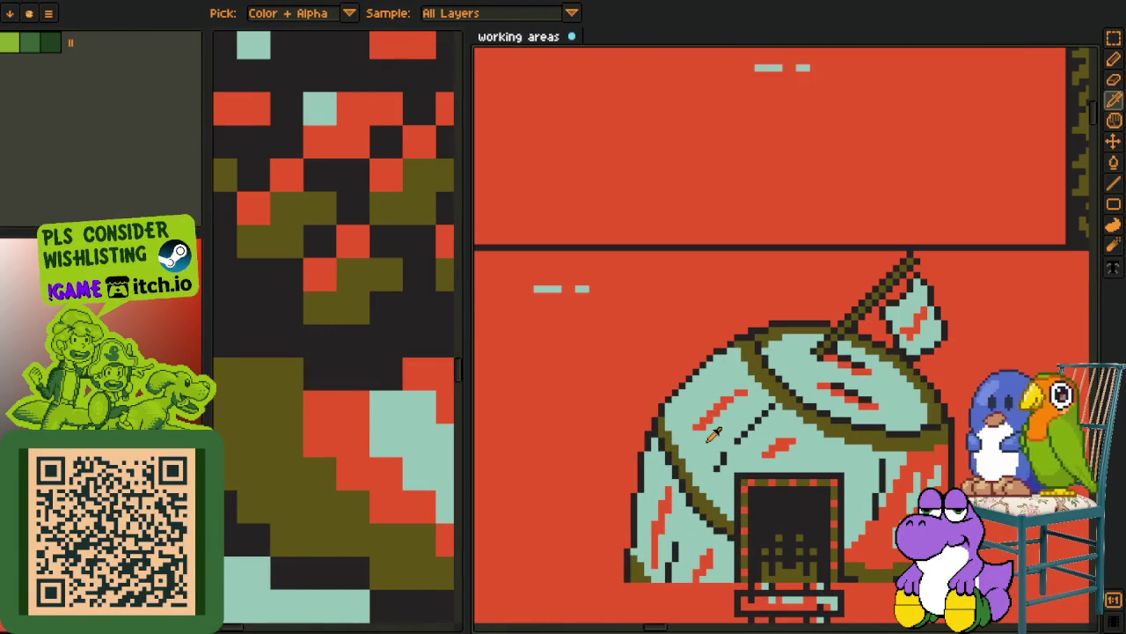
click(566, 393)
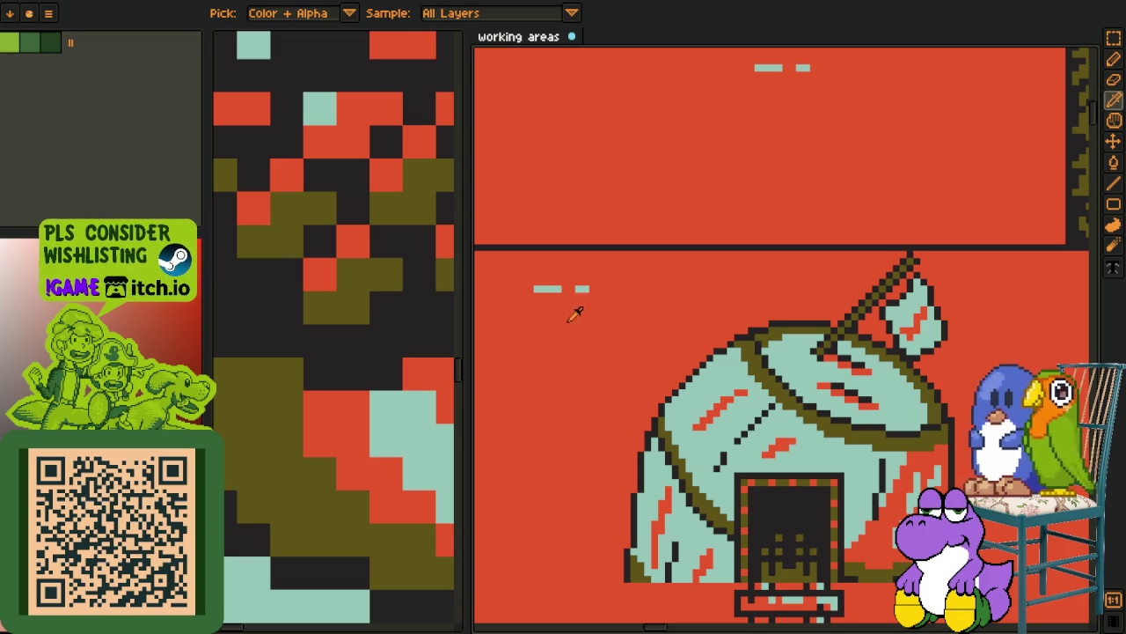
key(shift+r)
click(464, 495)
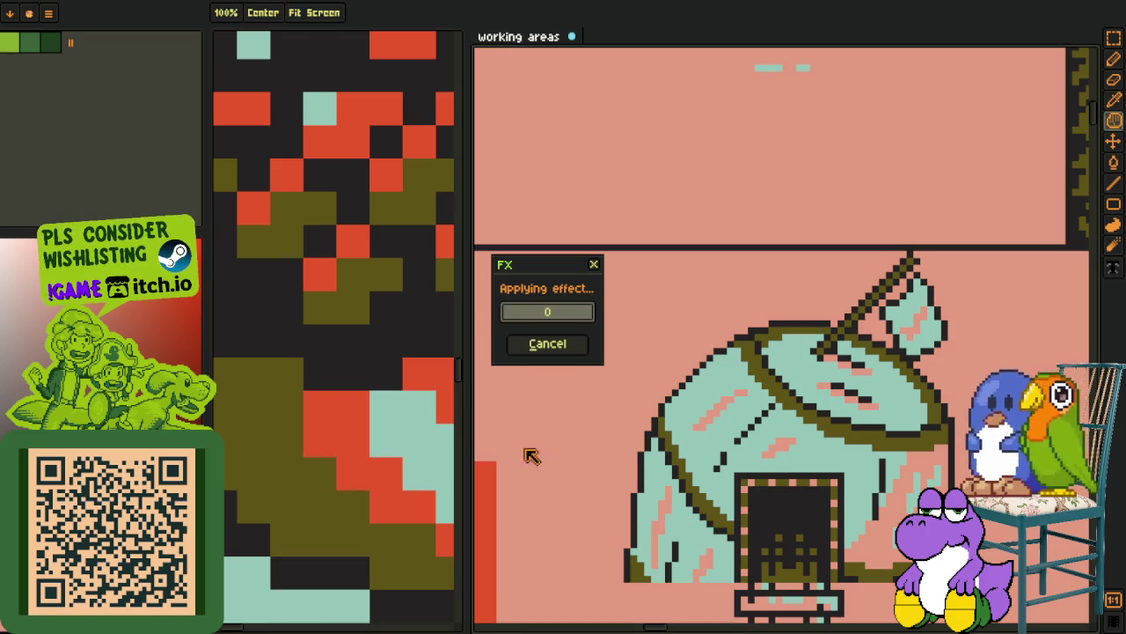
scroll(655, 282, down, 4)
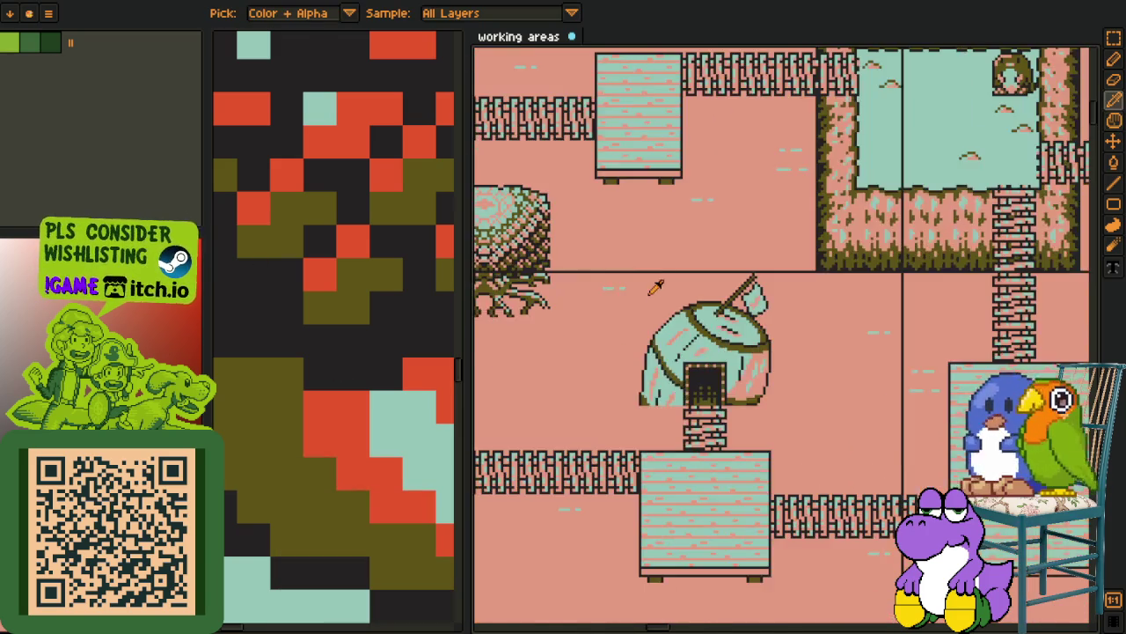
scroll(636, 302, up, 6)
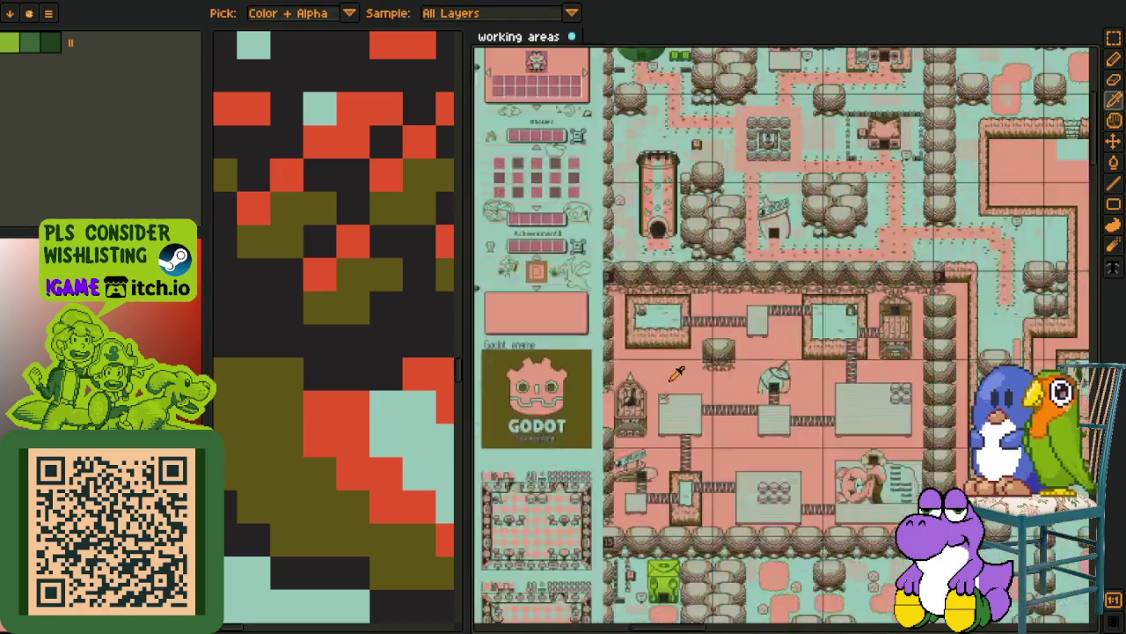
scroll(651, 366, up, 2)
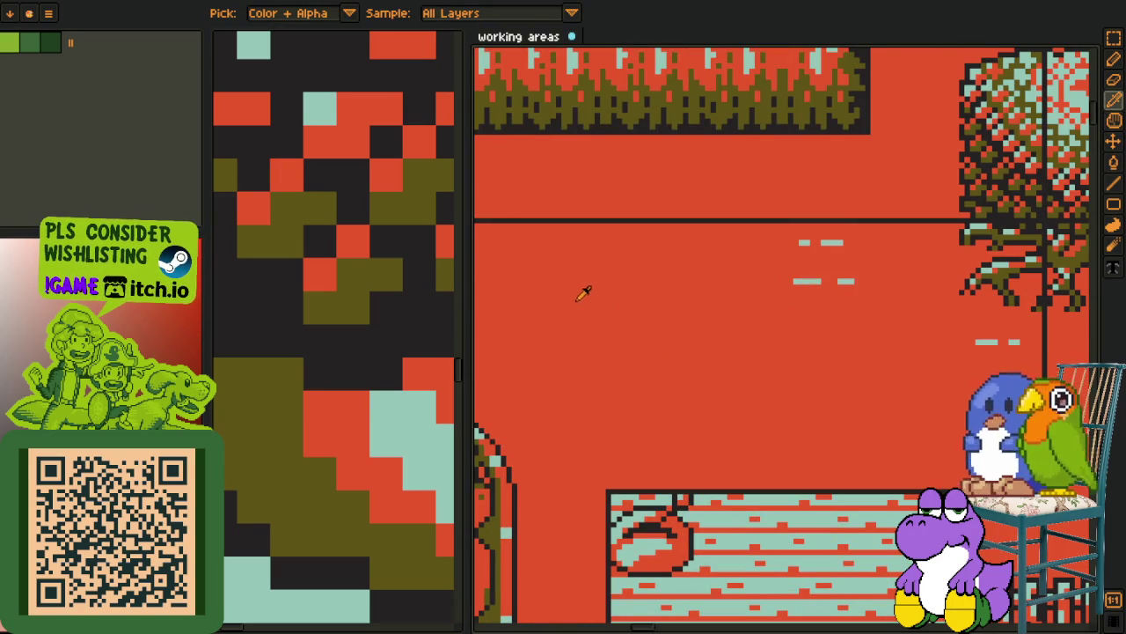
Retry the lightened red, undo it, and settle on a softer salmon ground shade
key(shift+r)
click(454, 549)
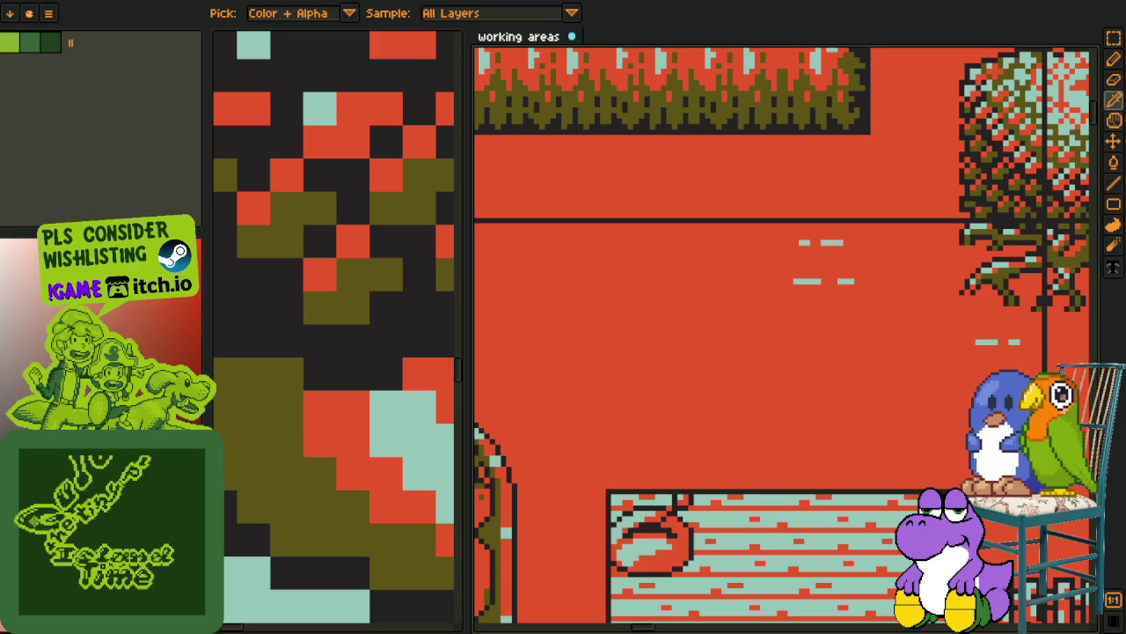
key(shift+r)
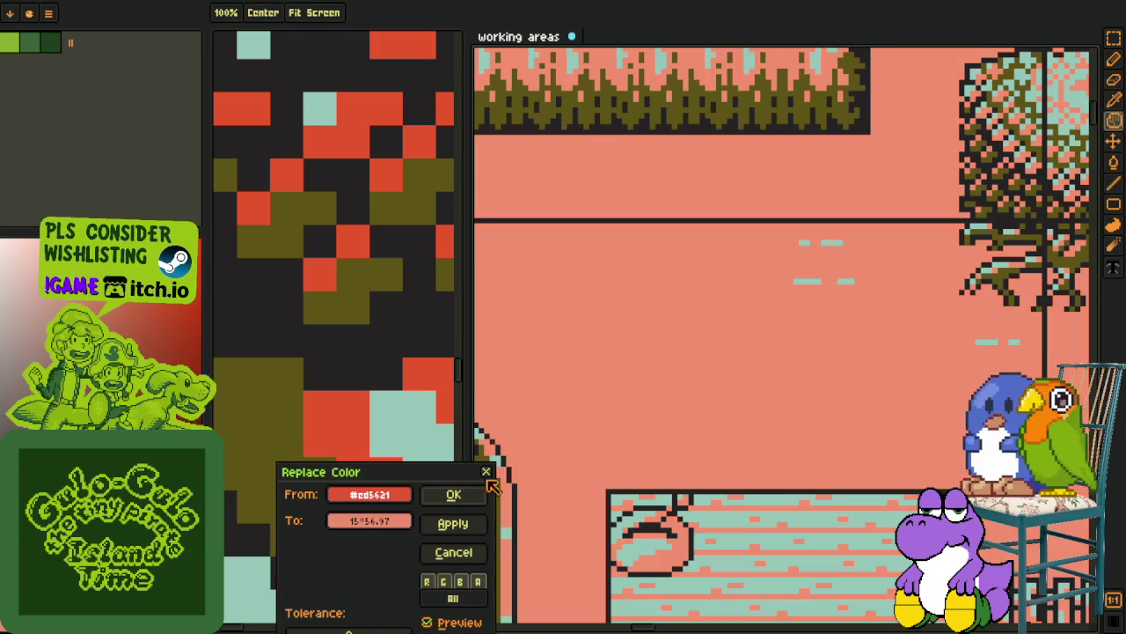
click(452, 496)
key(i)
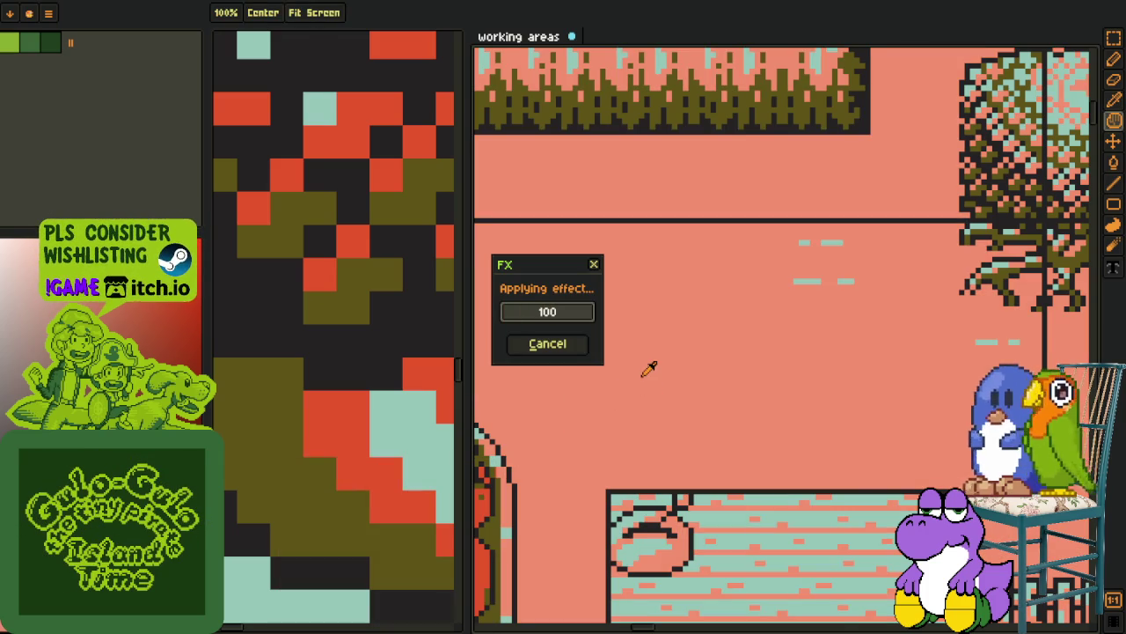
scroll(649, 369, down, 3)
scroll(704, 383, up, 5)
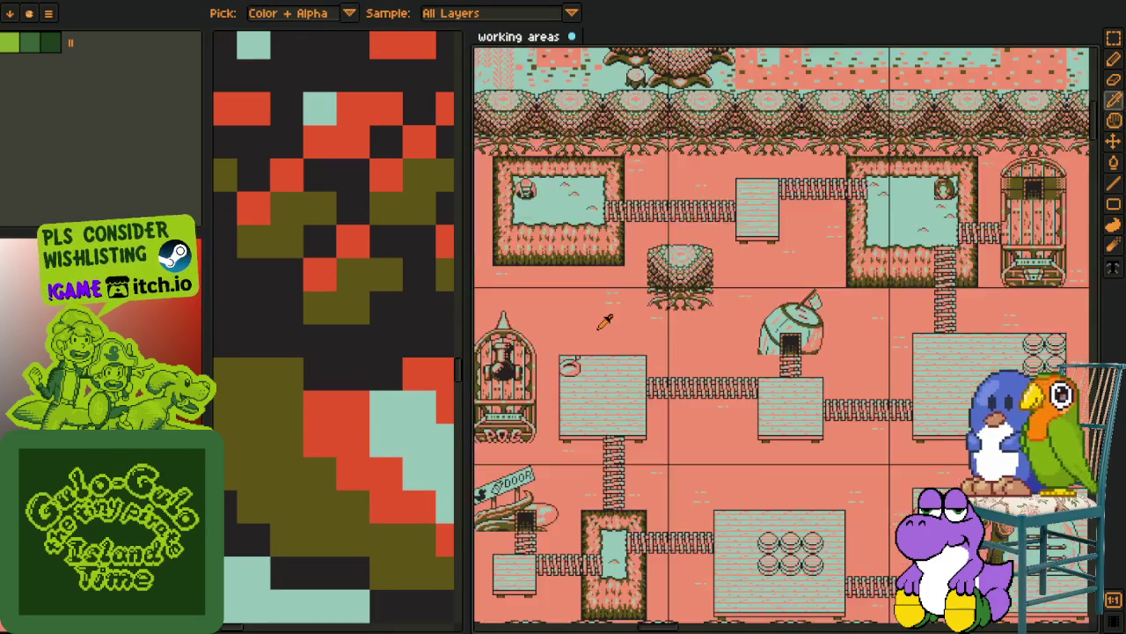
key(ctrl+z)
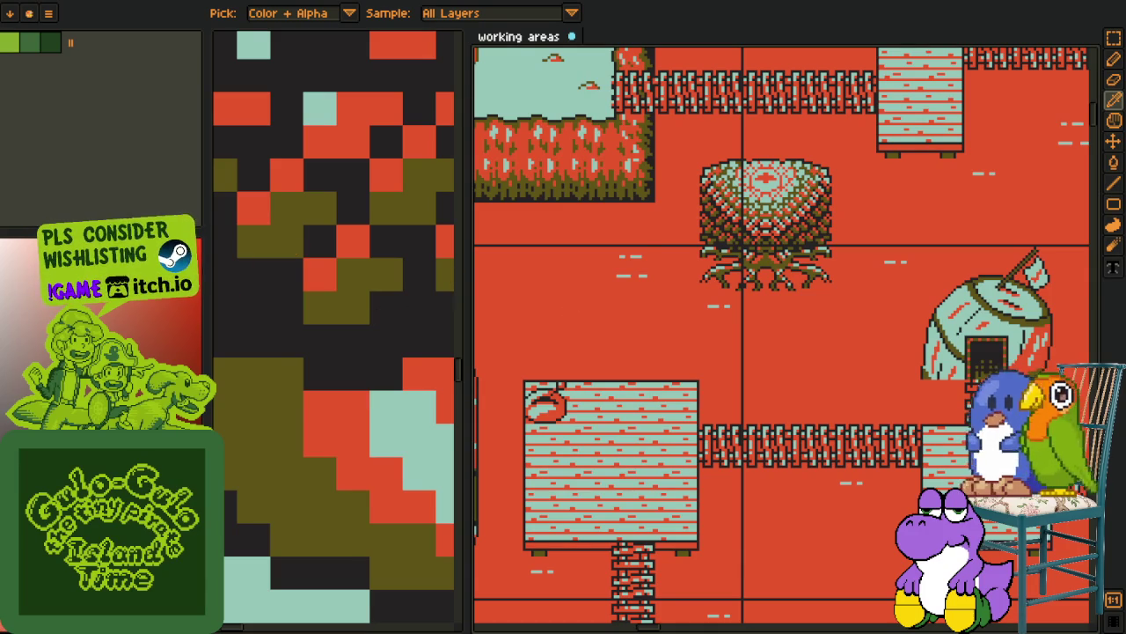
key(shift+r)
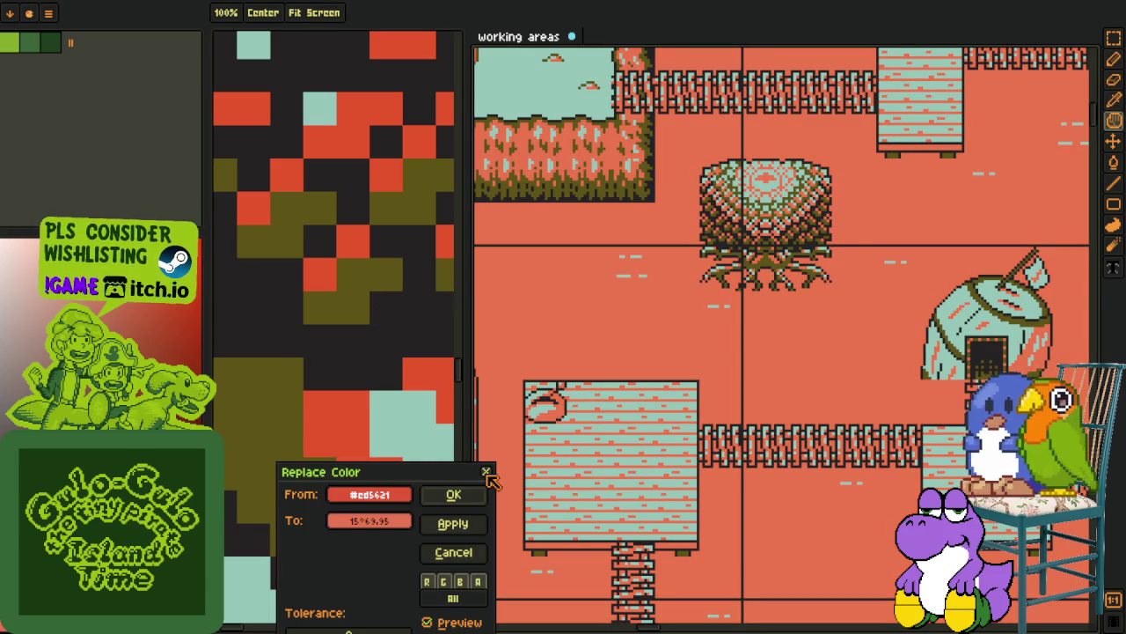
click(463, 494)
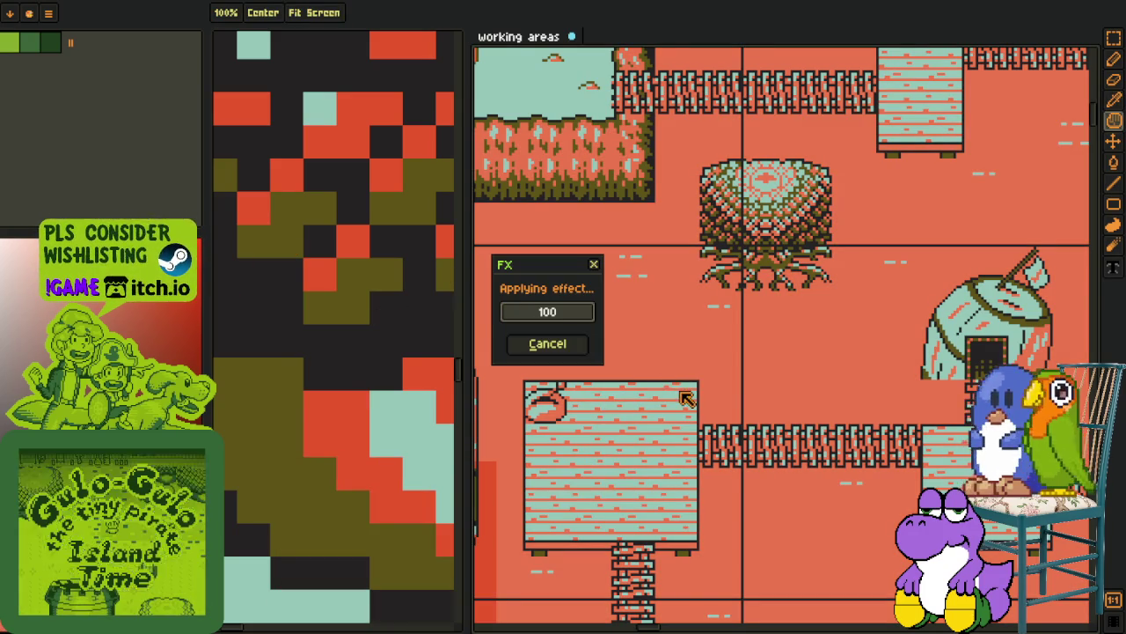
drag(476, 378, 295, 378)
scroll(493, 453, down, 4)
scroll(492, 453, up, 5)
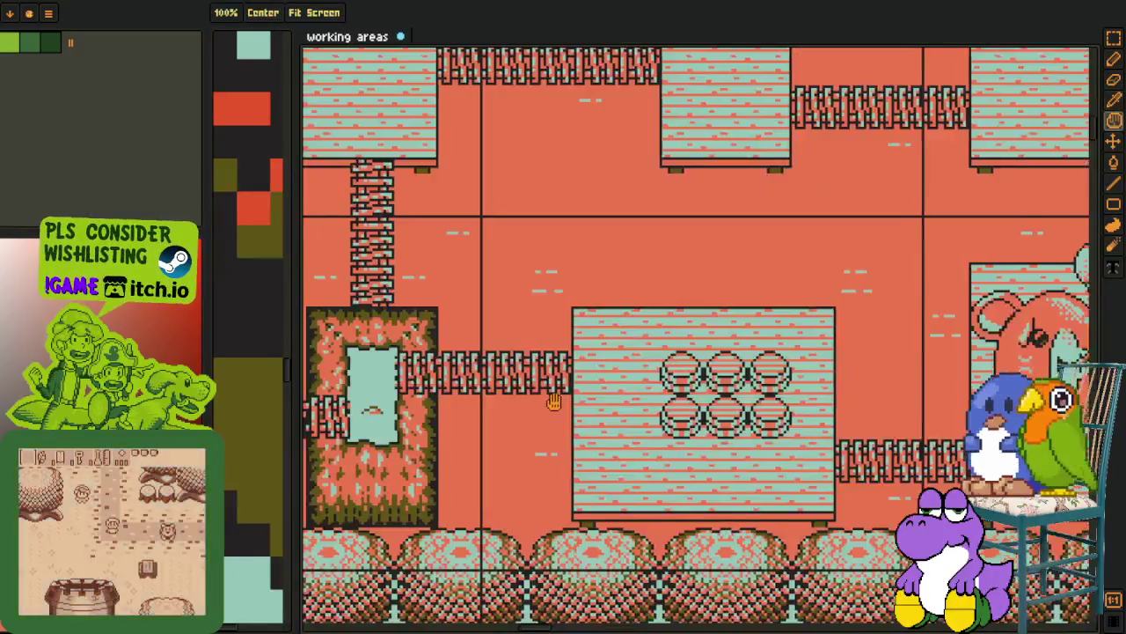
scroll(539, 311, up, 3)
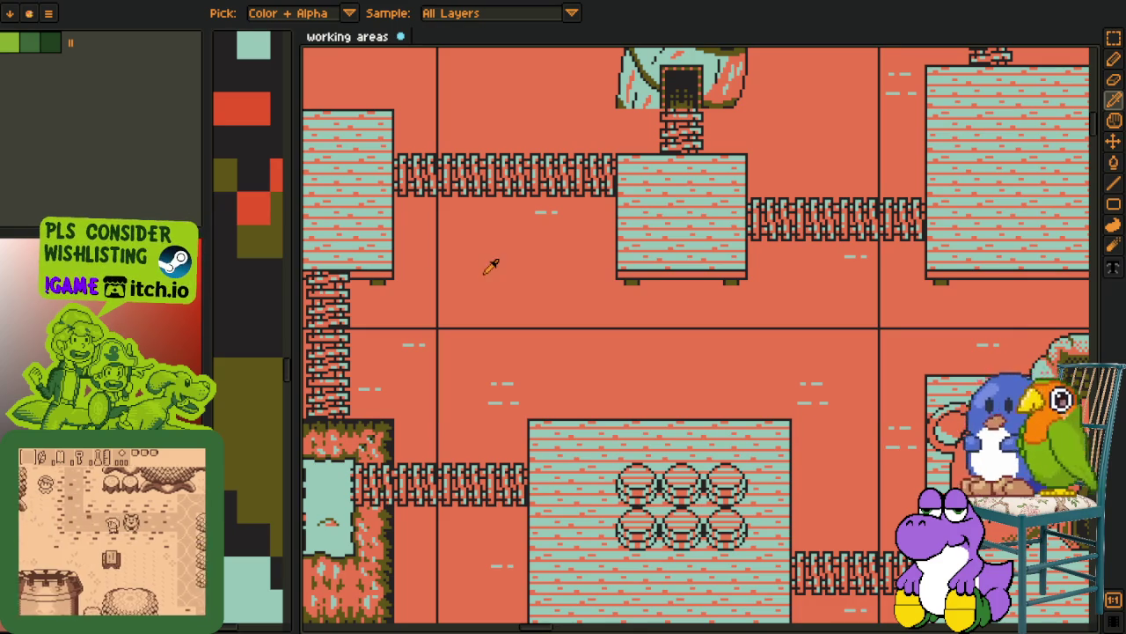
key(shift+r)
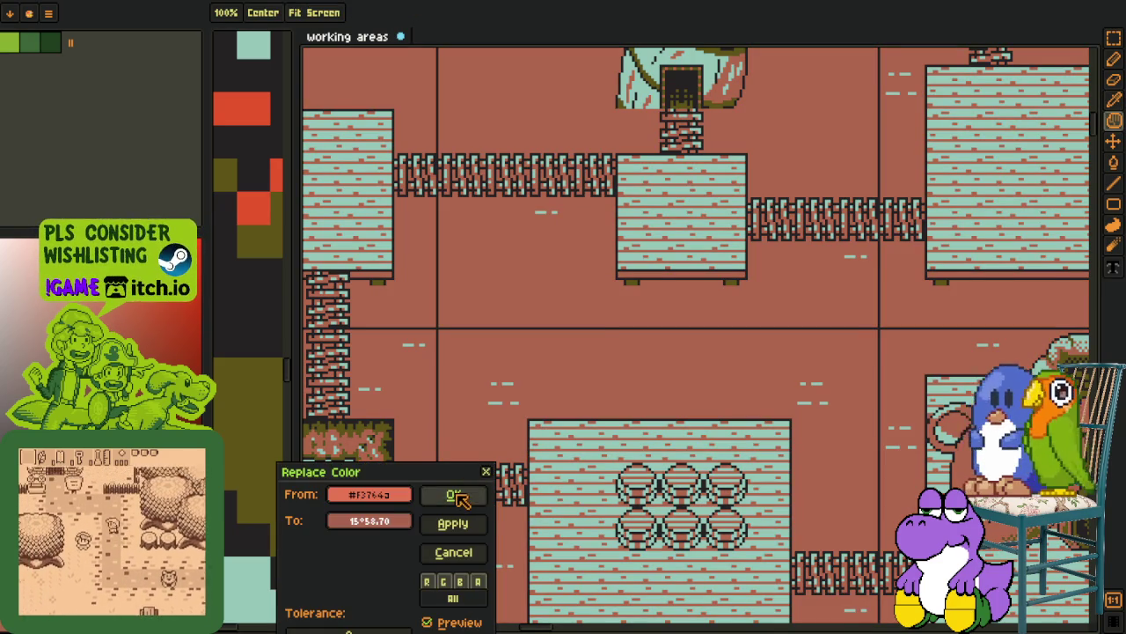
click(458, 492)
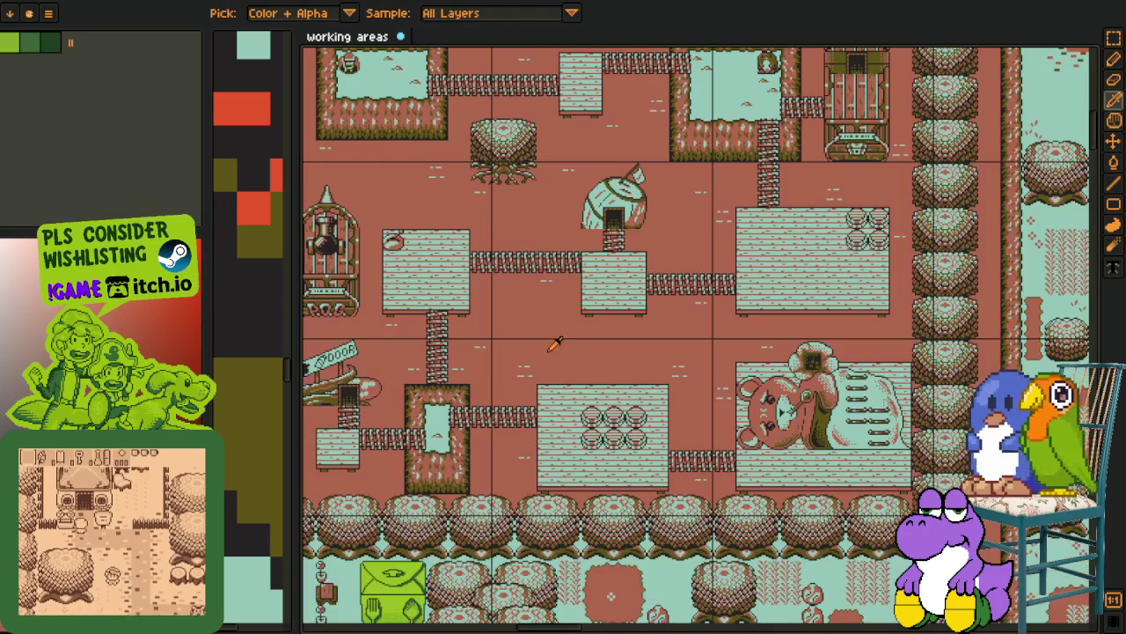
scroll(555, 349, down, 3)
scroll(546, 351, up, 3)
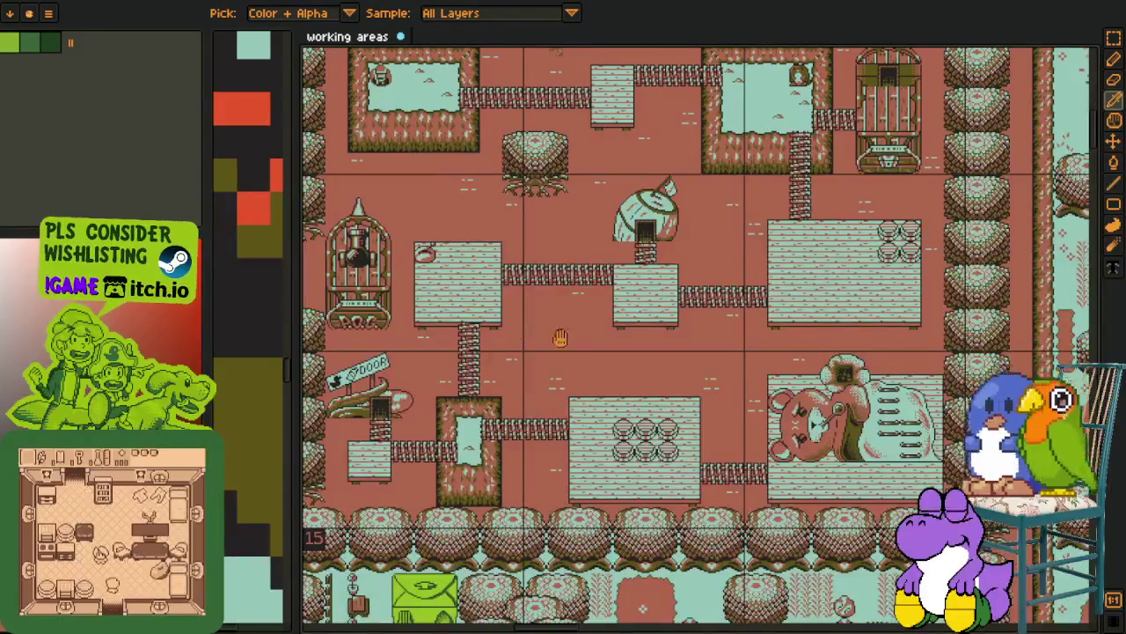
drag(571, 322, 657, 431)
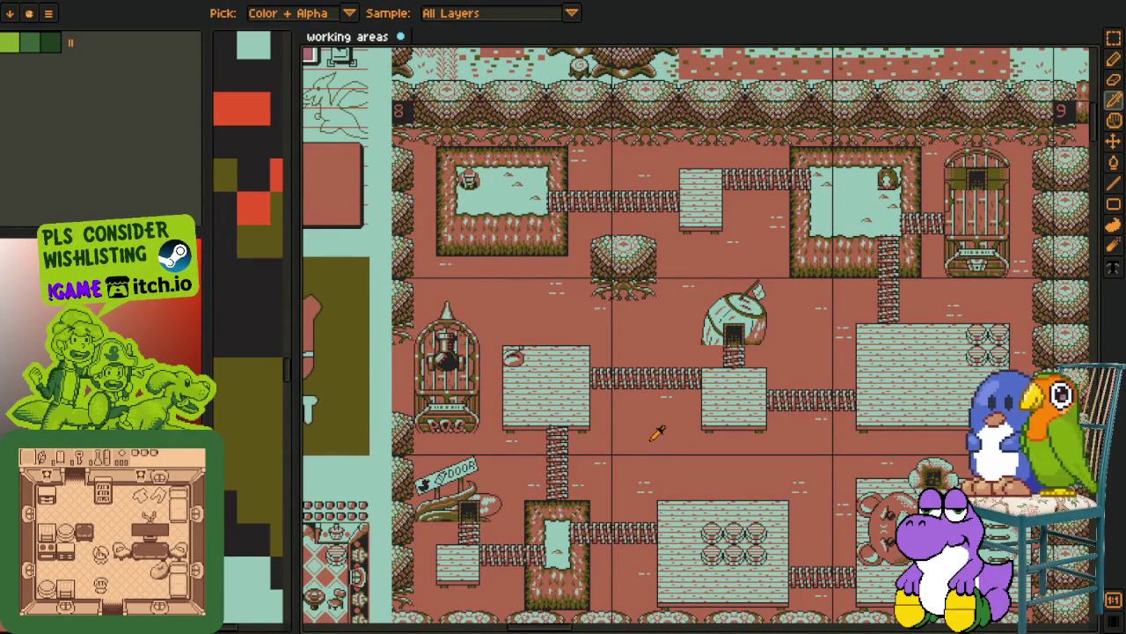
scroll(672, 434, up, 2)
mouse_move(651, 413)
mouse_down()
mouse_move(824, 379)
mouse_move(757, 352)
mouse_move(730, 387)
mouse_move(737, 399)
mouse_move(615, 414)
mouse_move(528, 401)
mouse_up()
scroll(830, 379, down, 2)
drag(597, 345, 545, 361)
mouse_move(702, 337)
mouse_down()
mouse_move(682, 380)
mouse_move(493, 493)
mouse_move(563, 244)
mouse_move(692, 259)
mouse_move(486, 444)
mouse_up()
scroll(486, 444, up, 3)
key(i)
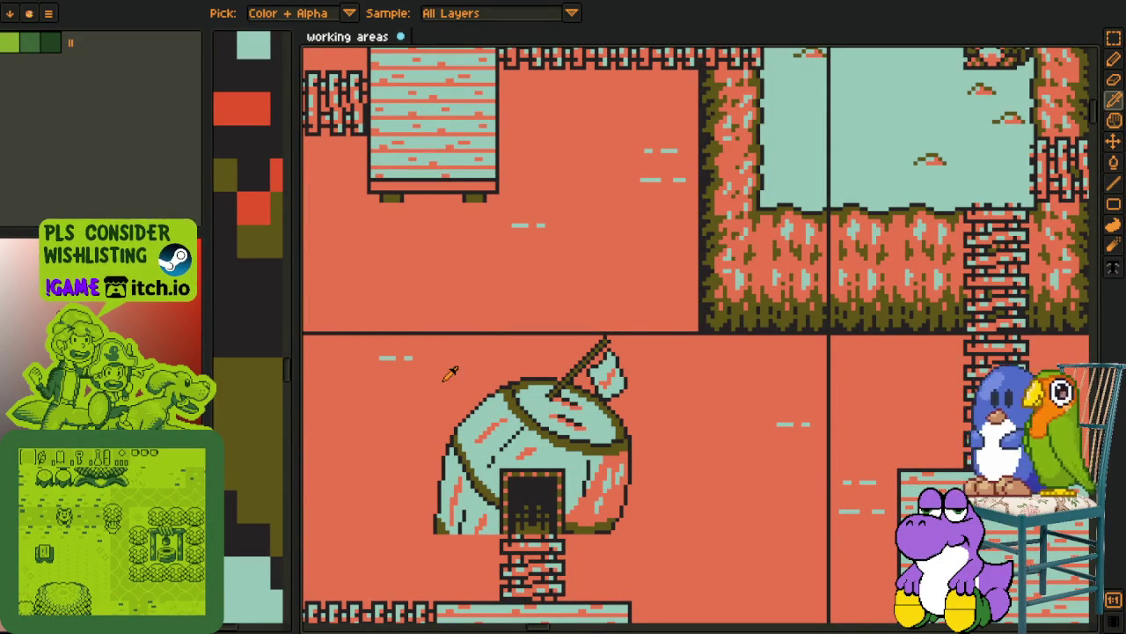
key(ctrl+shift+r)
click(481, 500)
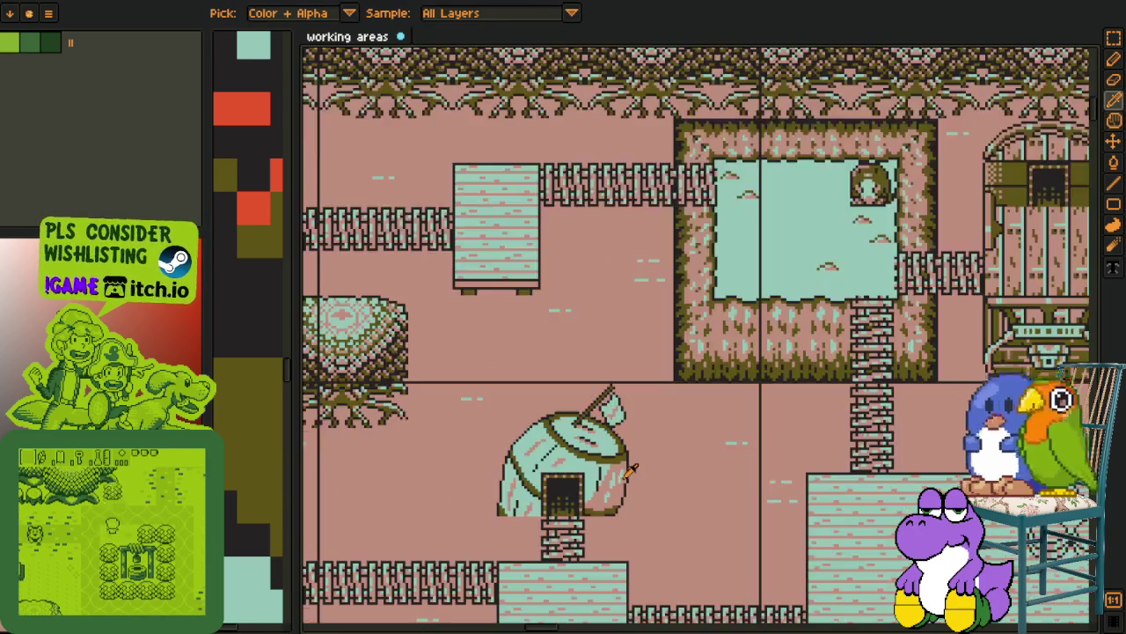
scroll(630, 471, down, 3)
key(ctrl+z)
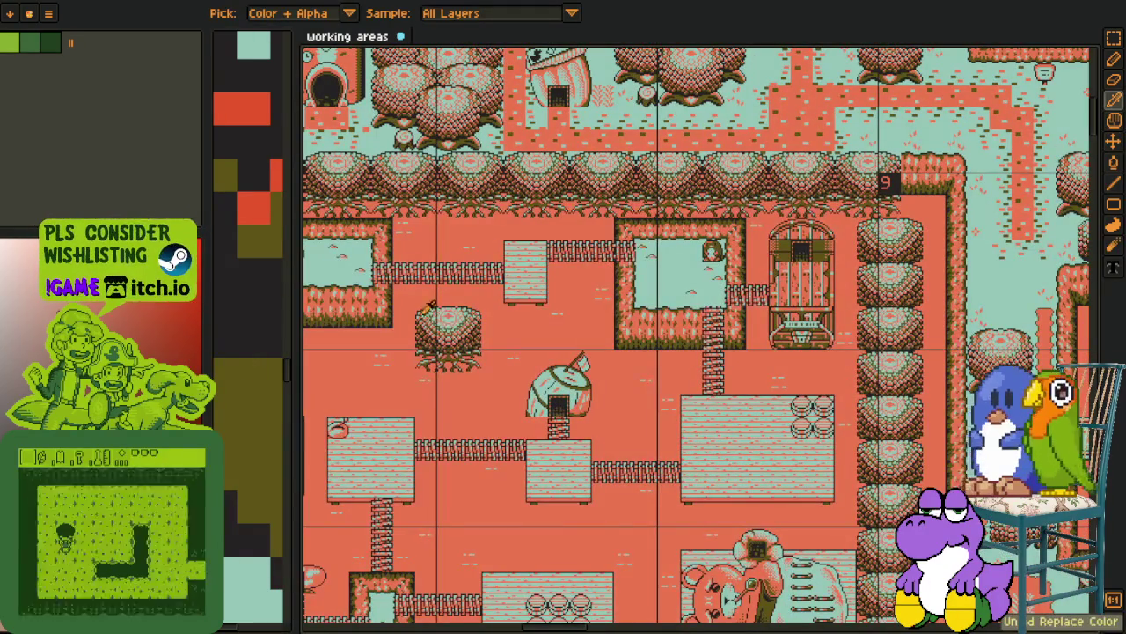
scroll(535, 364, up, 3)
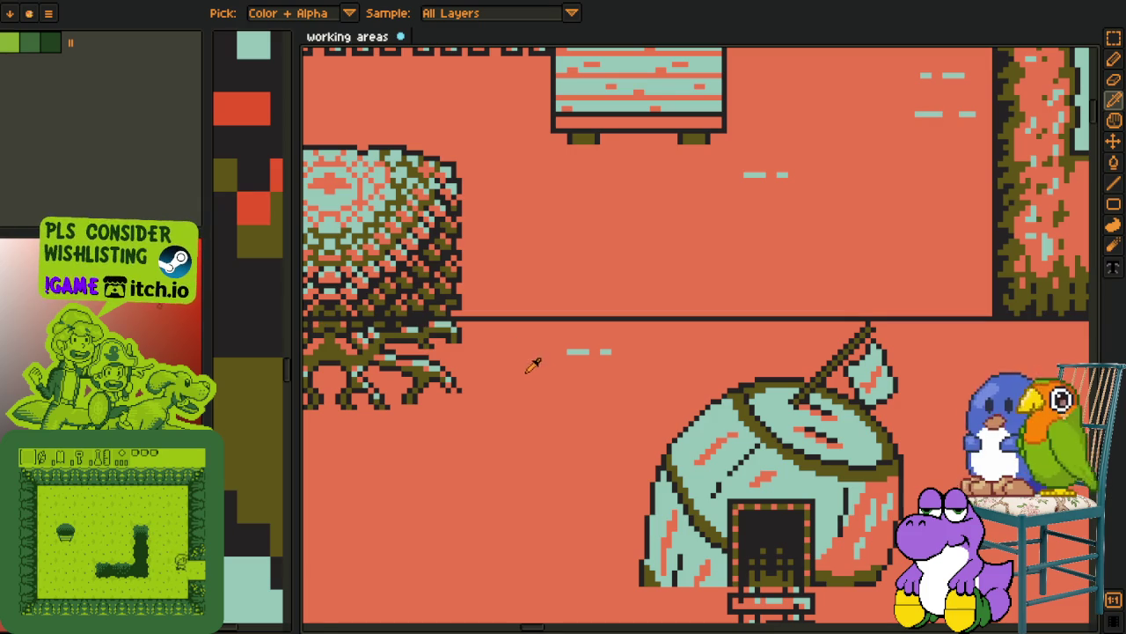
key(shift+r)
click(466, 497)
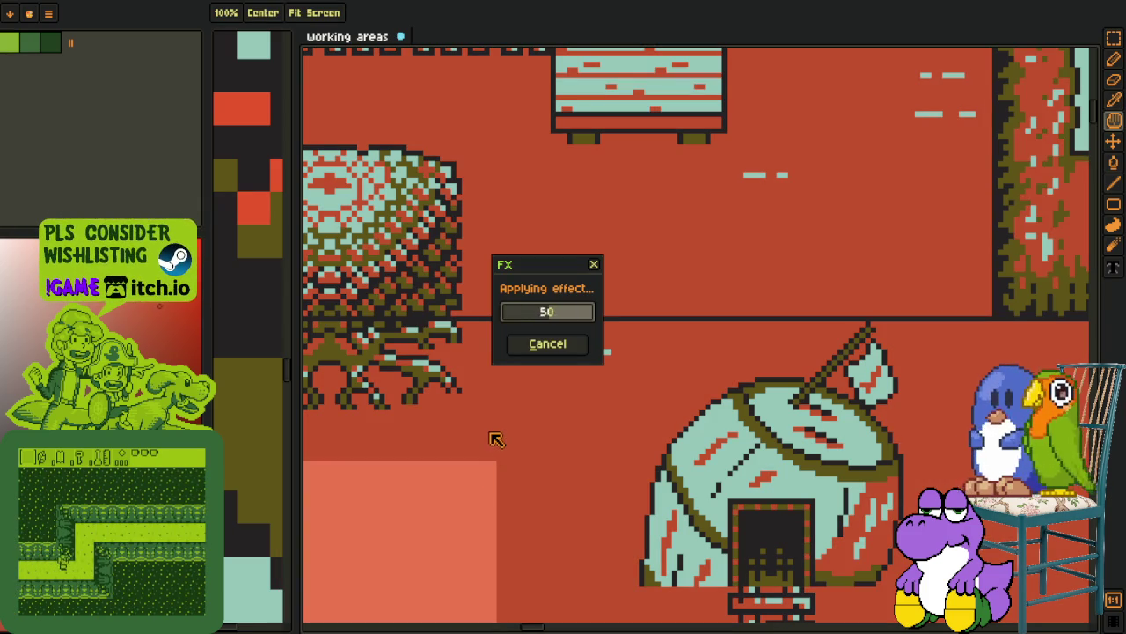
scroll(497, 423, down, 2)
key(ctrl+z)
scroll(497, 425, down, 3)
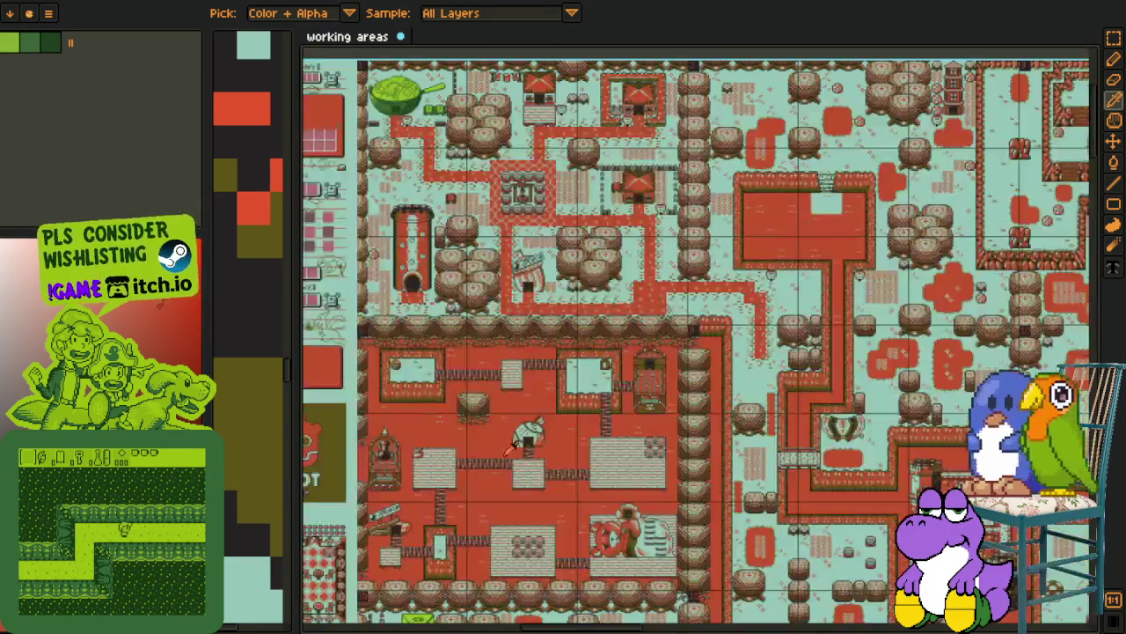
scroll(473, 340, up, 5)
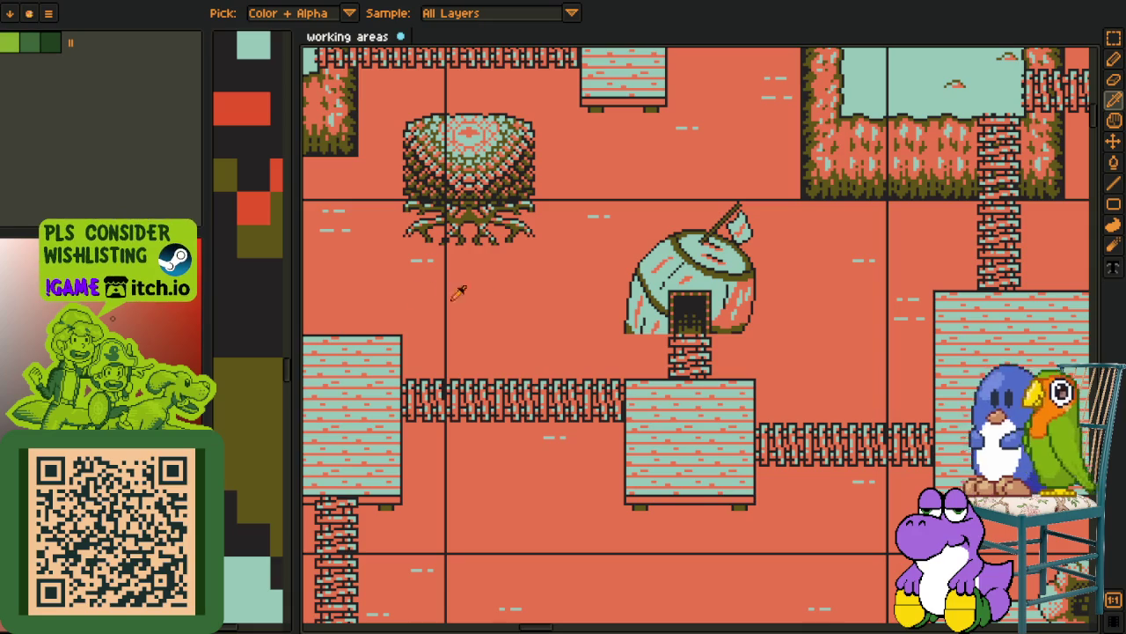
key(shift+r)
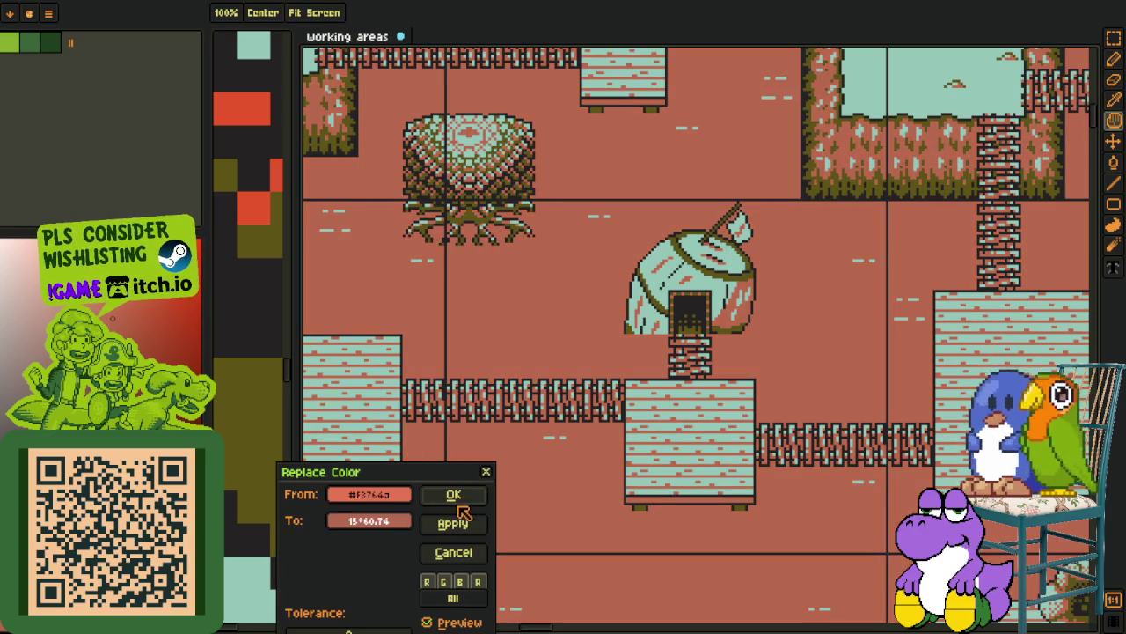
key(Escape)
scroll(709, 271, up, 4)
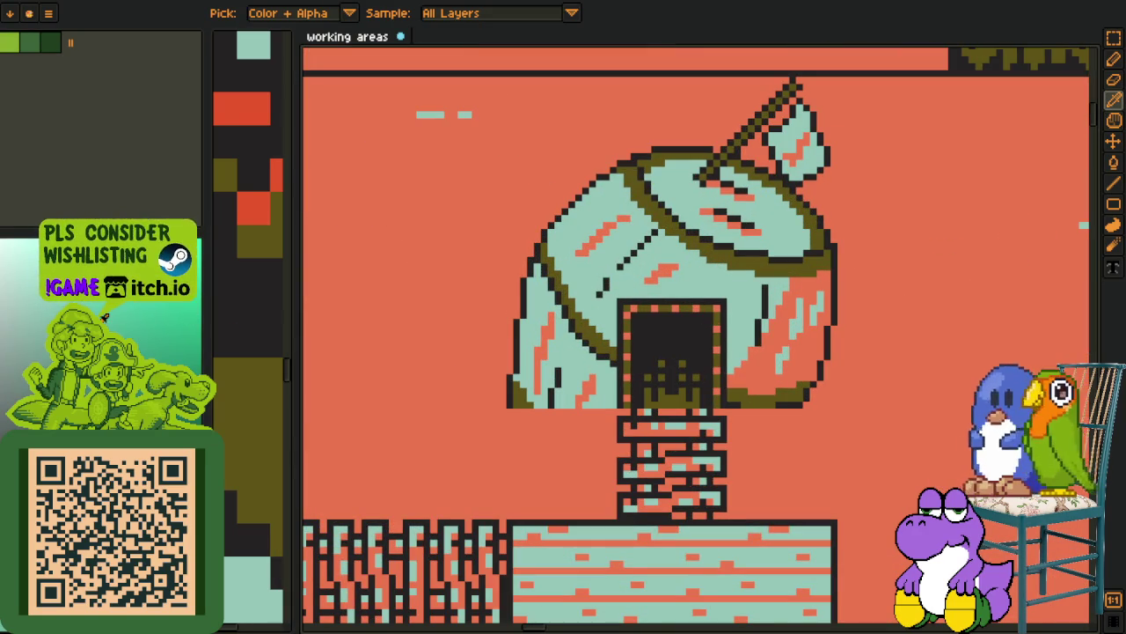
Replace the hut's pale teal with a brighter mint
key(shift+r)
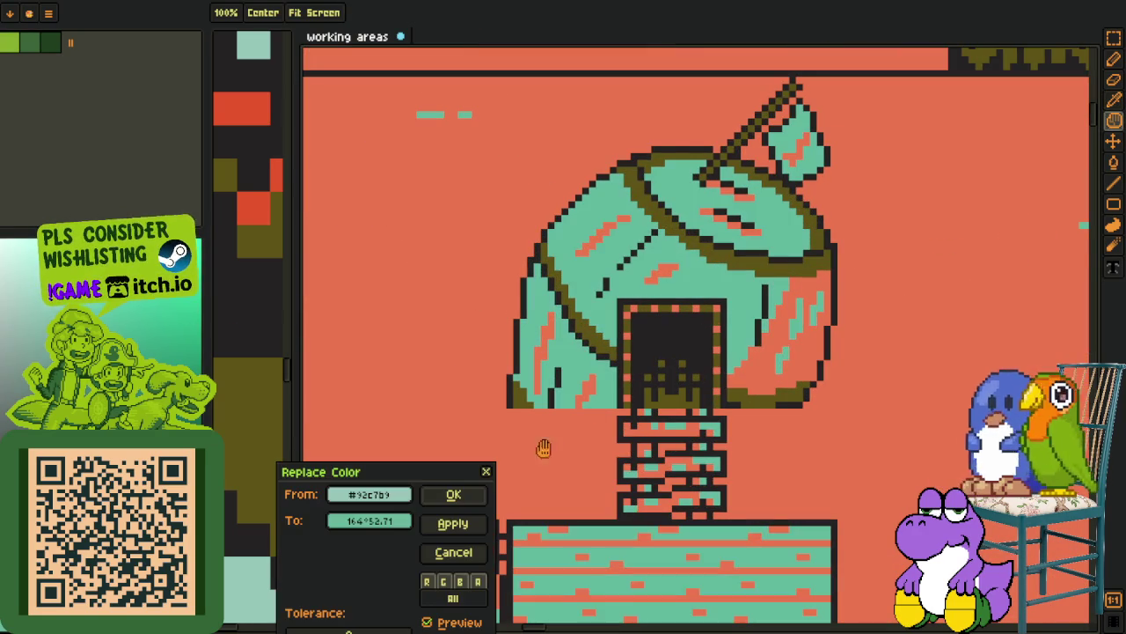
key(Escape)
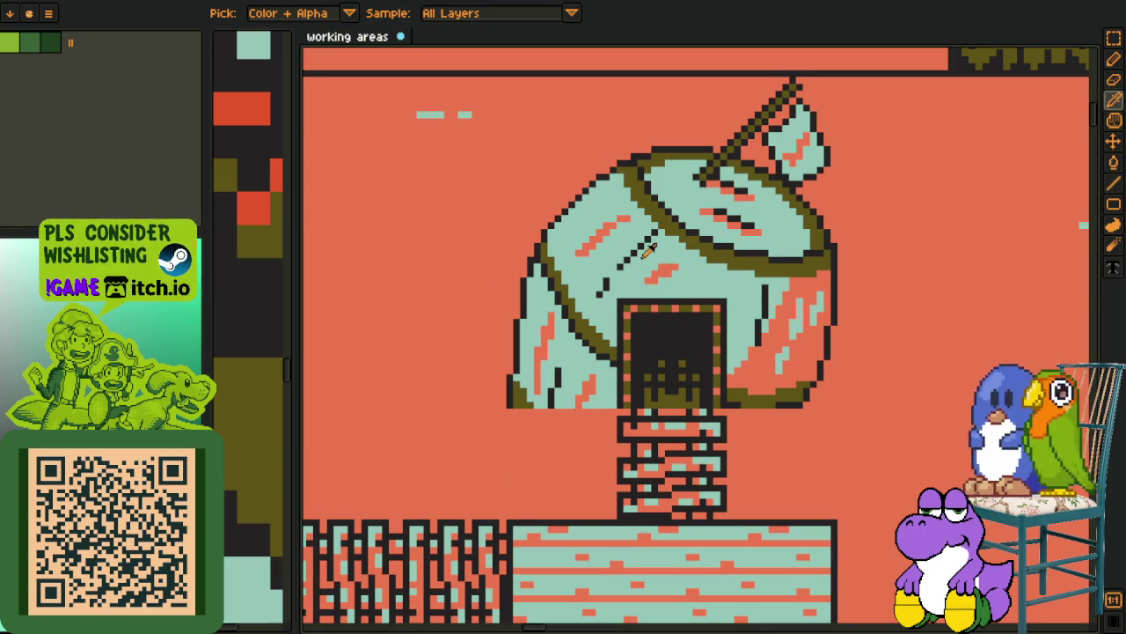
key(shift+r)
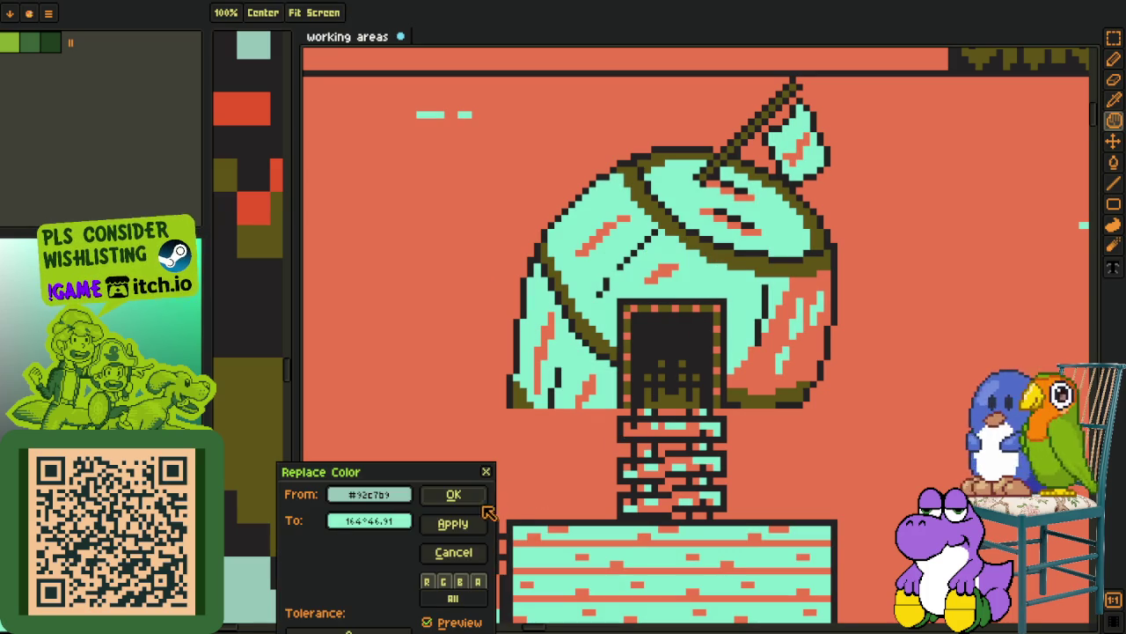
click(480, 498)
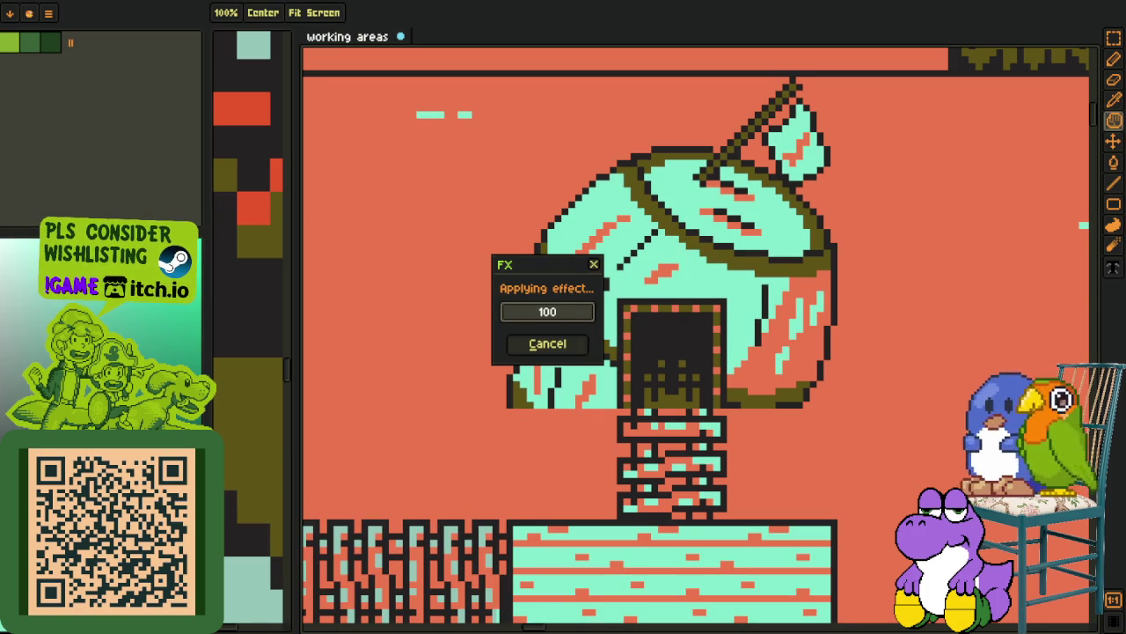
key(i)
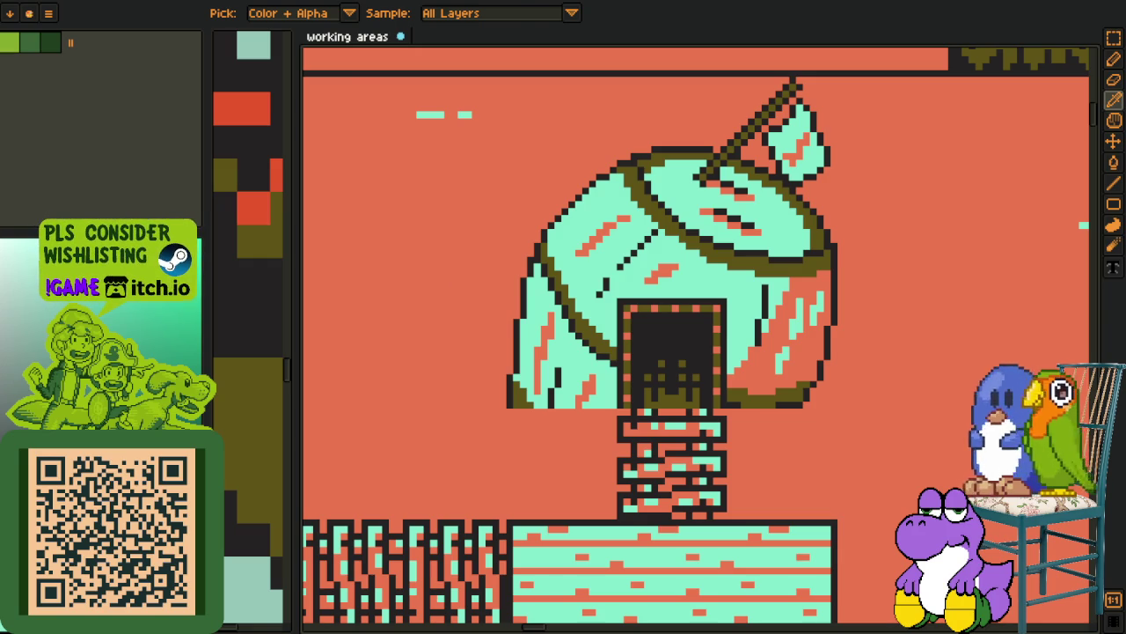
Brighten the pale teal on the map's ground to the same vivid mint
scroll(519, 284, down, 4)
drag(723, 225, 419, 362)
scroll(699, 326, up, 5)
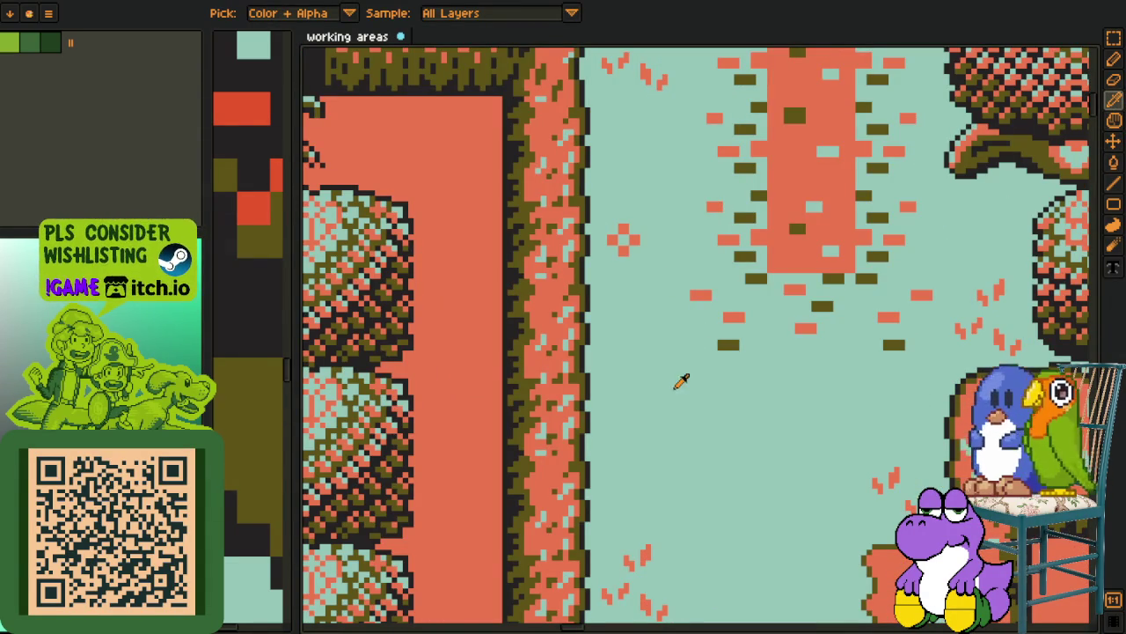
key(shift+r)
click(464, 493)
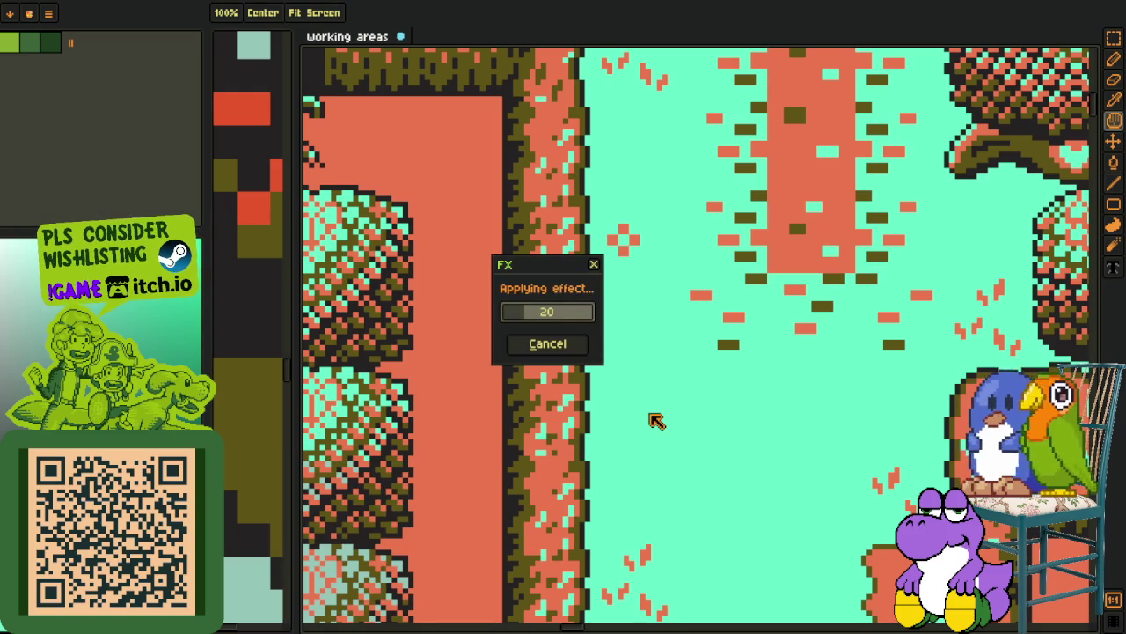
scroll(657, 420, down, 5)
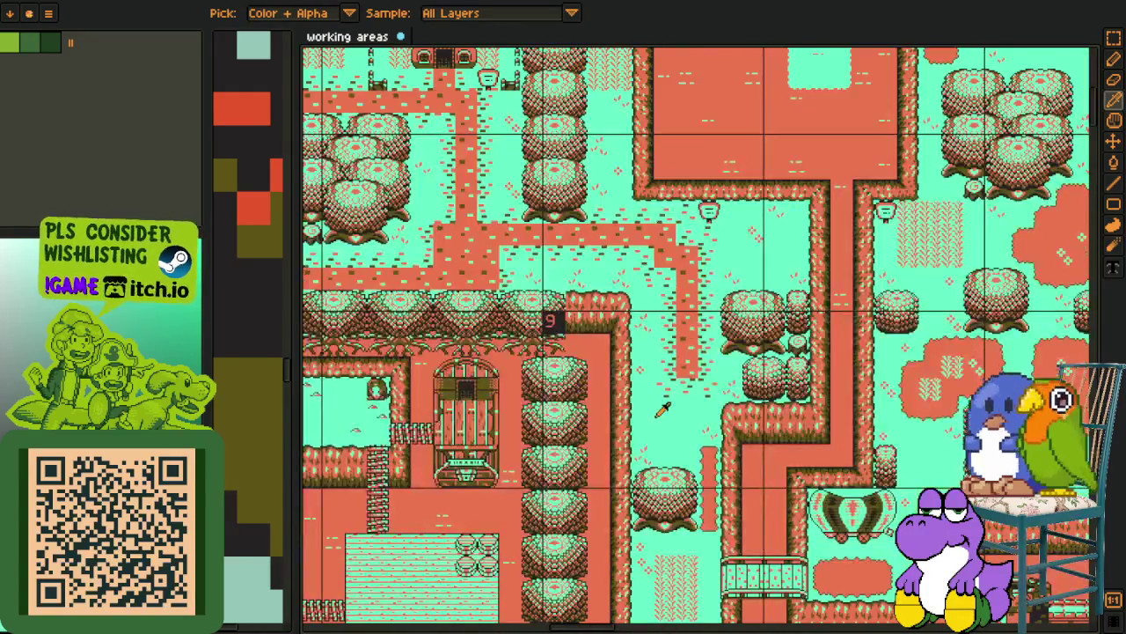
mouse_move(551, 320)
mouse_down()
mouse_move(622, 430)
mouse_move(653, 406)
mouse_up()
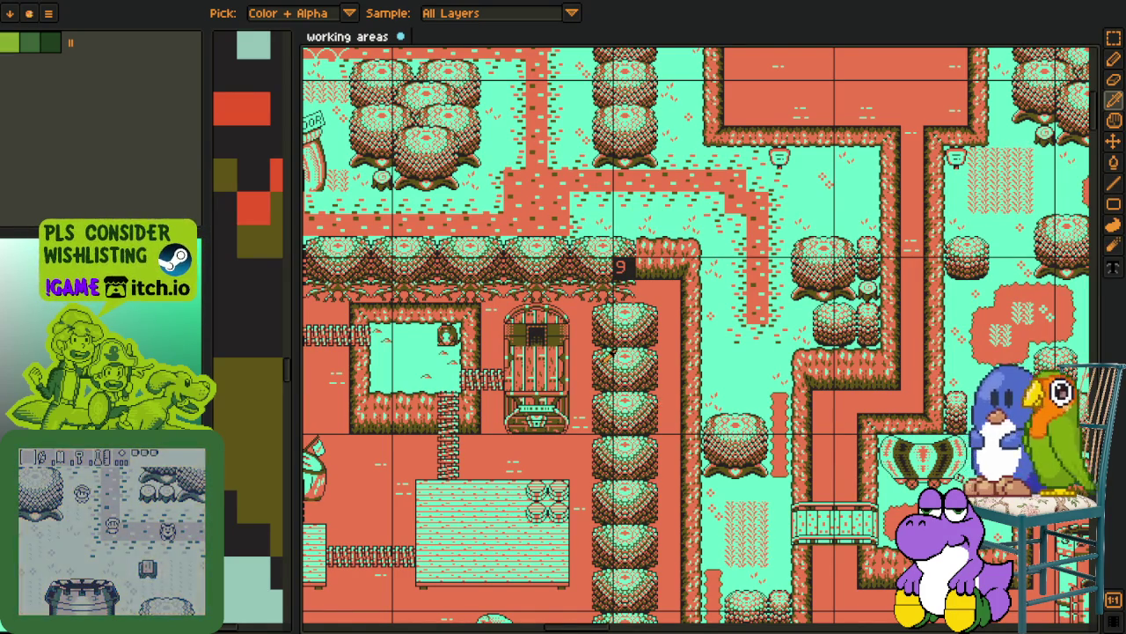
scroll(609, 354, down, 1)
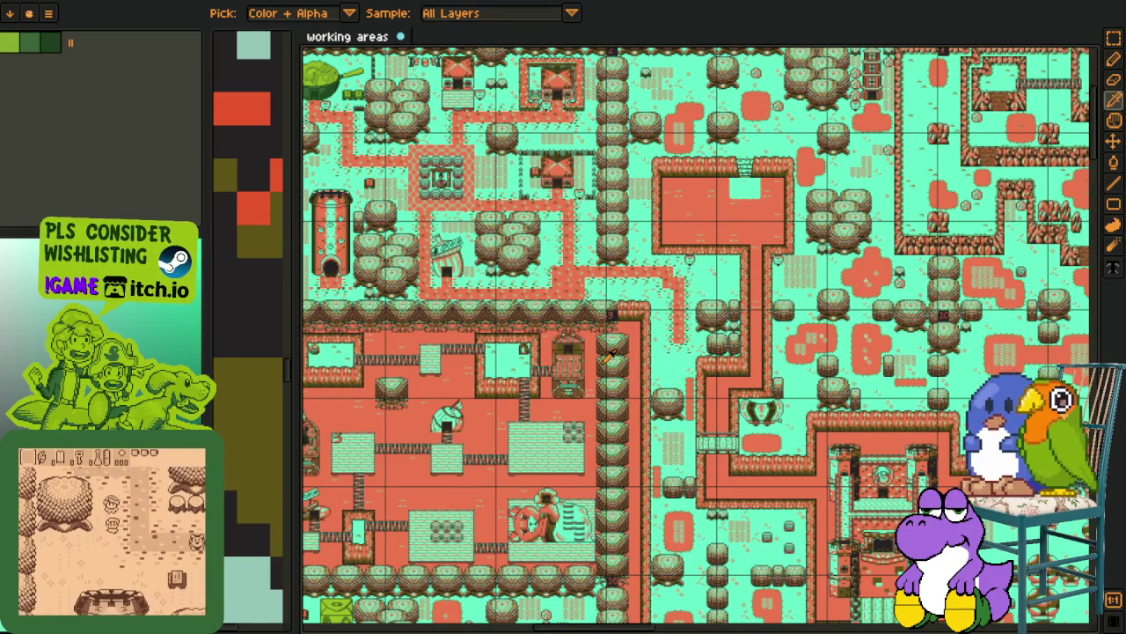
scroll(597, 345, down, 1)
scroll(539, 387, up, 3)
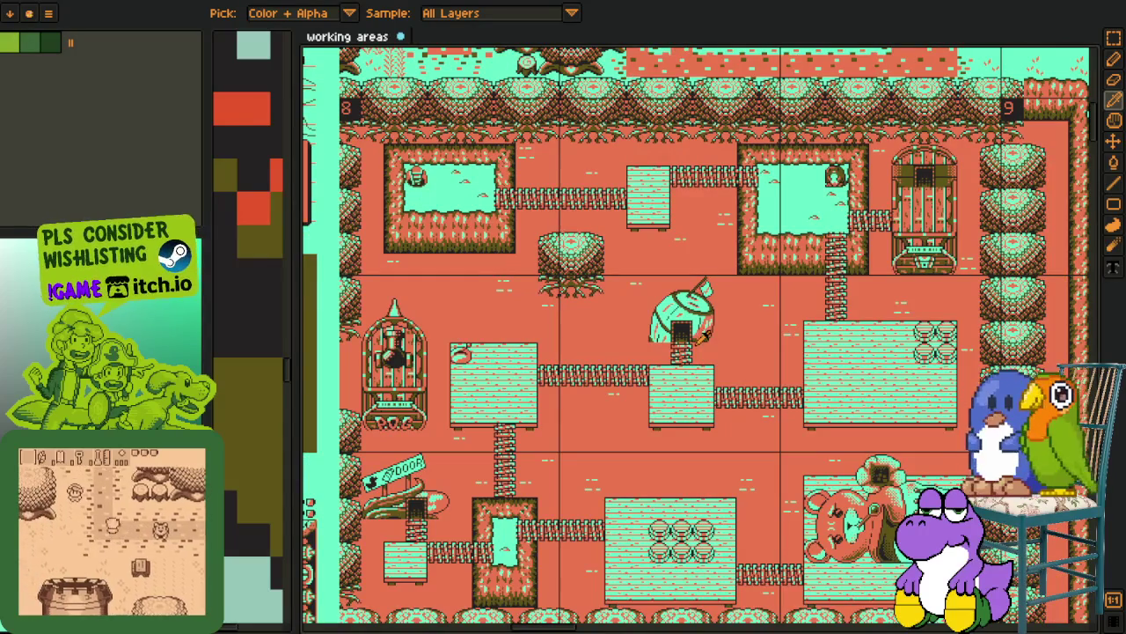
drag(596, 345, 556, 421)
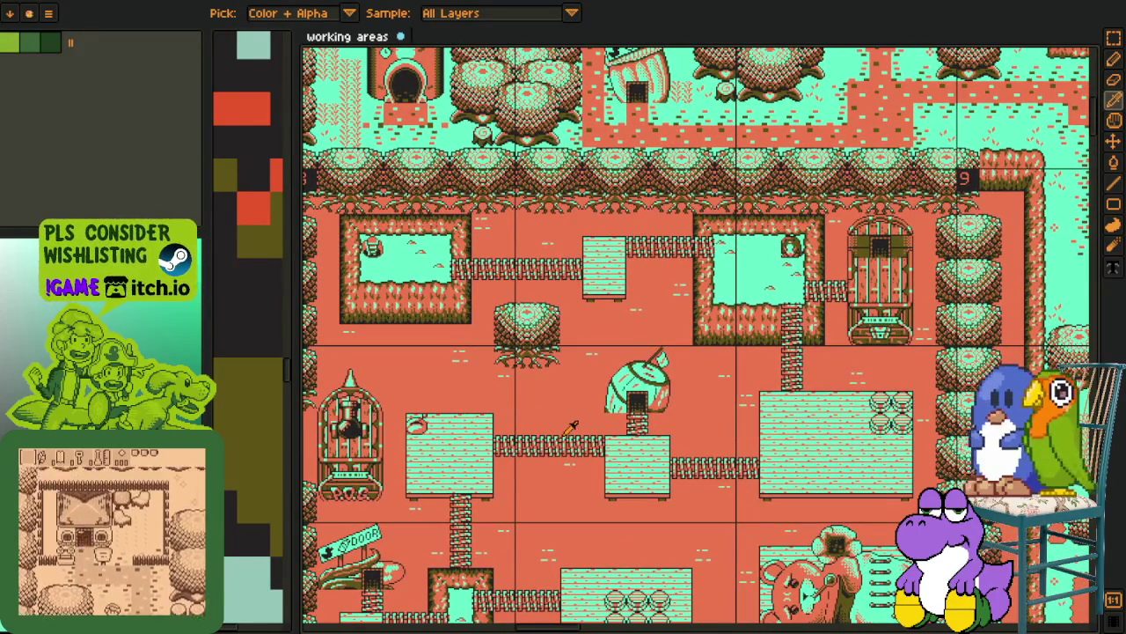
drag(547, 396, 423, 352)
mouse_move(652, 364)
mouse_down()
mouse_move(450, 302)
mouse_move(723, 388)
mouse_up()
key(o)
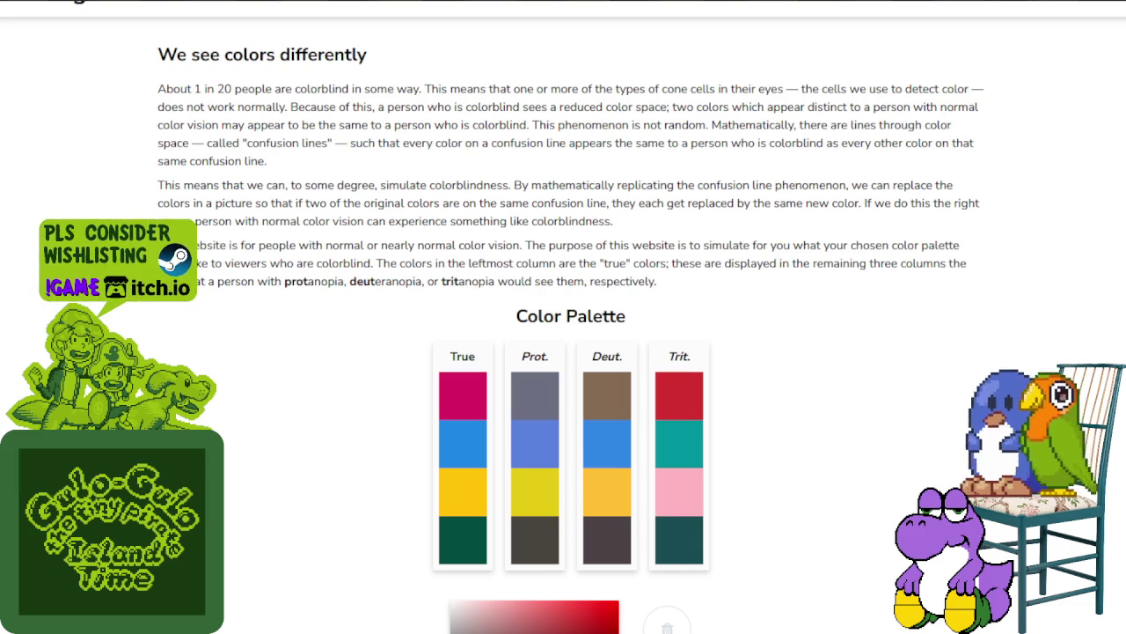
Select the magenta swatch in the simulator's True column for editing
click(463, 389)
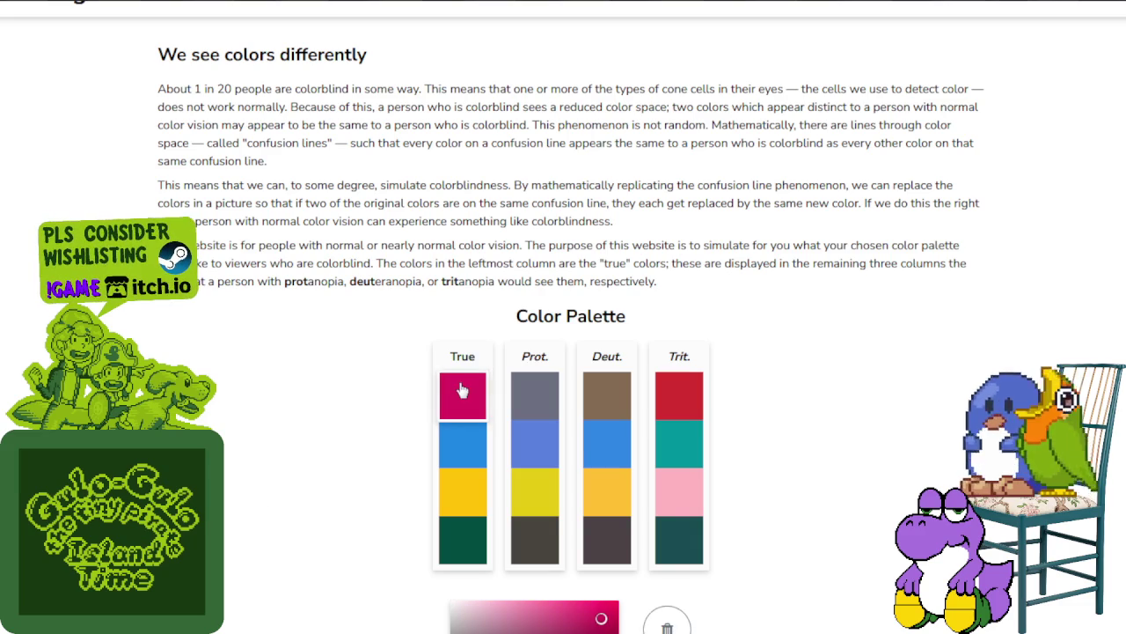
Set the first two palette colours to mint #55F4CA and orange #F3764A
scroll(510, 458, down, 5)
drag(553, 508, 444, 507)
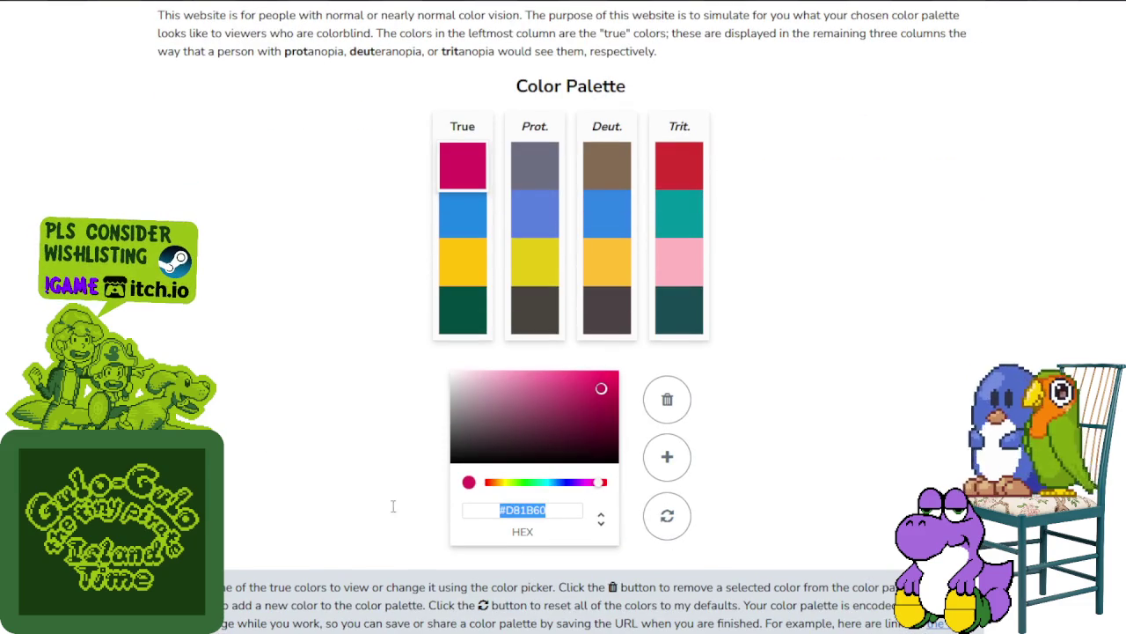
text(#55F4CA)
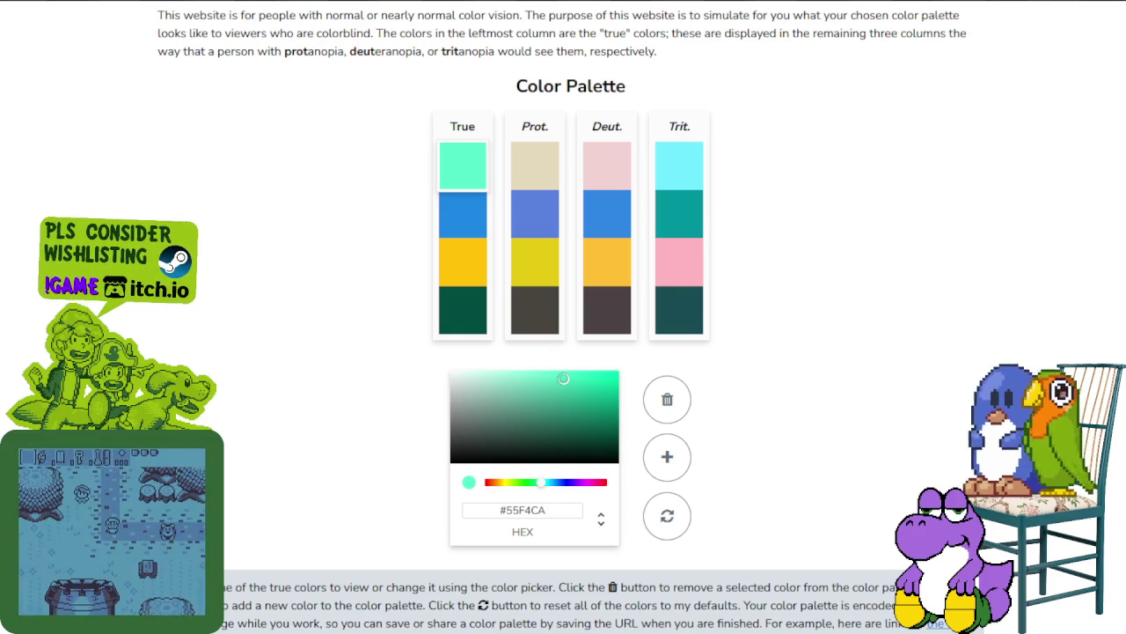
click(481, 239)
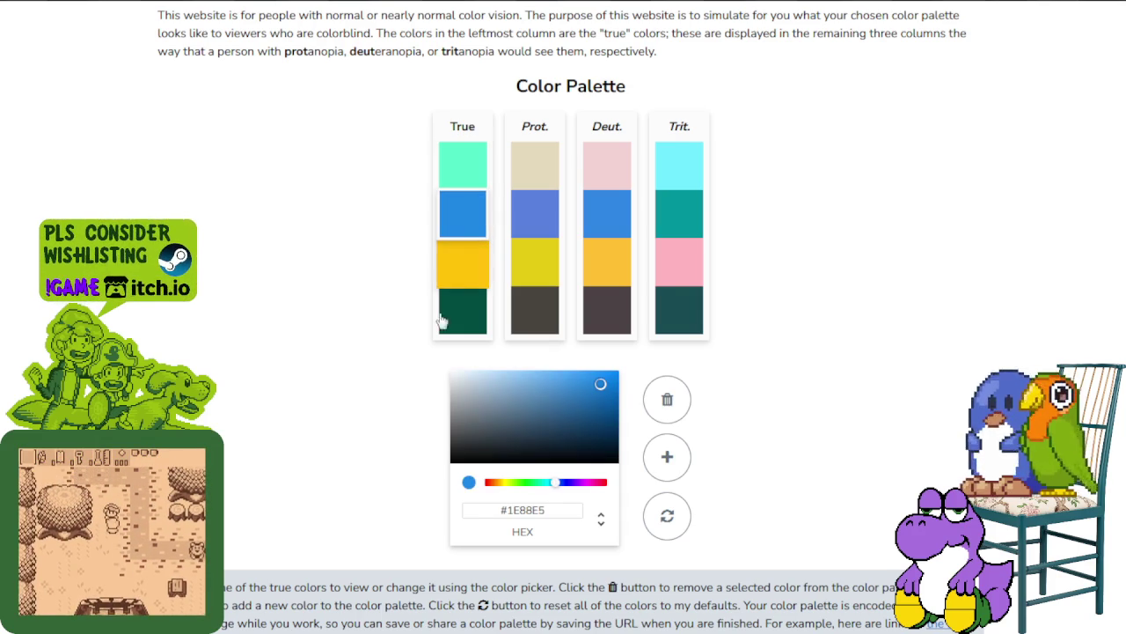
triple_click(554, 511)
text(#F3764A)
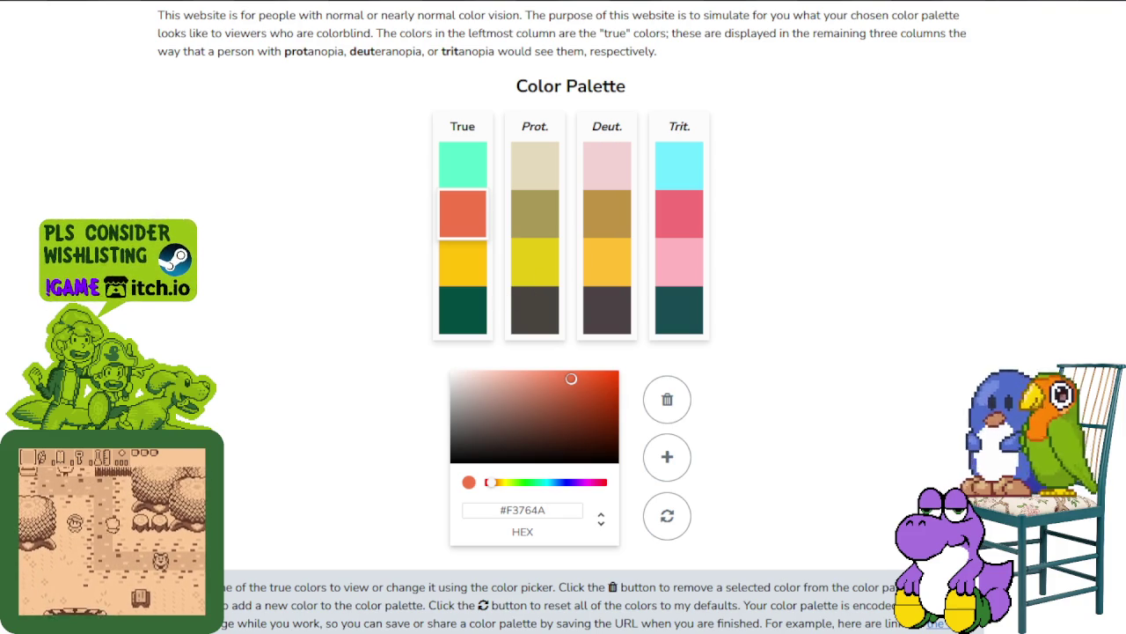
Set the third and fourth colours to olive #60510A and near-black #201C1C
click(462, 264)
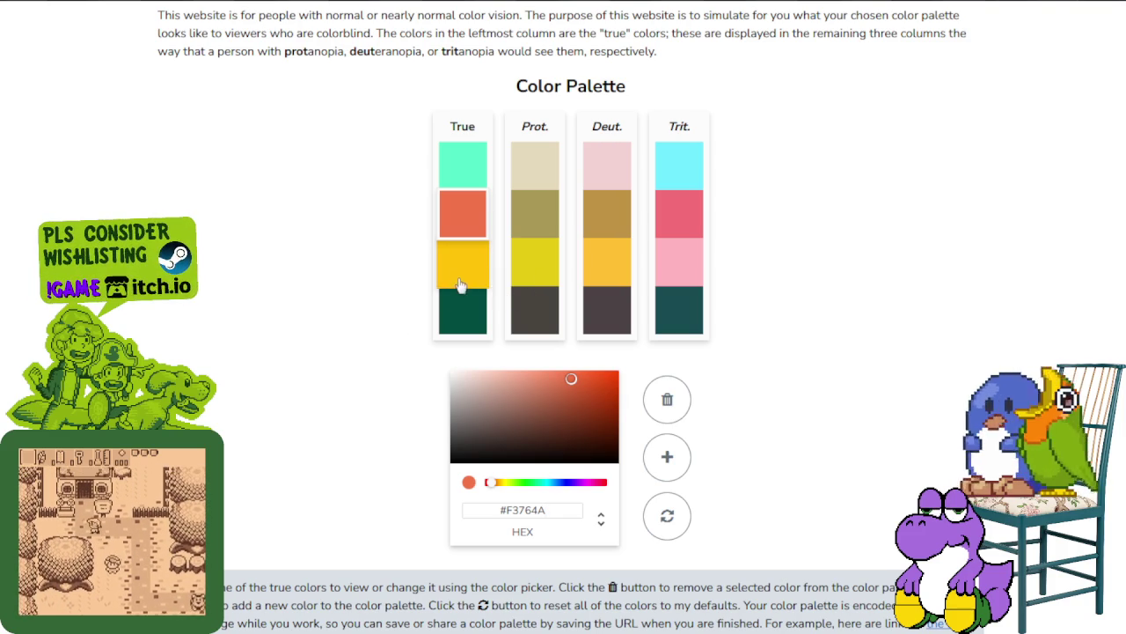
drag(550, 508, 346, 506)
text(#60510A)
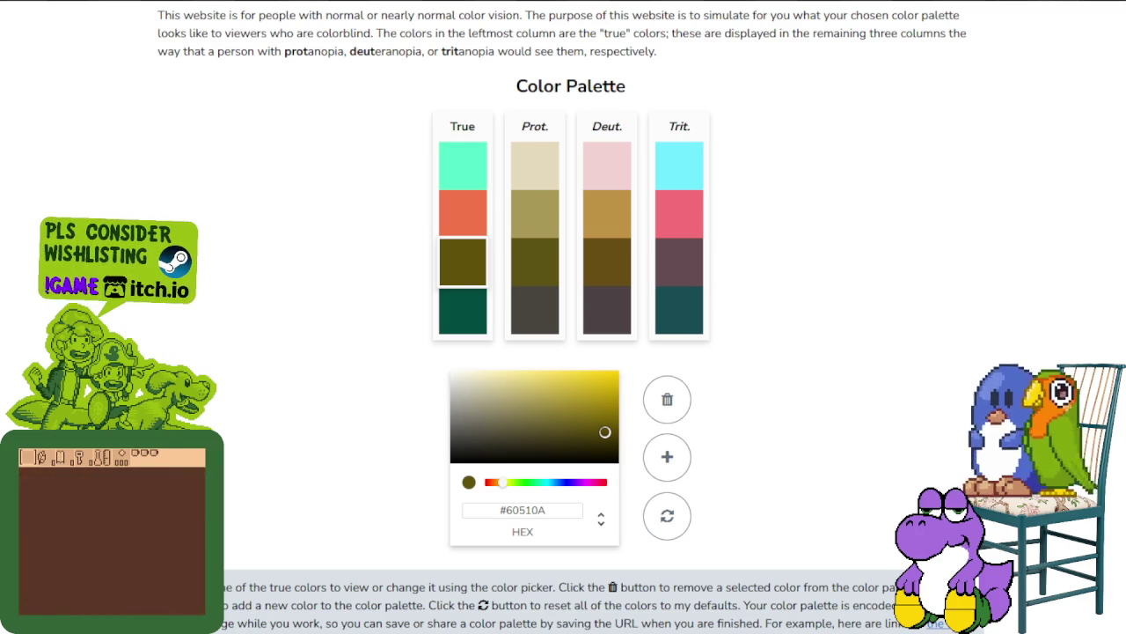
click(465, 311)
click(554, 510)
key(ctrl+a)
text(#201C1C)
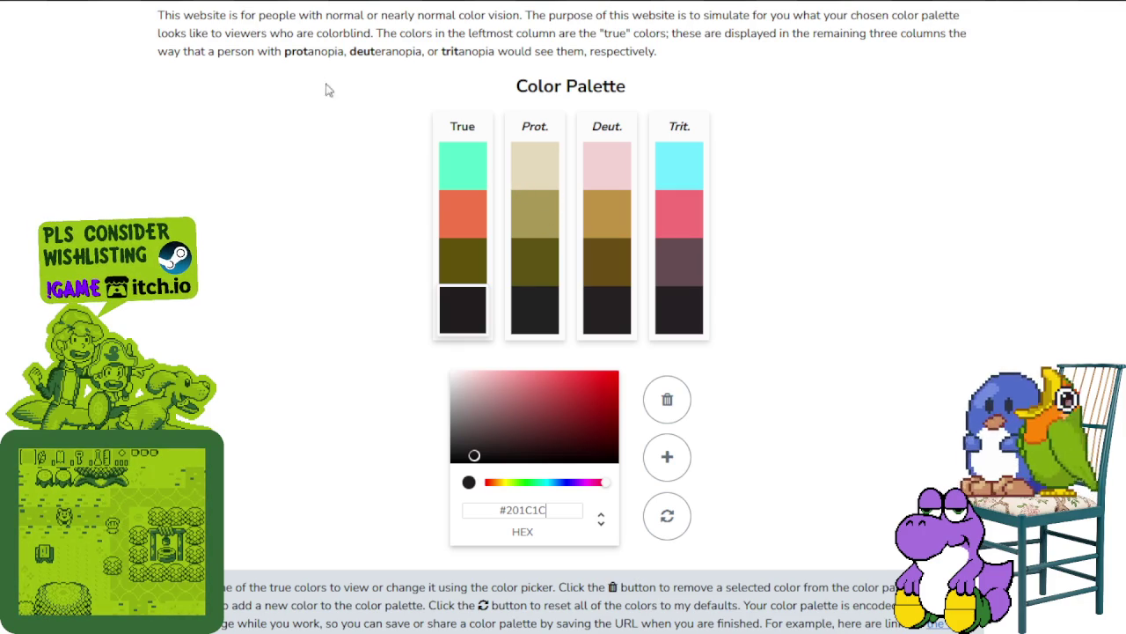
drag(284, 51, 508, 51)
key(alt+Tab)
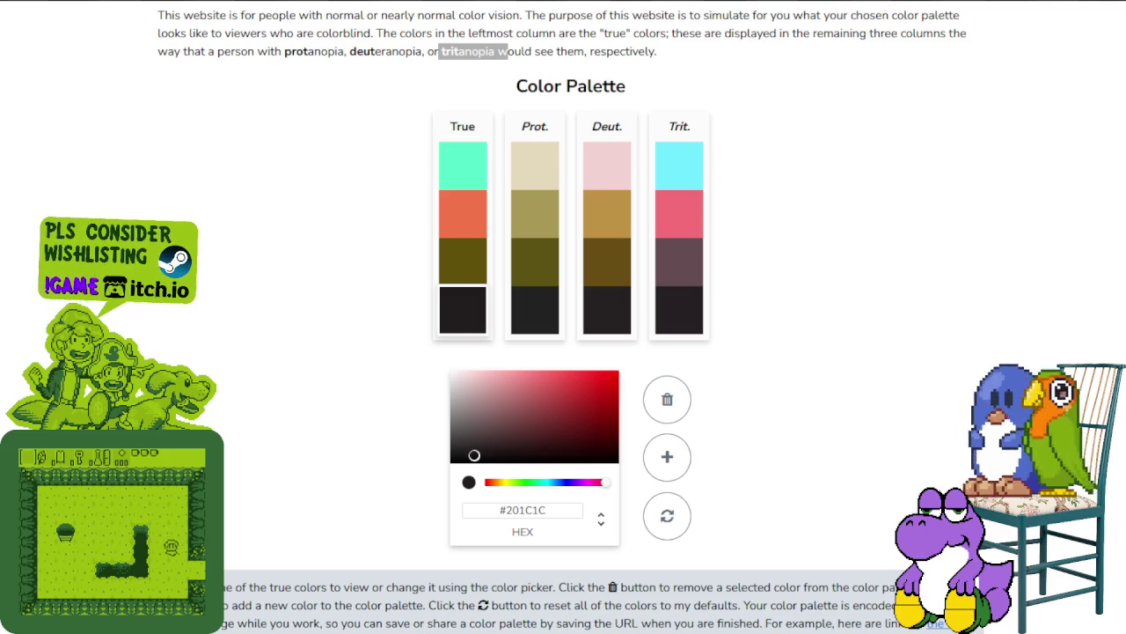
key(alt+Tab)
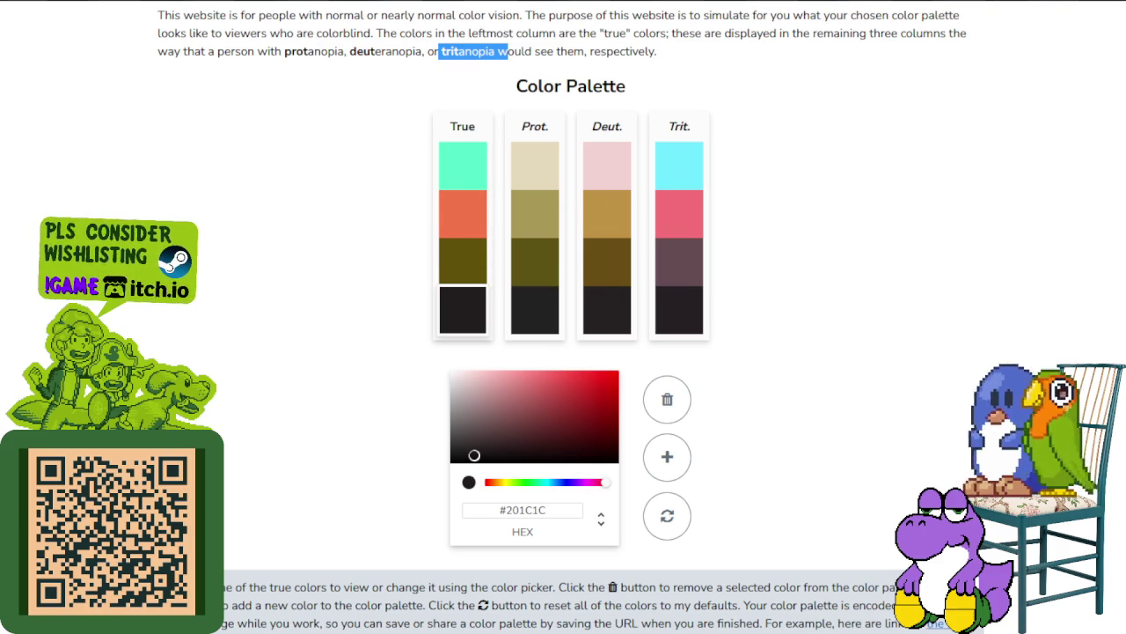
key(alt+Tab)
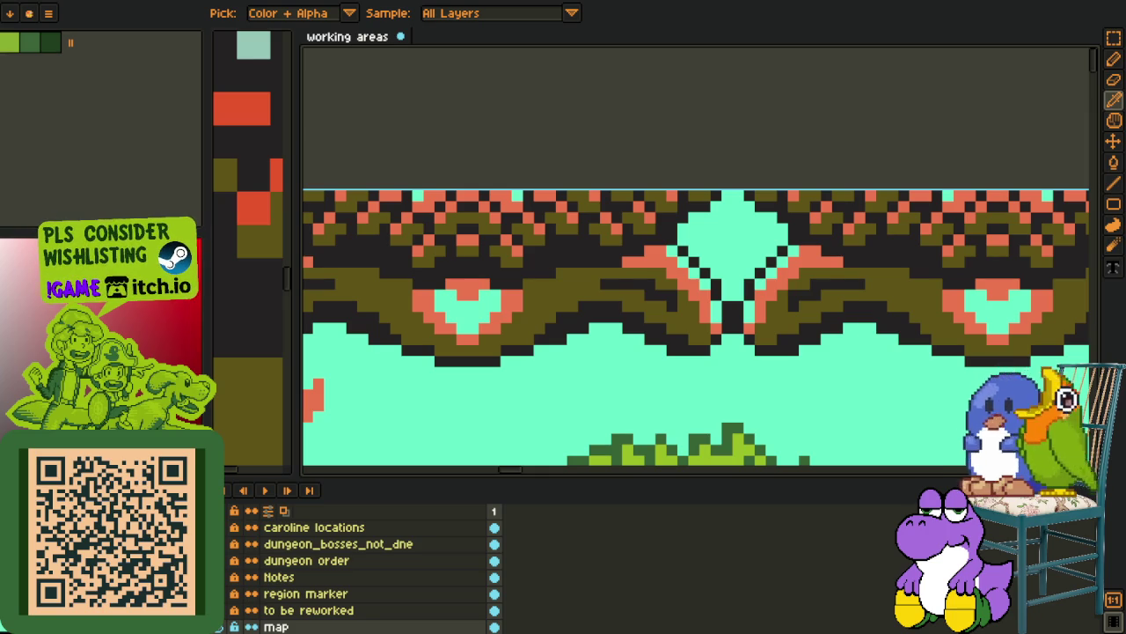
Bring the 'color changes' notes file up beside the Aseprite working-areas sprite
key(alt+Tab)
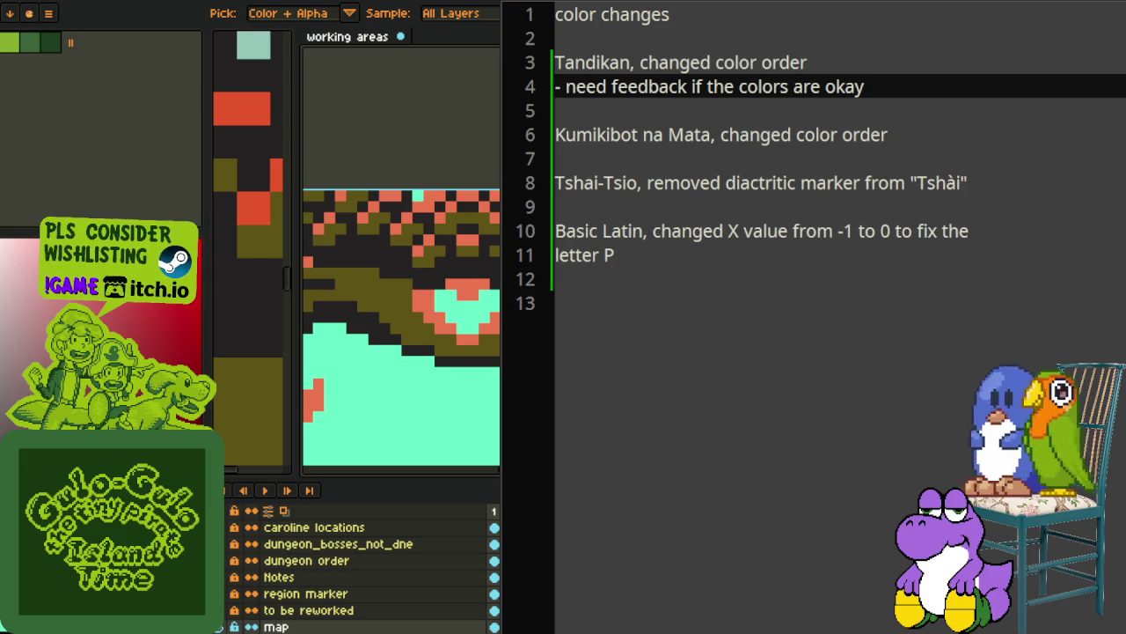
After checking the palette names, write 'himasing kuting, changed palette' on line 13 of the notes
key(ctrl+Tab)
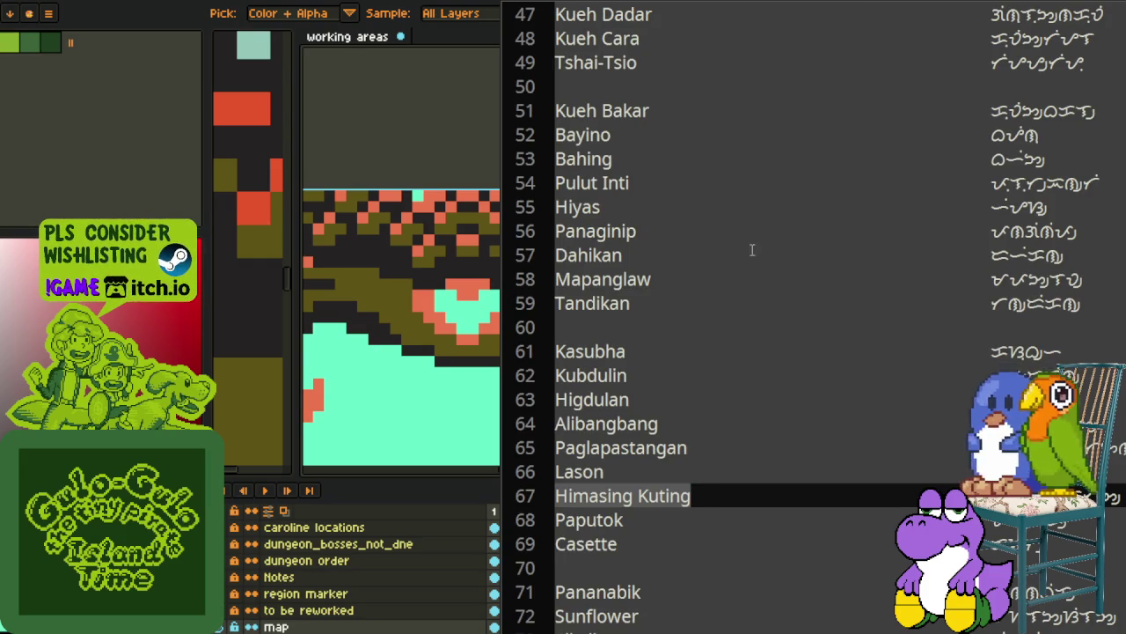
key(ctrl+Tab)
click(663, 303)
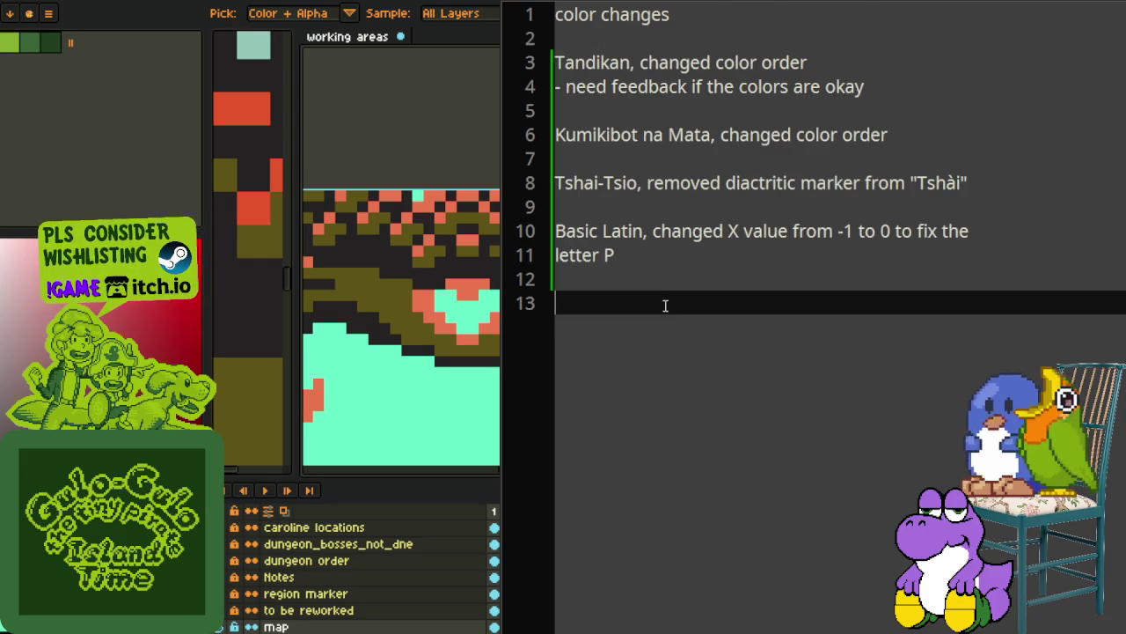
text(himasing kuting)
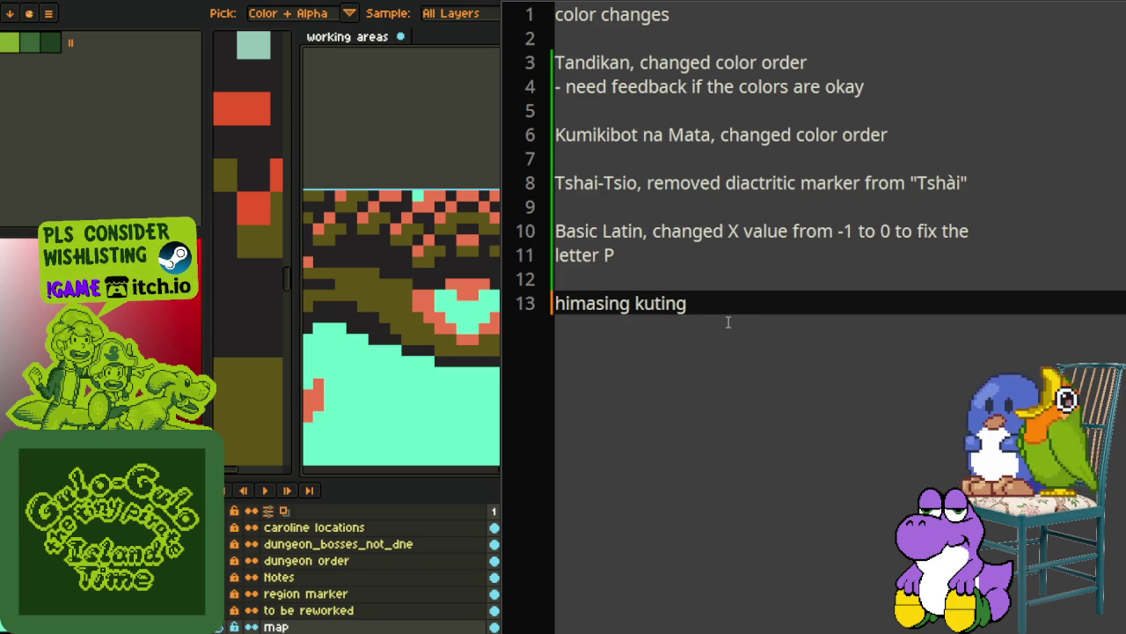
text(, changed)
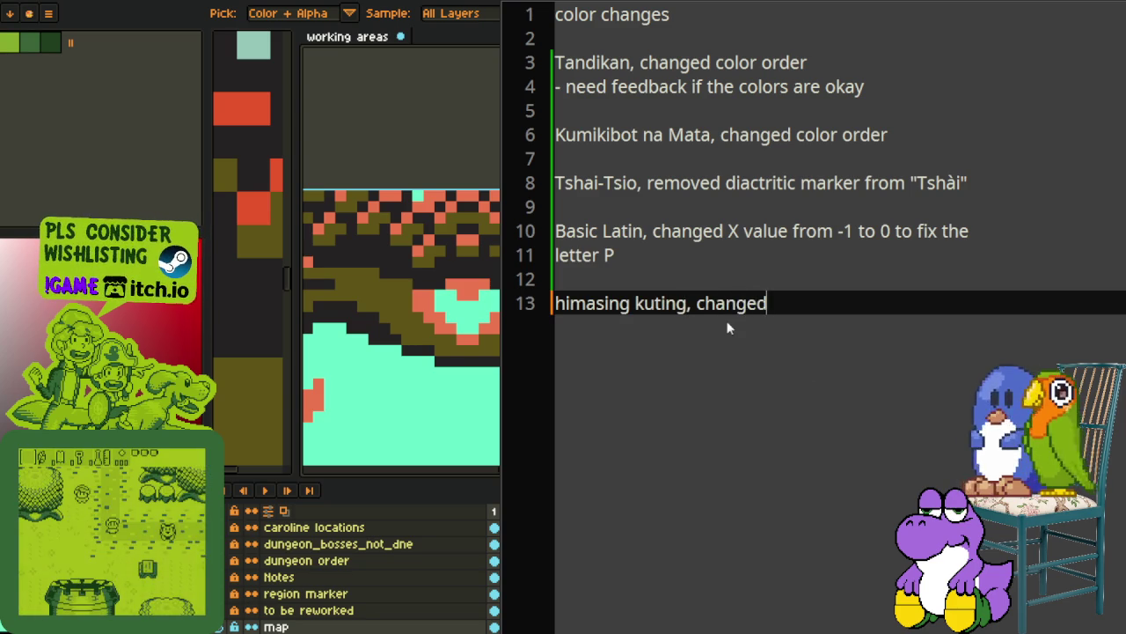
text( palette)
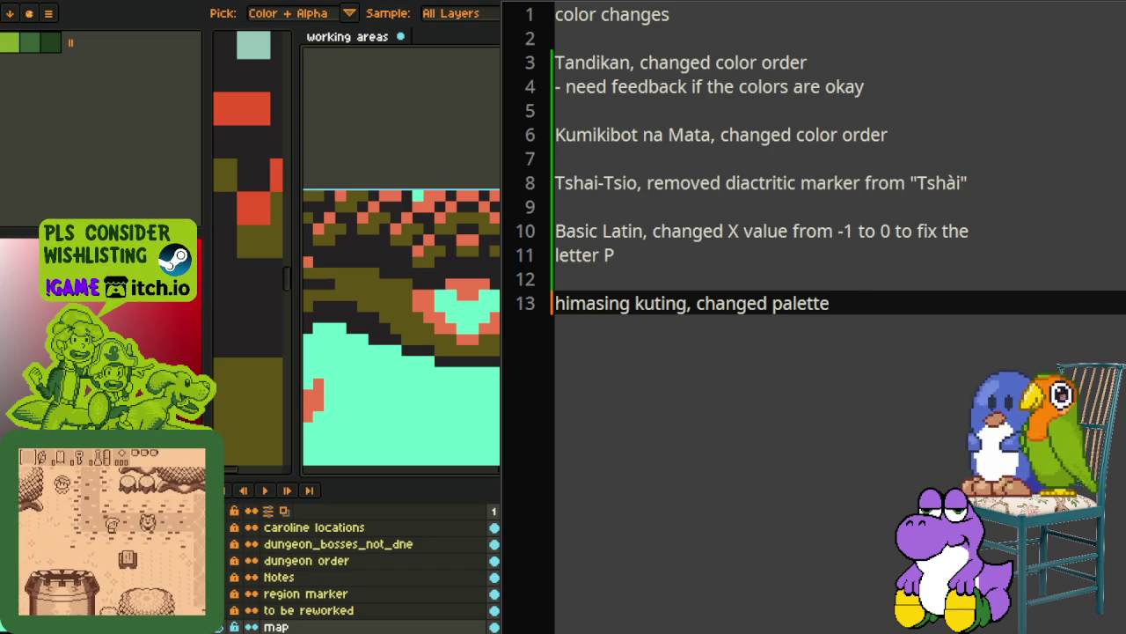
scroll(410, 352, up, 2)
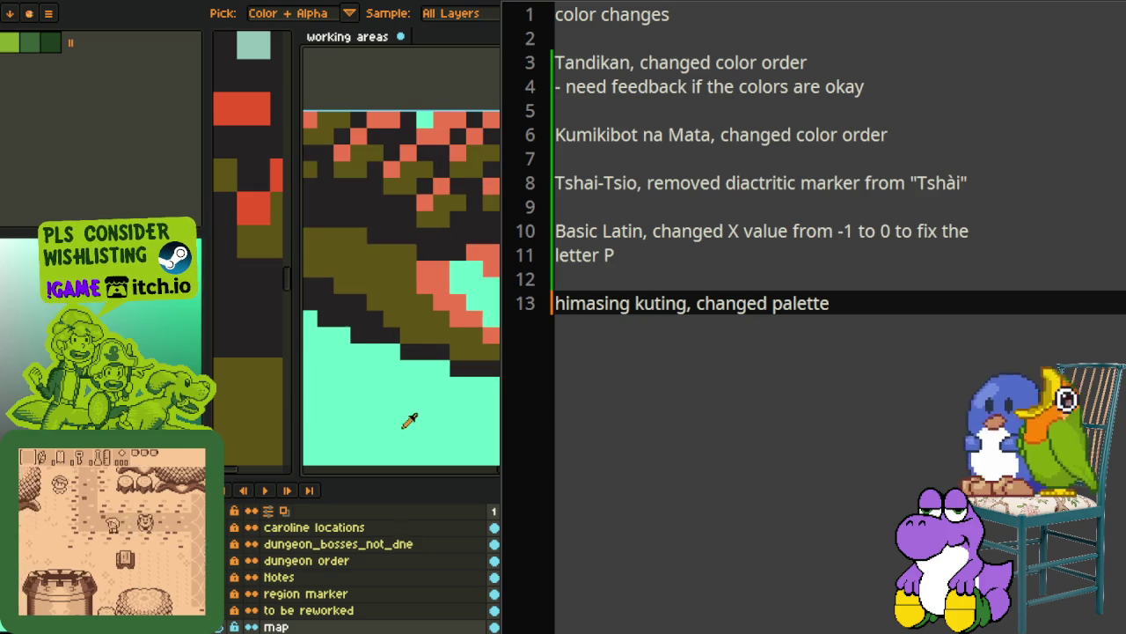
Copy the mint 55f4ca and orange f3764a hex codes from Aseprite into the notes
click(106, 528)
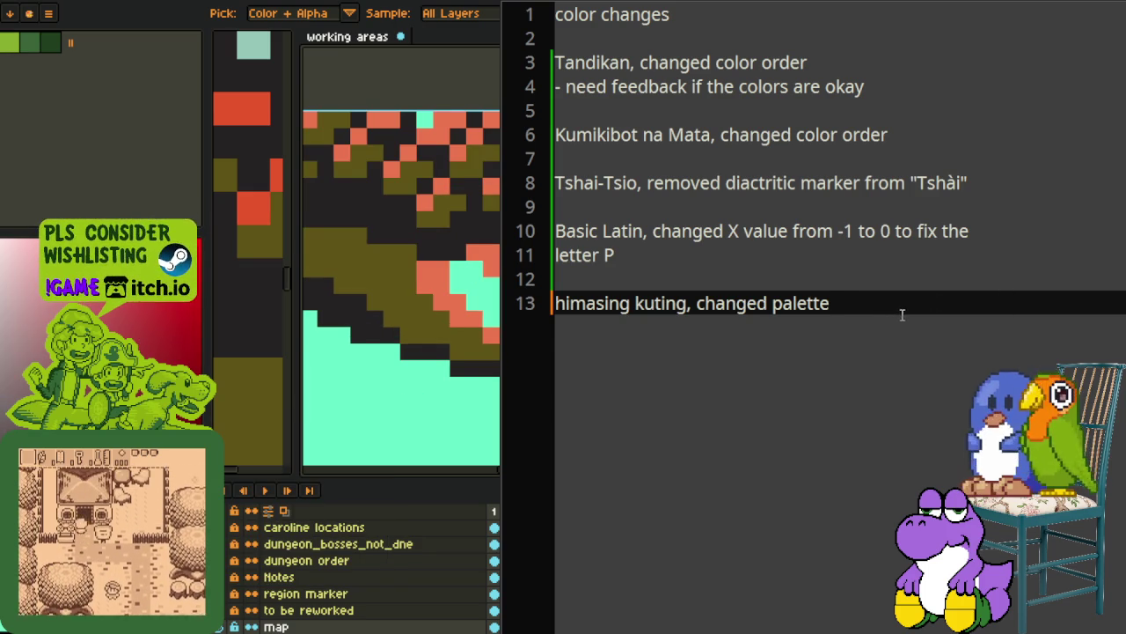
key(Return)
key(Return)
key(Return)
key(Return)
text(55f4ca)
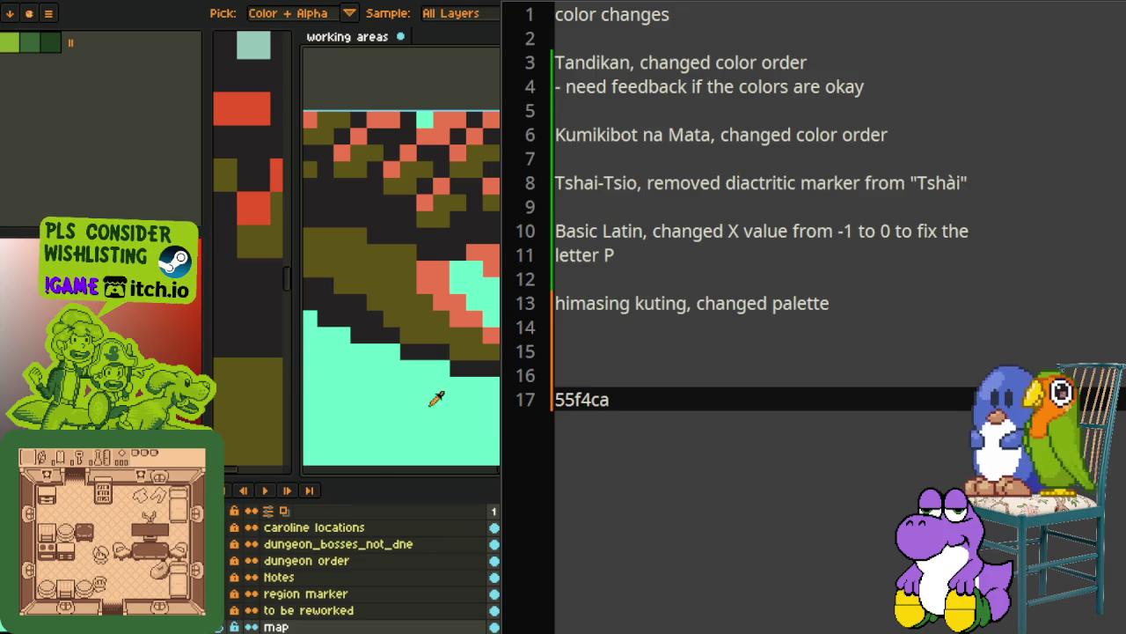
click(227, 495)
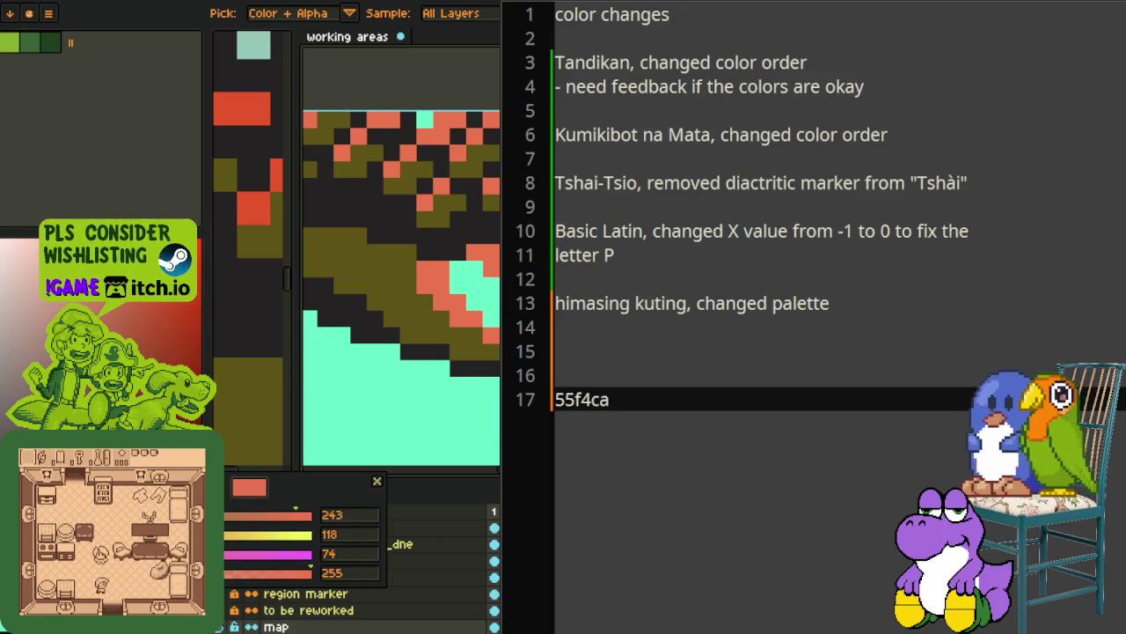
click(636, 375)
text(f3764a)
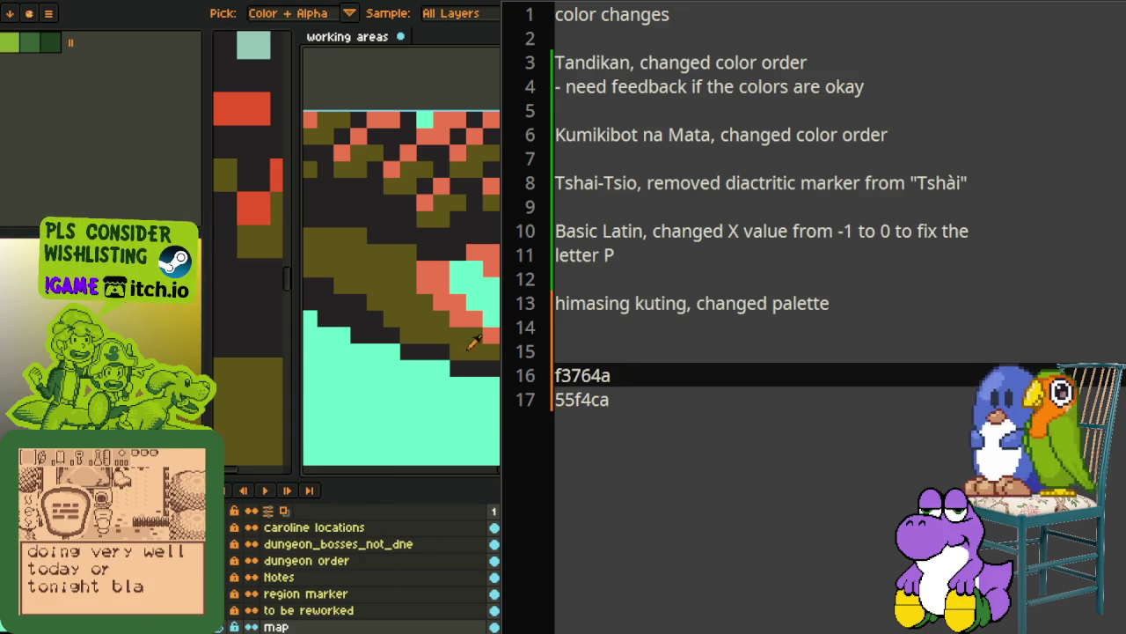
Add the olive 60510a and near-black 201c1c hex codes, with a blank line above the list
click(226, 495)
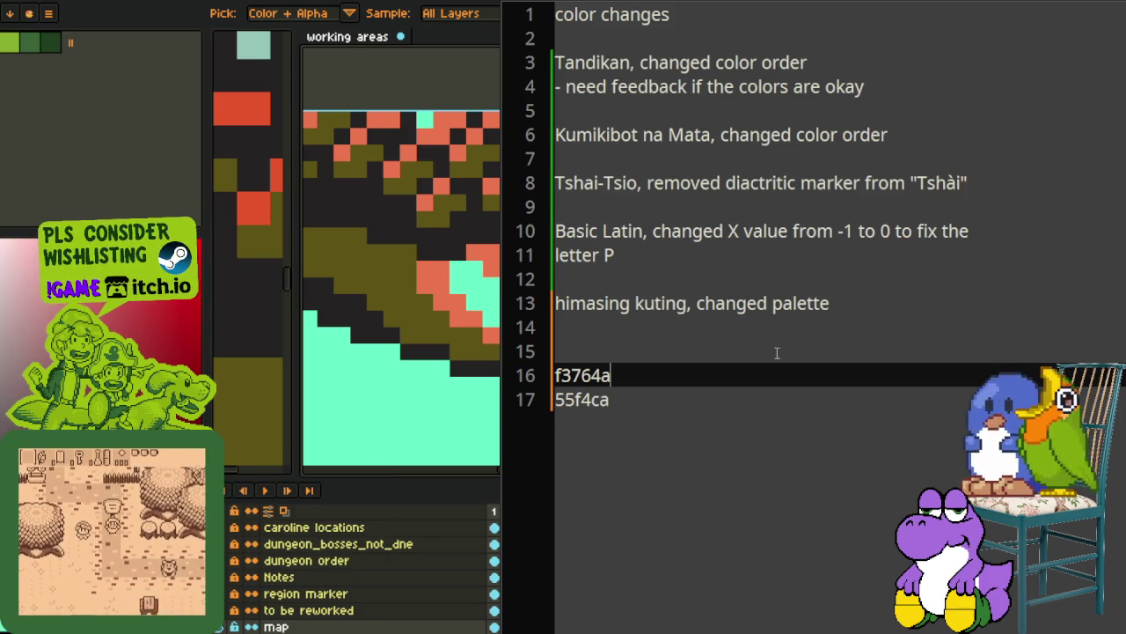
click(605, 351)
text(60510a)
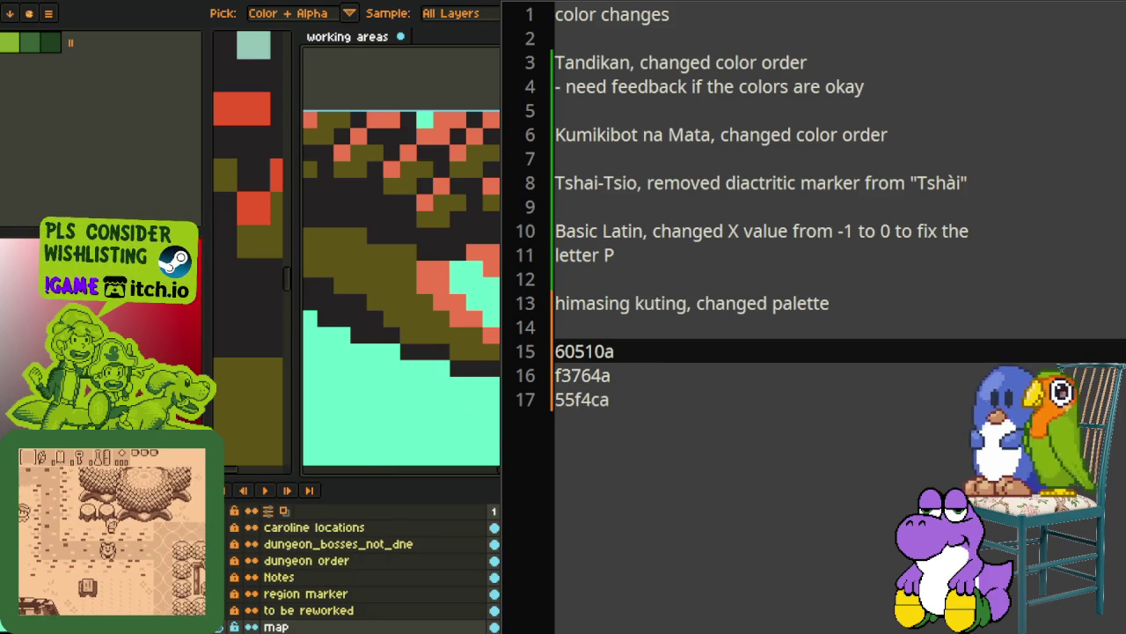
click(226, 495)
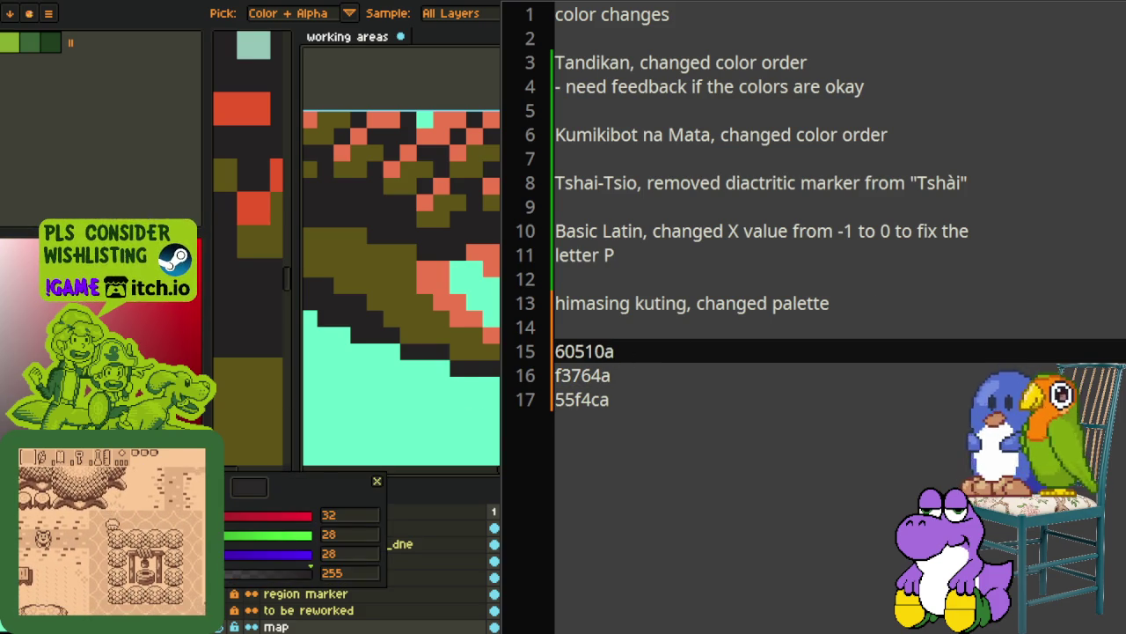
click(616, 351)
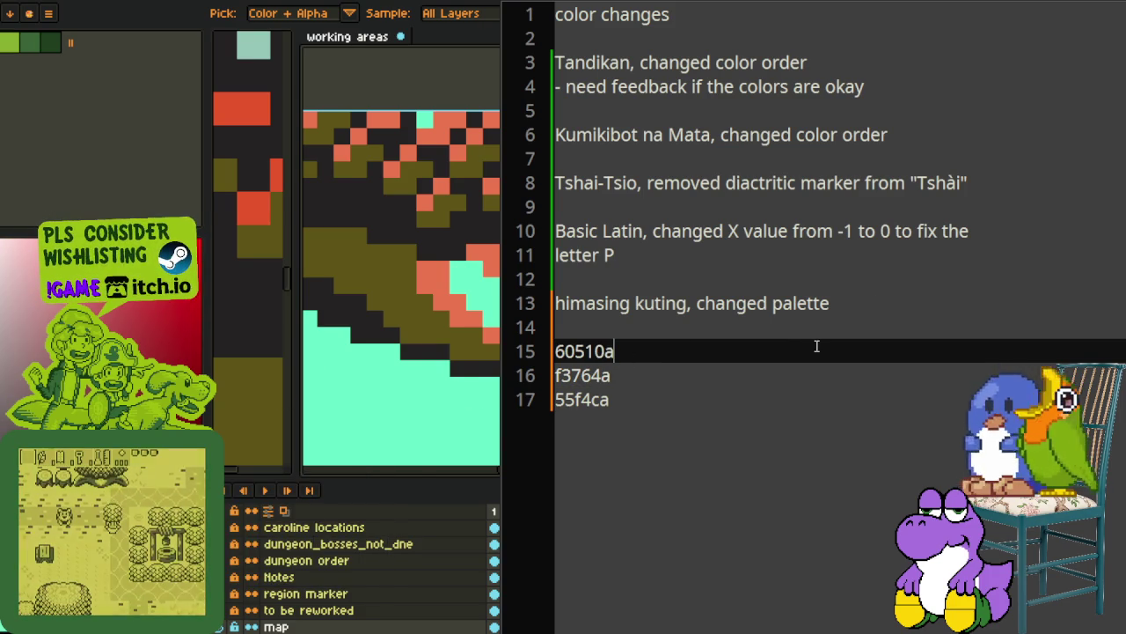
click(618, 327)
text(201c1c)
key(Home)
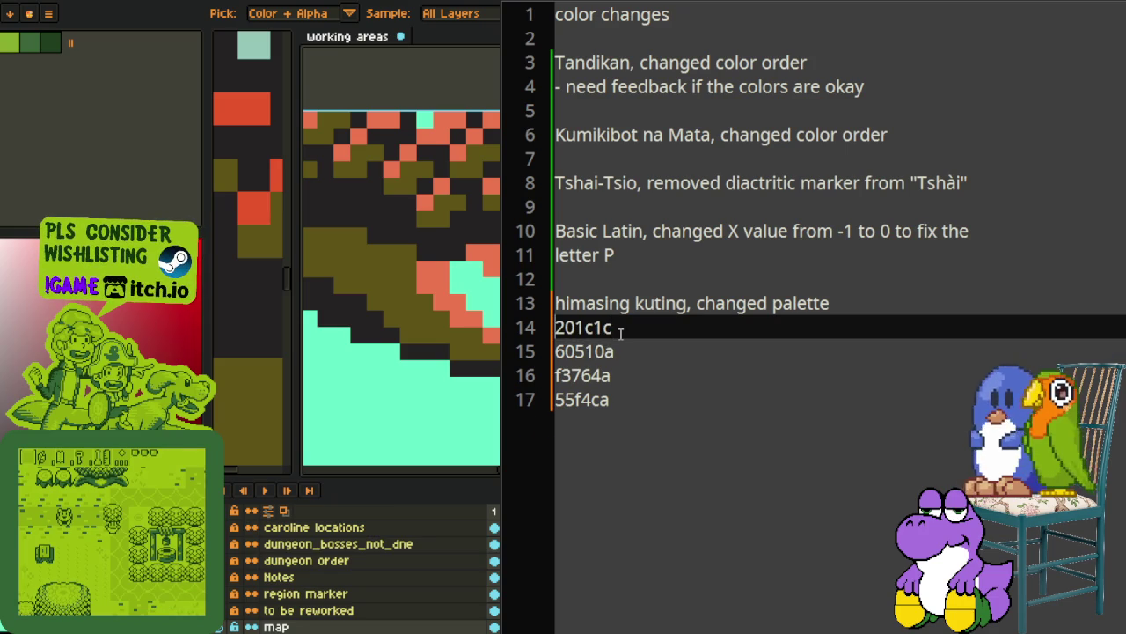
key(Return)
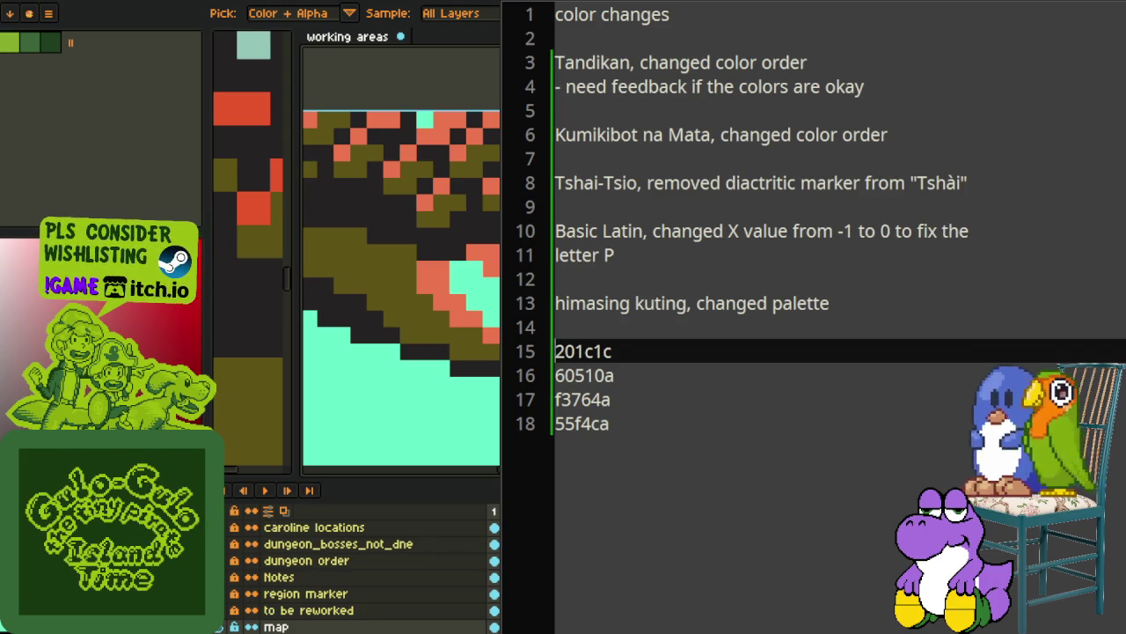
Switch to the palettes JSON file showing the Himasing Kuting entry's old colours
key(ctrl+Tab)
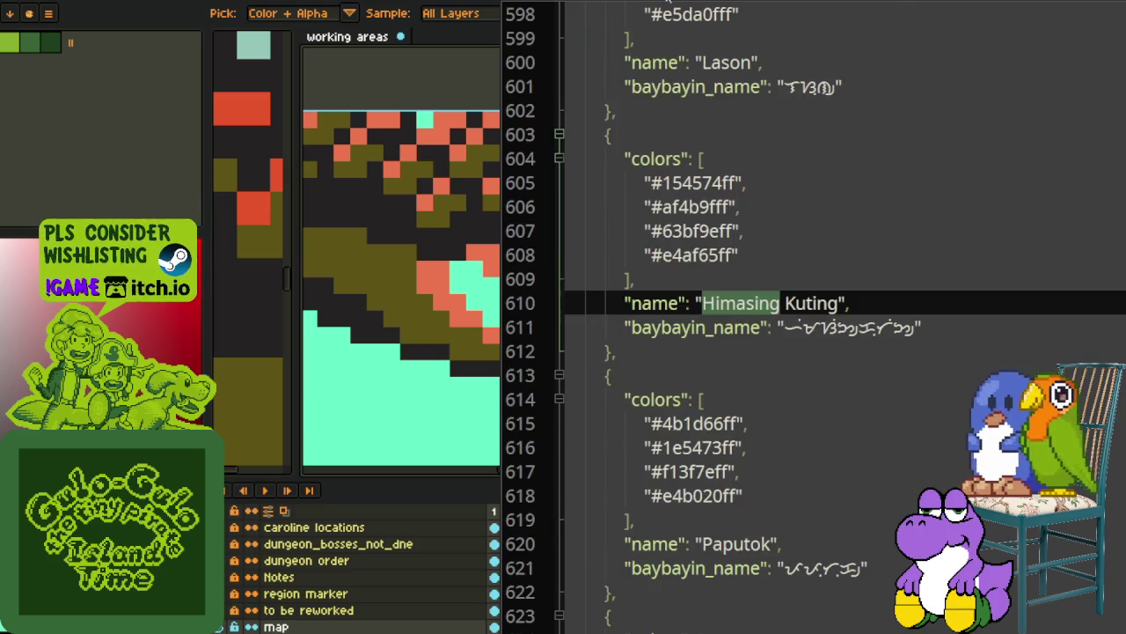
scroll(760, 322, up, 1)
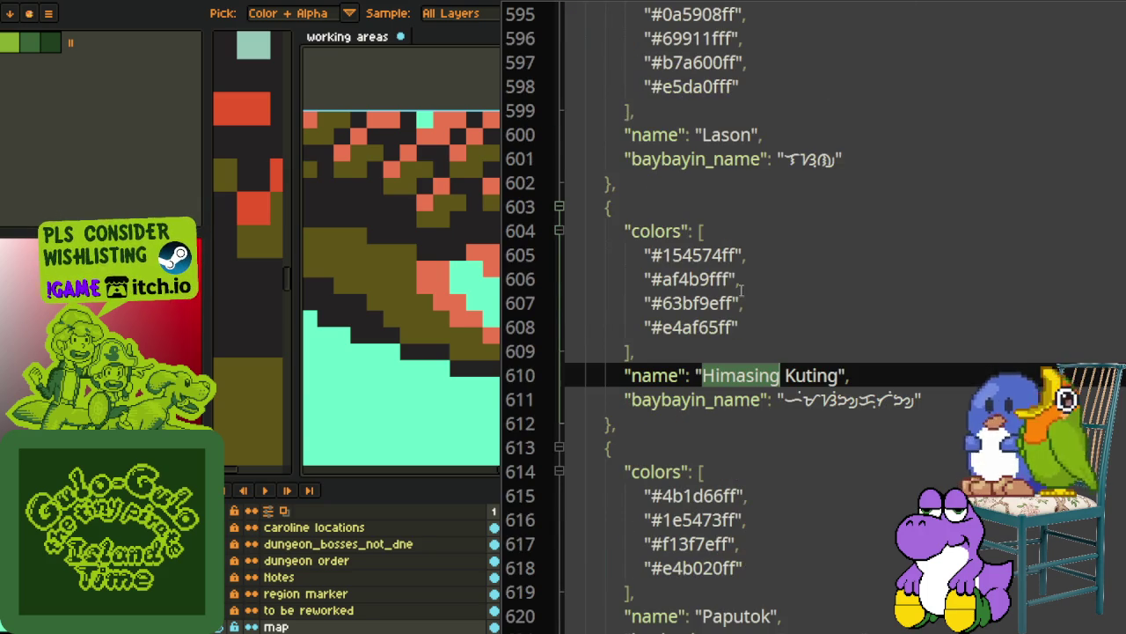
click(734, 254)
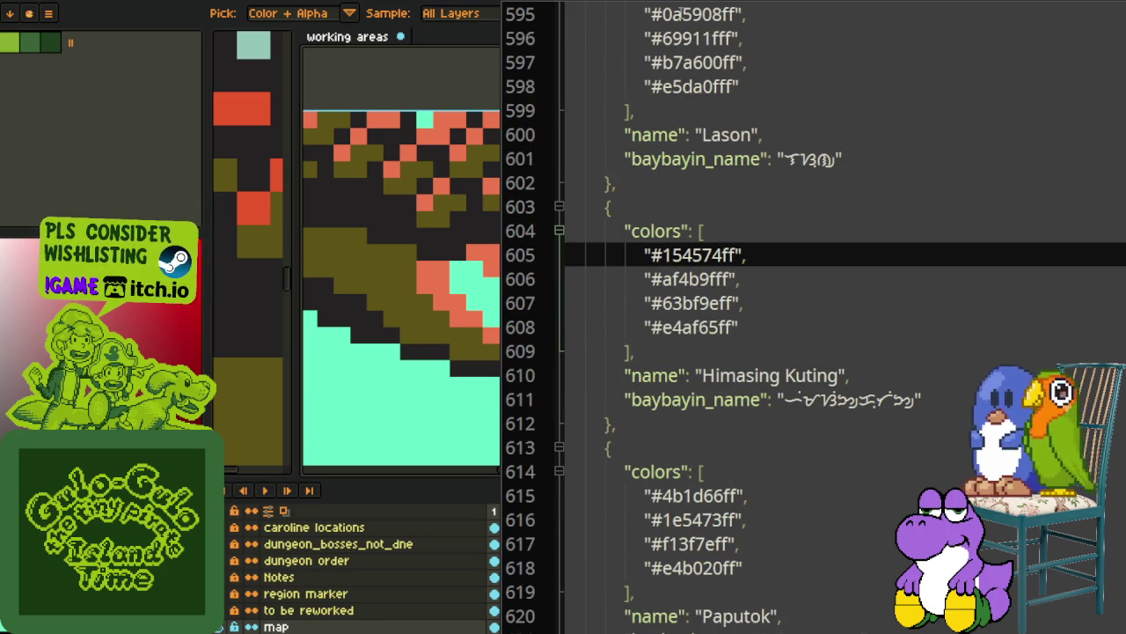
click(735, 3)
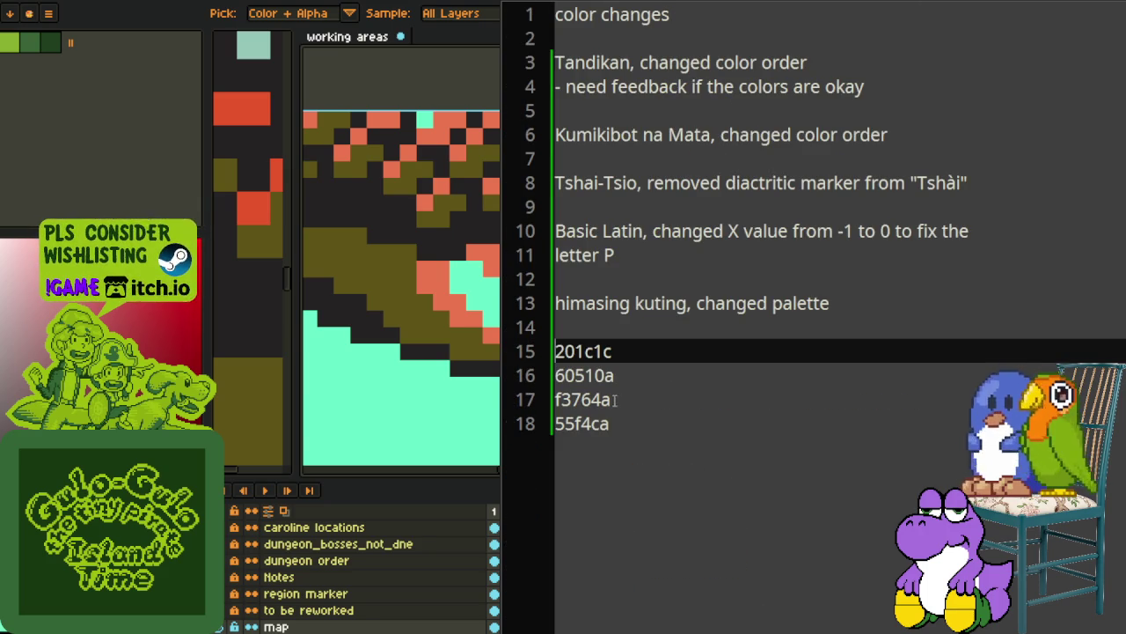
click(652, 4)
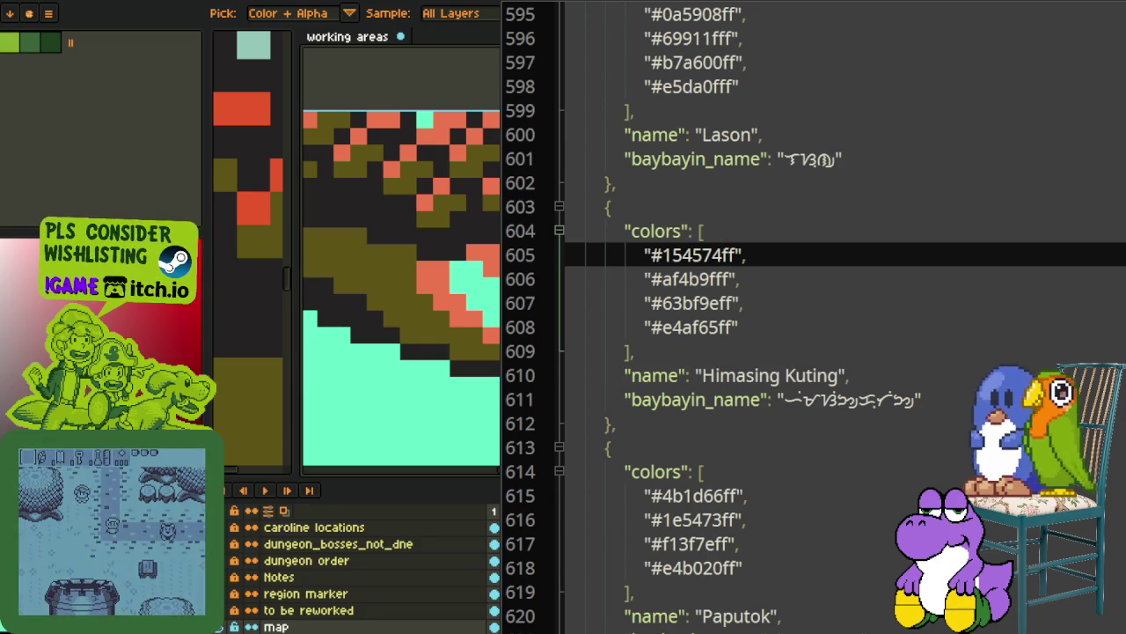
key(ctrl+Tab)
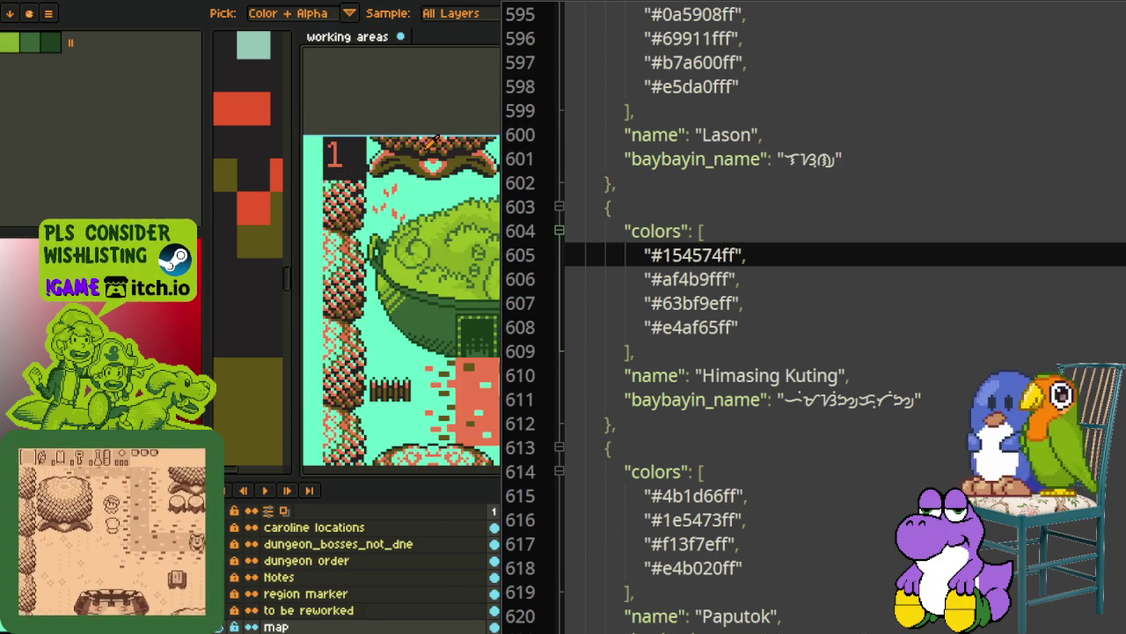
Cycle through the open sprites, including the tileset map and the Higdulan palette screen
key(ctrl+Tab)
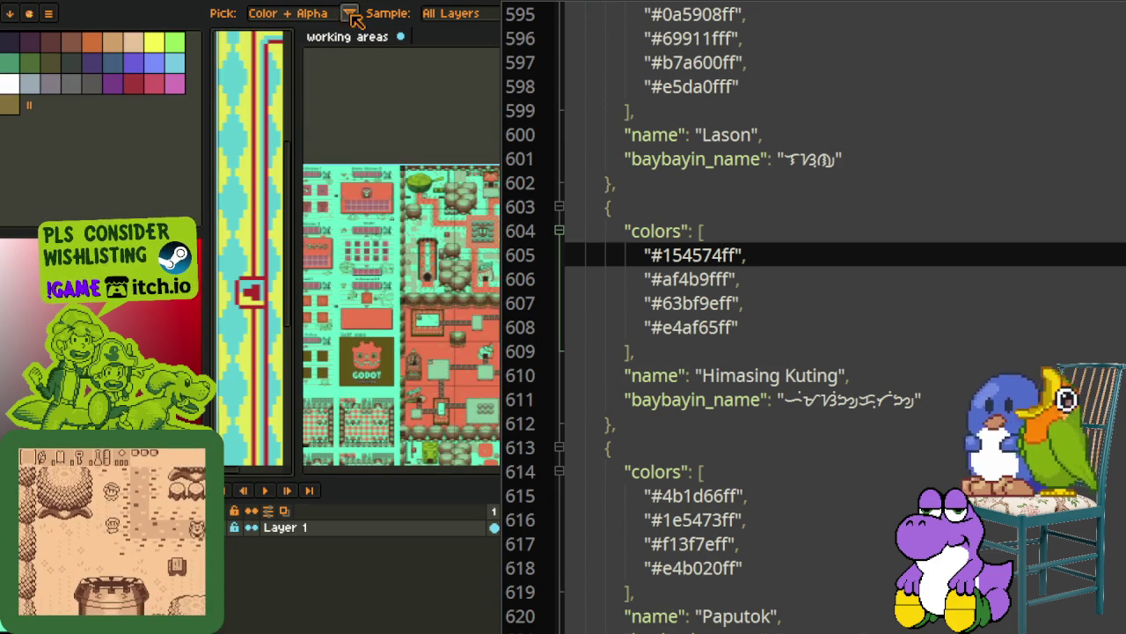
key(ctrl+Tab)
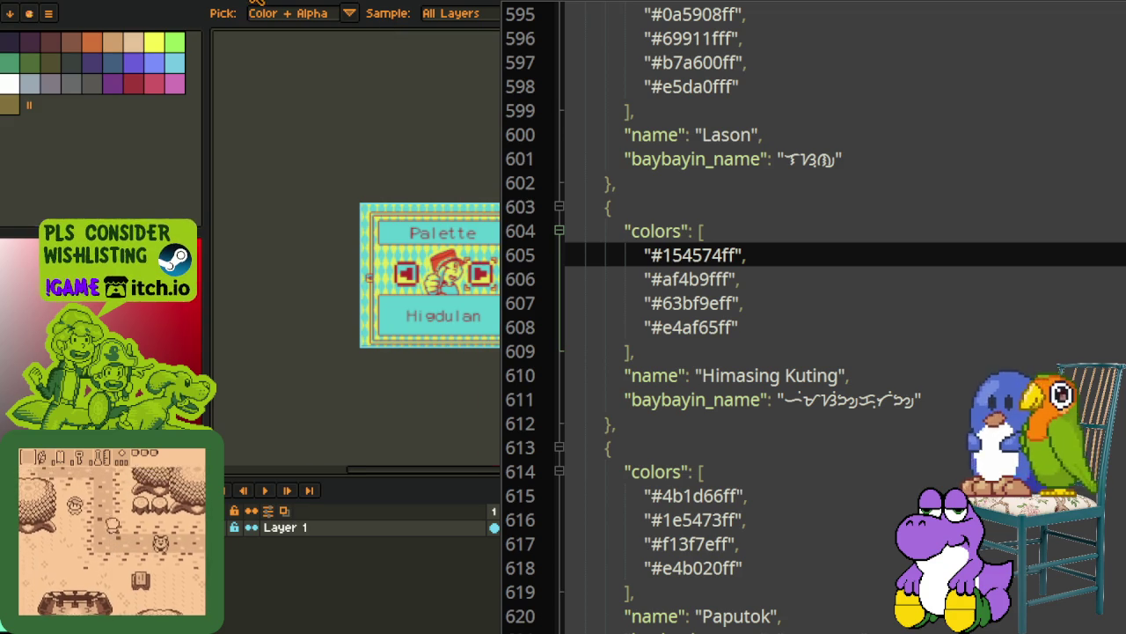
key(ctrl+Tab)
key(ctrl+Tab)
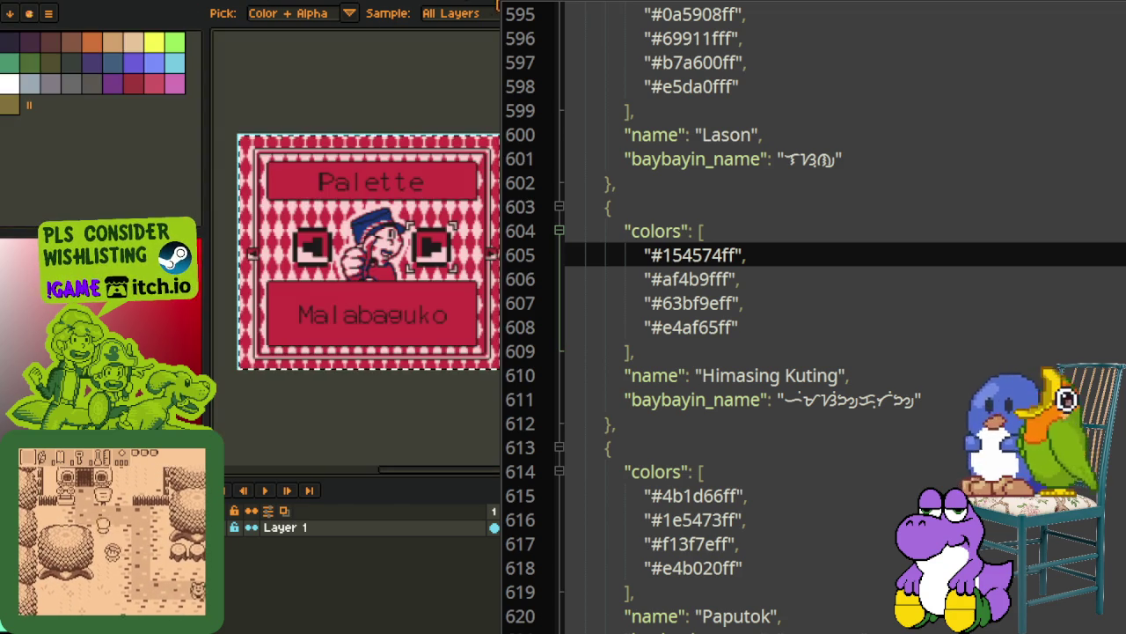
key(ctrl+shift+Tab)
Zoom and pan the canvas to the banner above the trees, then return to the eyedropper
scroll(464, 125, down, 5)
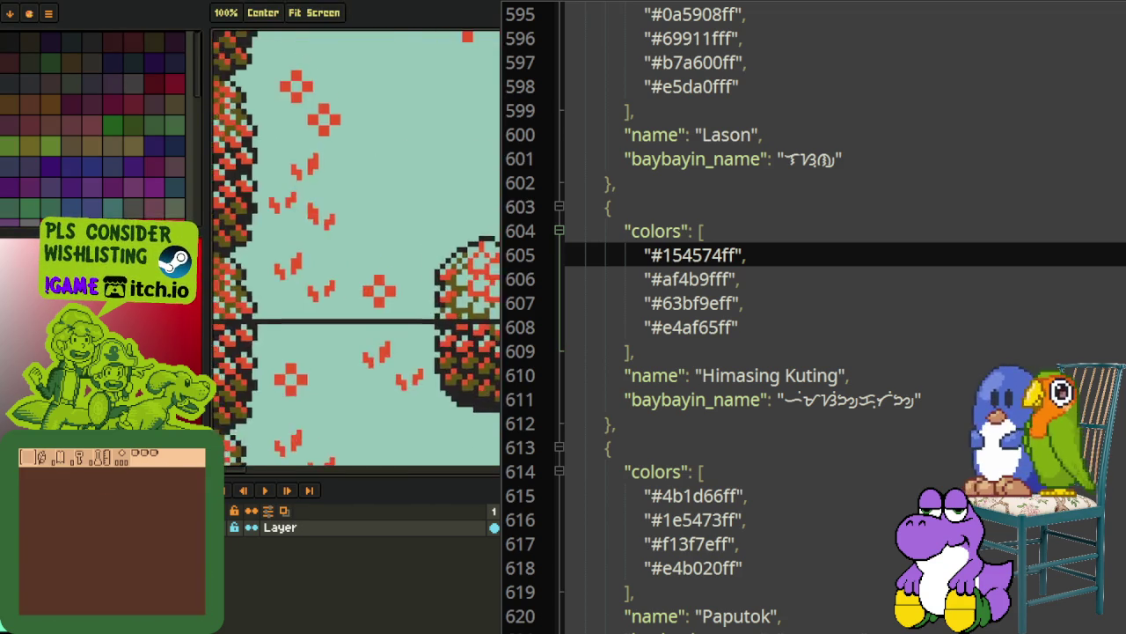
scroll(495, 195, up, 3)
drag(495, 195, 428, 244)
key(i)
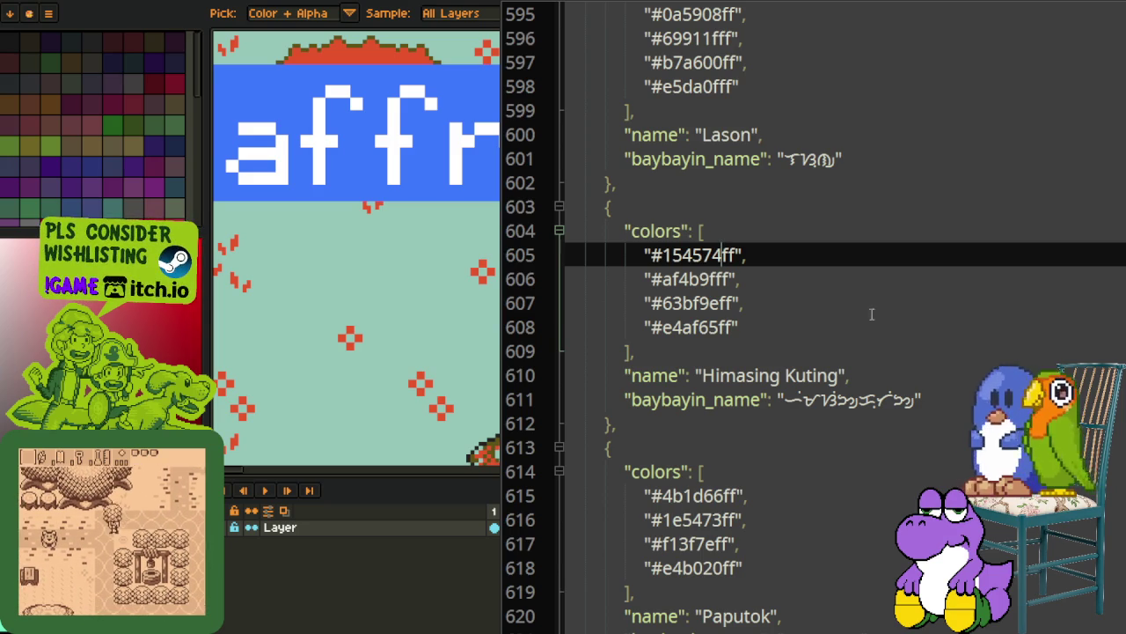
Search the palette JSON for colour 201c1c to locate the Kasubha entry
click(726, 4)
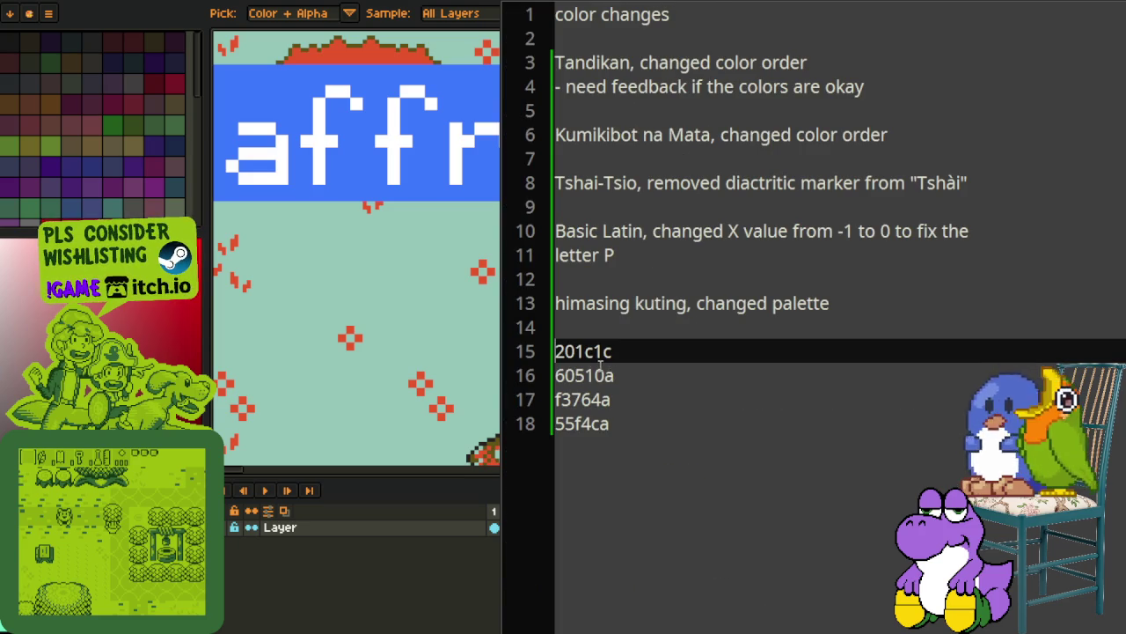
drag(612, 351, 555, 351)
key(ctrl+c)
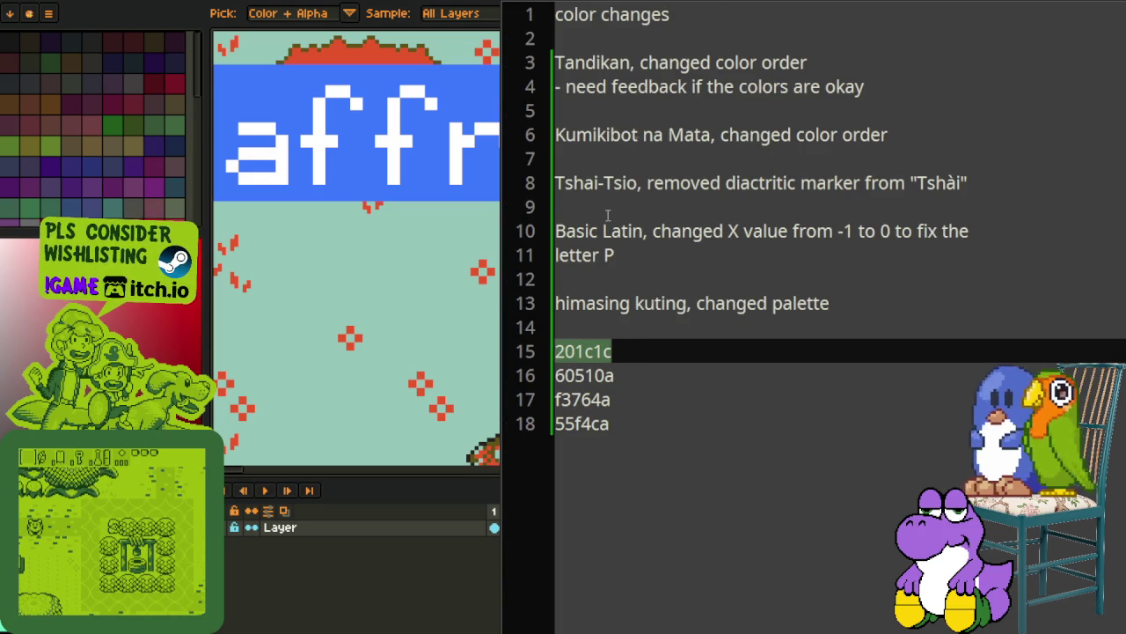
click(965, 8)
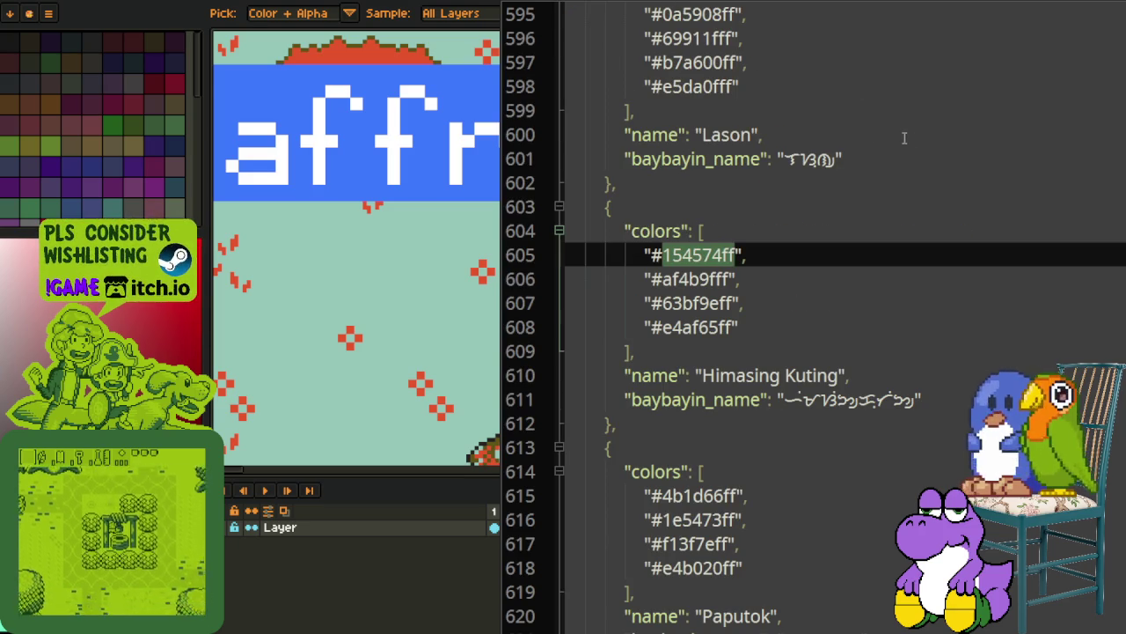
key(ctrl+f)
key(ctrl+v)
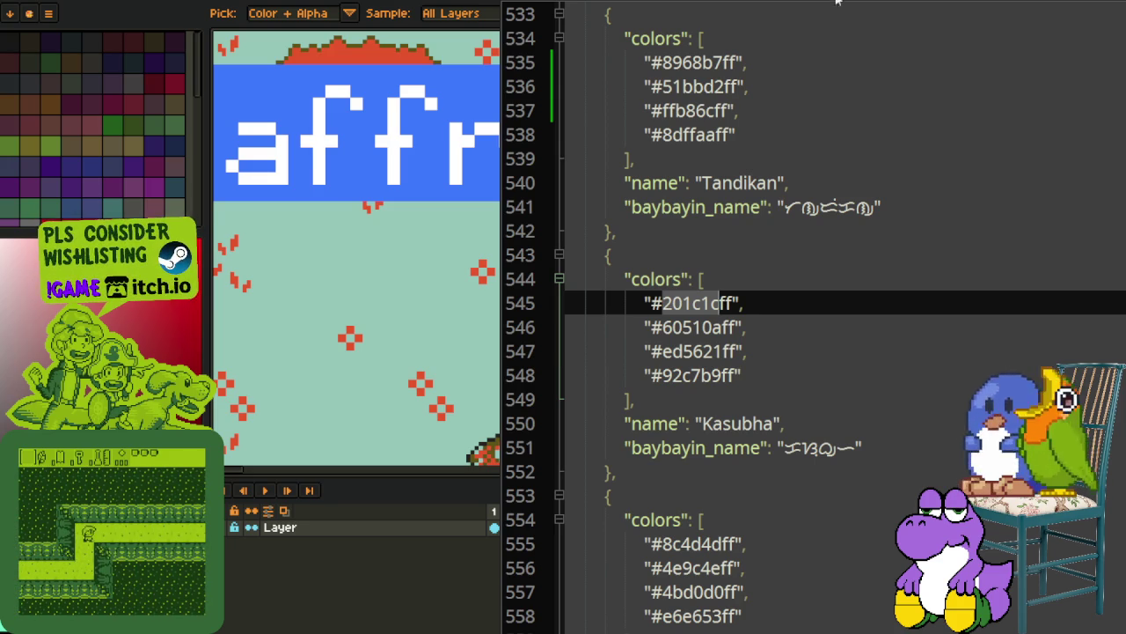
Replace 'himasing kuting' with 'kasubha' in the colour change notes
click(741, 3)
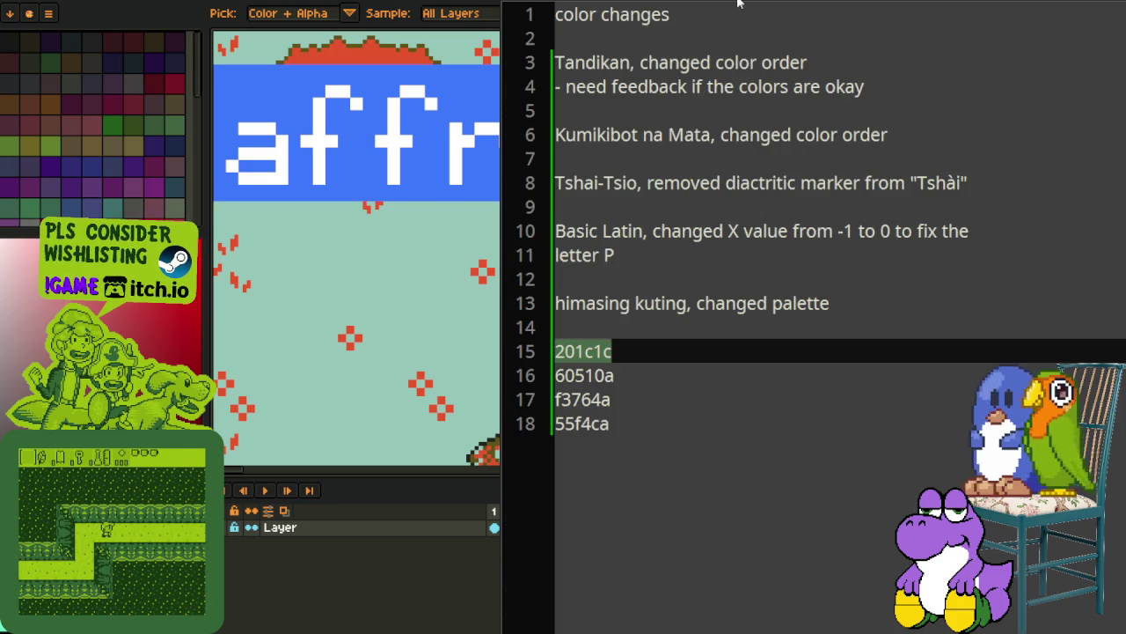
click(690, 303)
drag(690, 303, 526, 313)
text(kasubha)
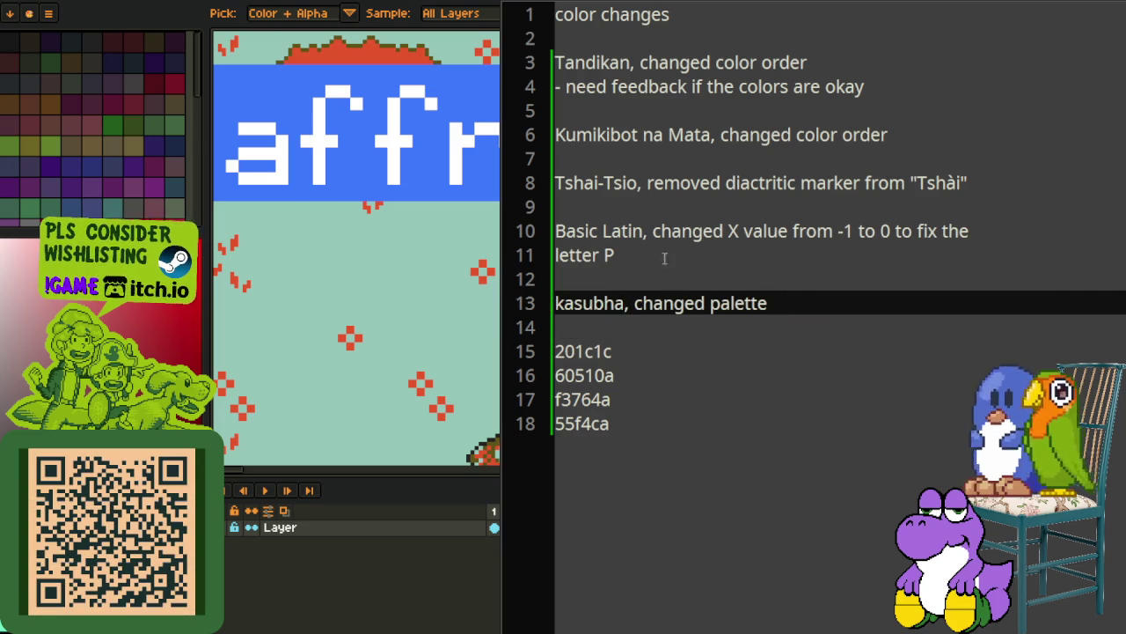
click(668, 2)
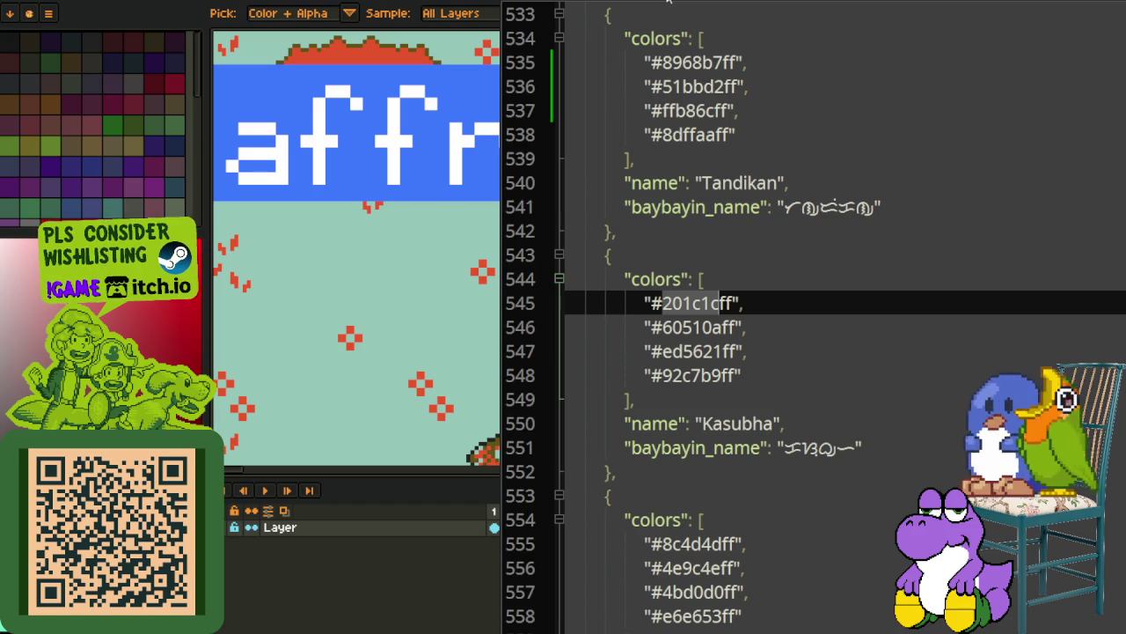
Replace Kasubha's ed5621 with f3764a and 92c7b9 with 55f4ca in the JSON
click(736, 4)
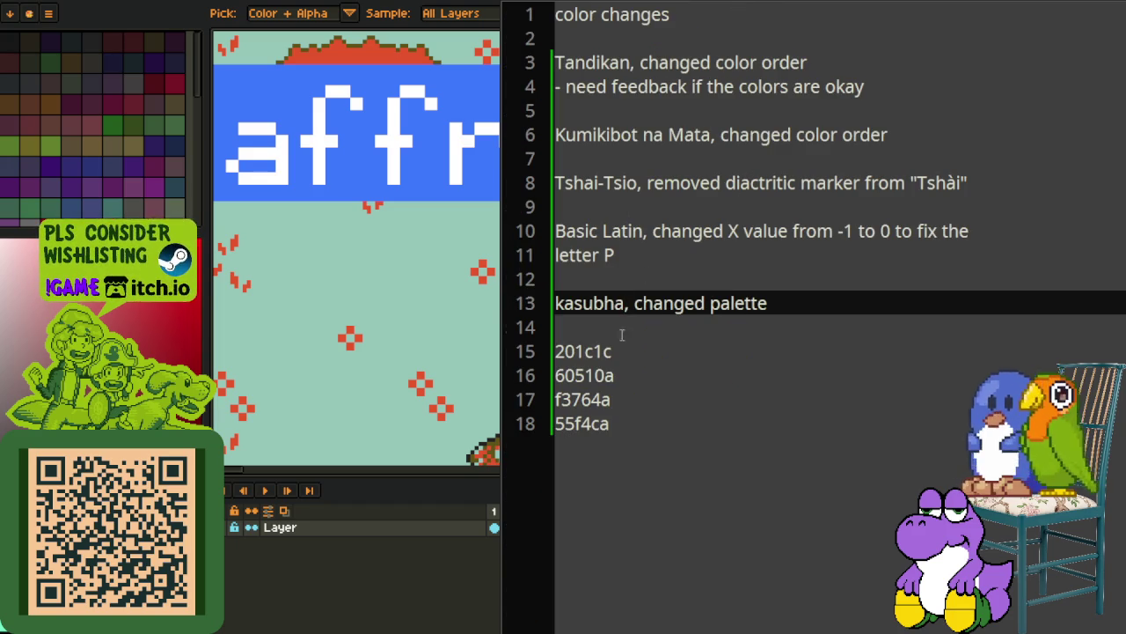
drag(611, 400, 555, 399)
key(ctrl+c)
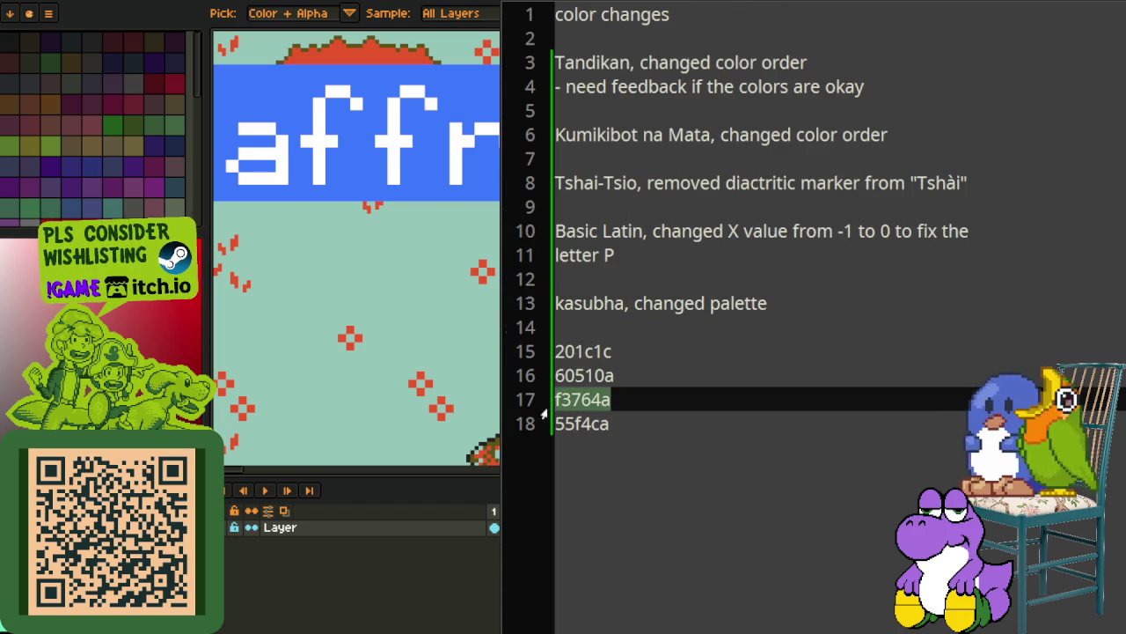
click(664, 4)
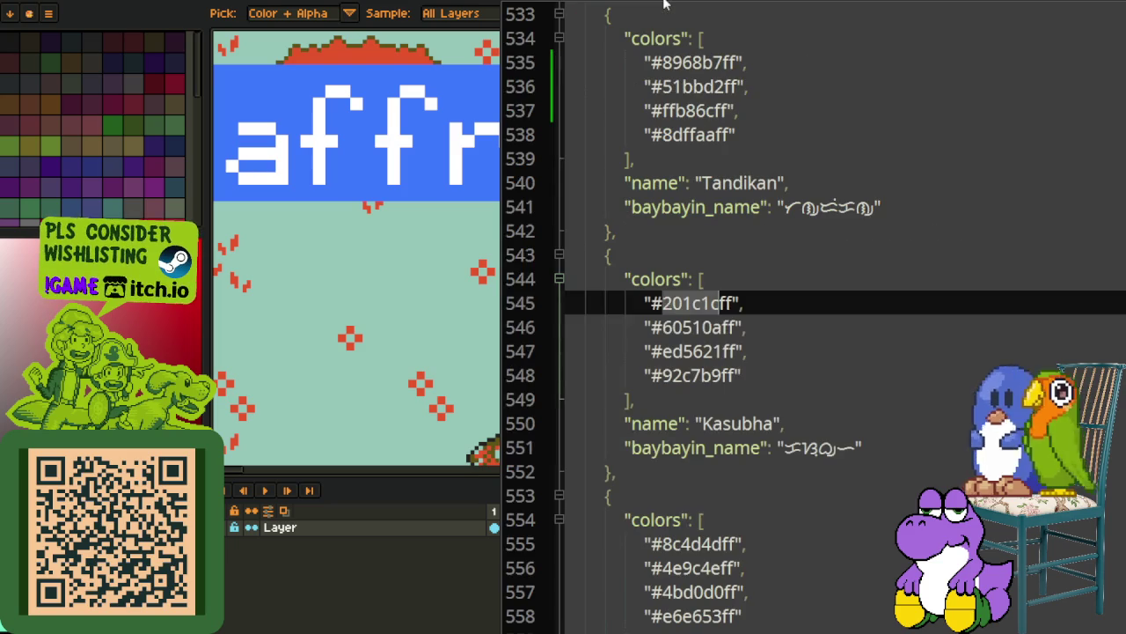
drag(663, 350, 723, 350)
key(ctrl+v)
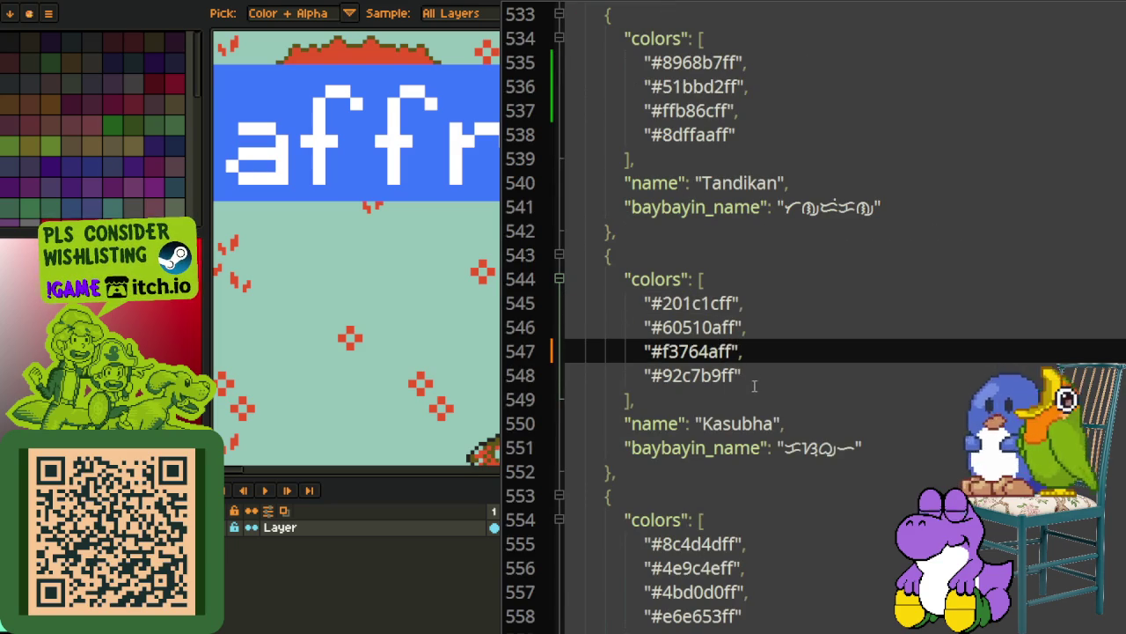
click(727, 4)
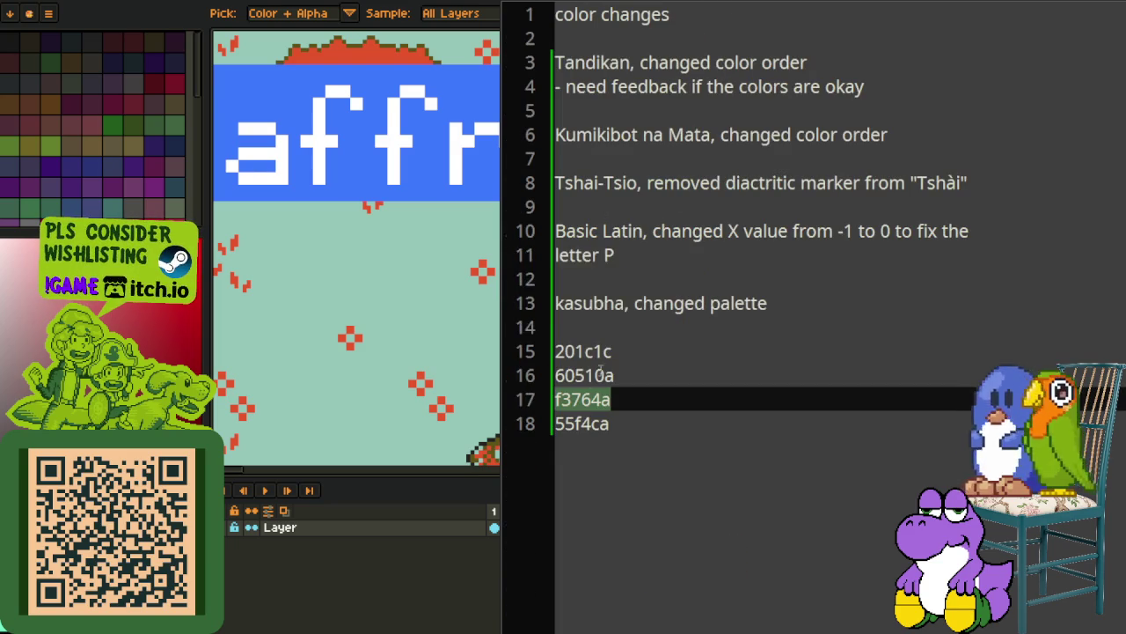
drag(556, 423, 607, 424)
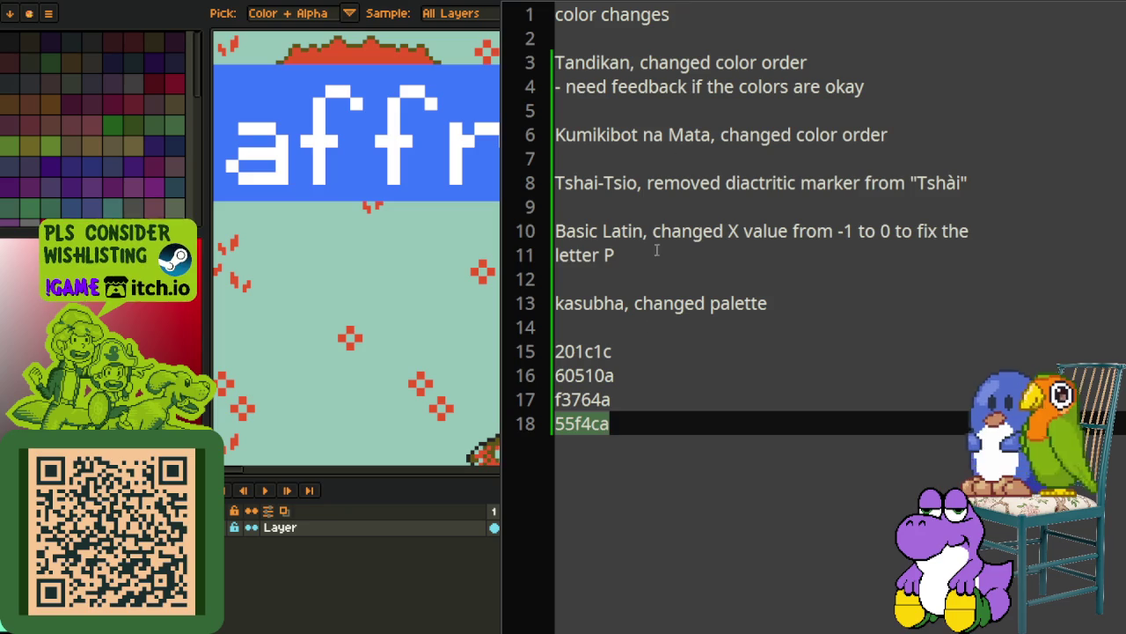
click(667, 5)
mouse_move(662, 375)
mouse_down()
mouse_move(722, 374)
mouse_move(636, 327)
mouse_move(621, 302)
mouse_up()
text(55f4ca)
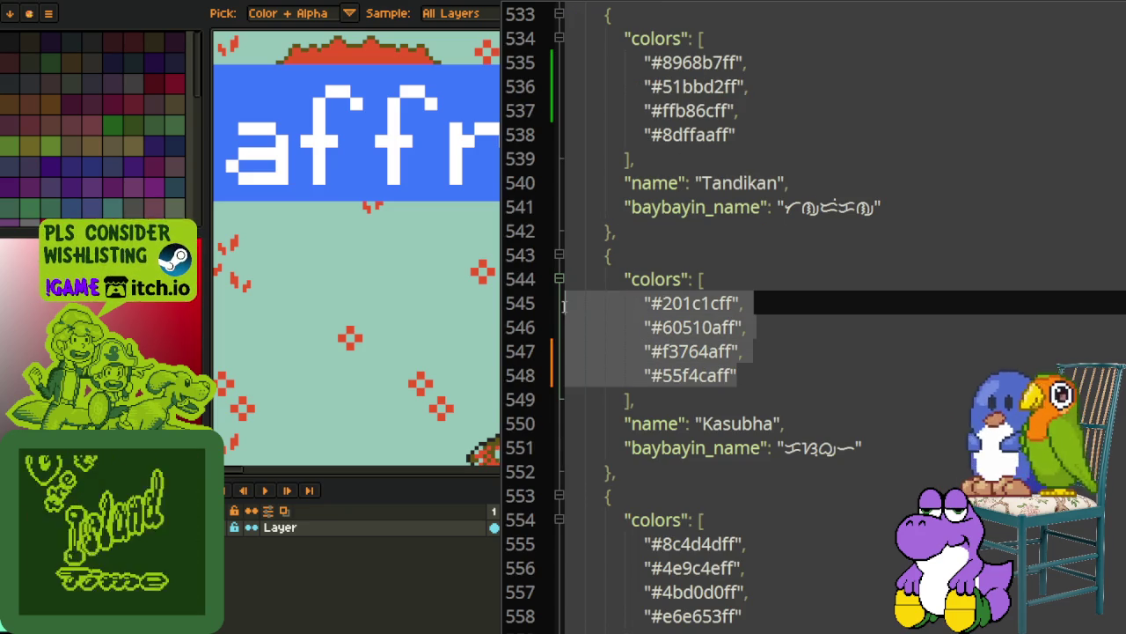
Move the new quoted colour lines into the notes and restore the original JSON colours
key(BackSpace)
key(ctrl+v)
text(ed5621)
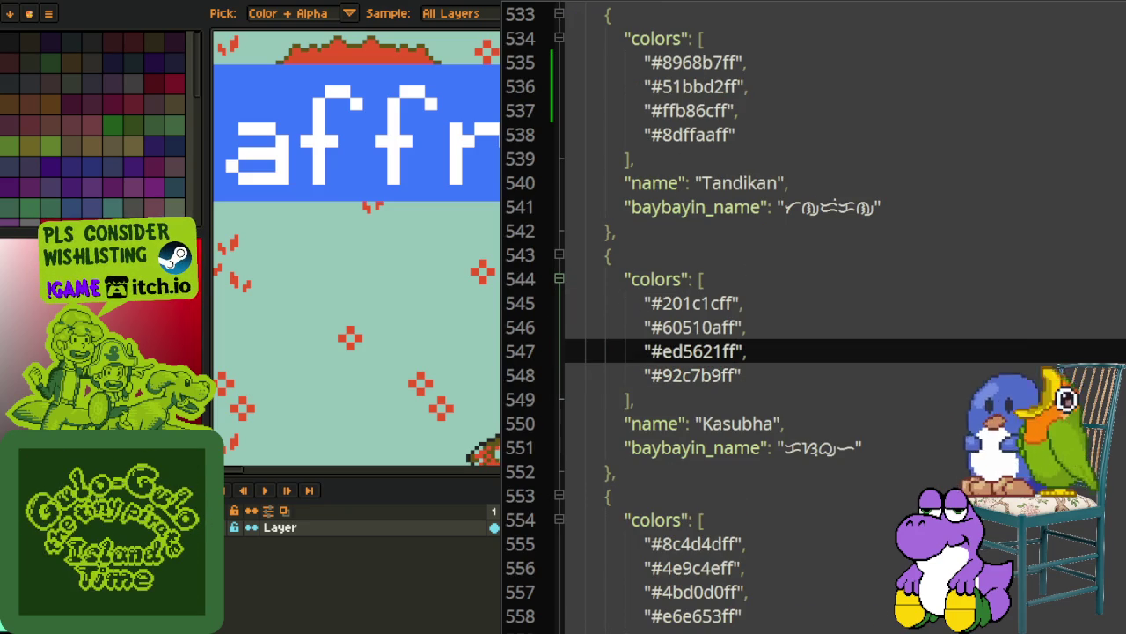
key(ctrl+Tab)
drag(655, 423, 550, 359)
key(ctrl+v)
Add a 'from' line above the colour codes in the notes
click(685, 327)
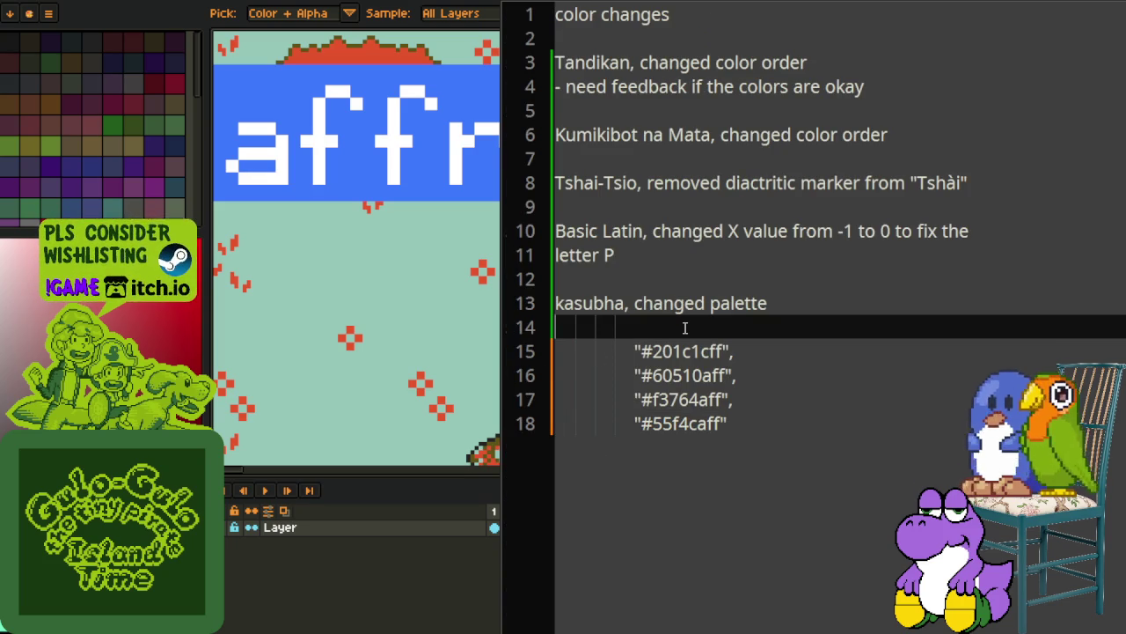
key(Return)
key(Return)
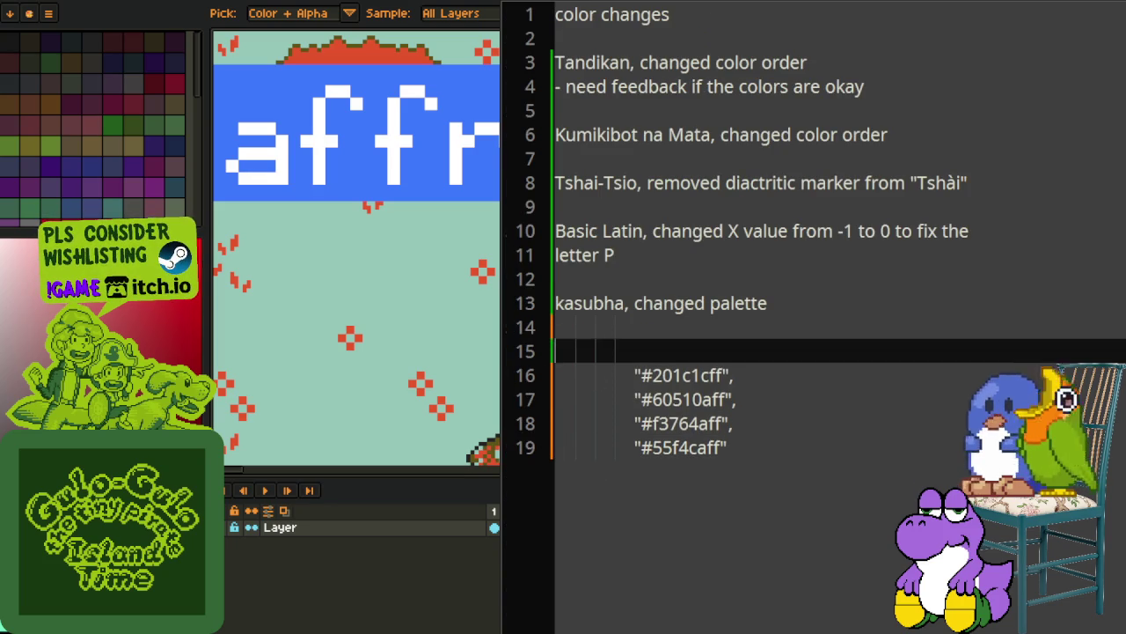
key(Up)
key(Up)
text(from)
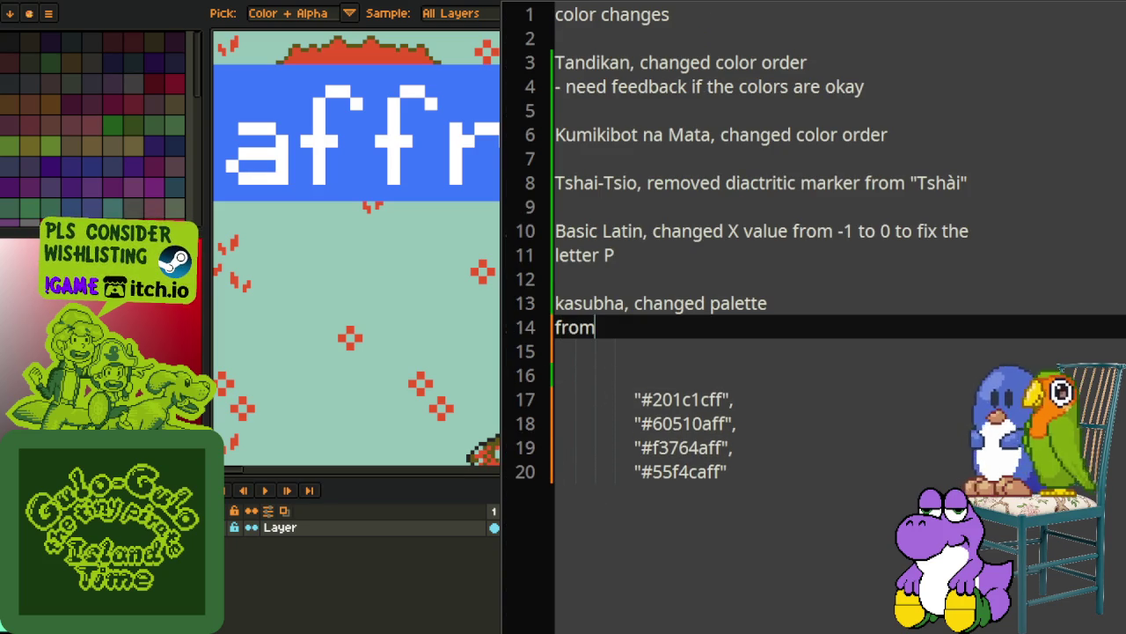
Copy Kasubha's original colours under 'from' in the notes and add a 'to' line
key(ctrl+Tab)
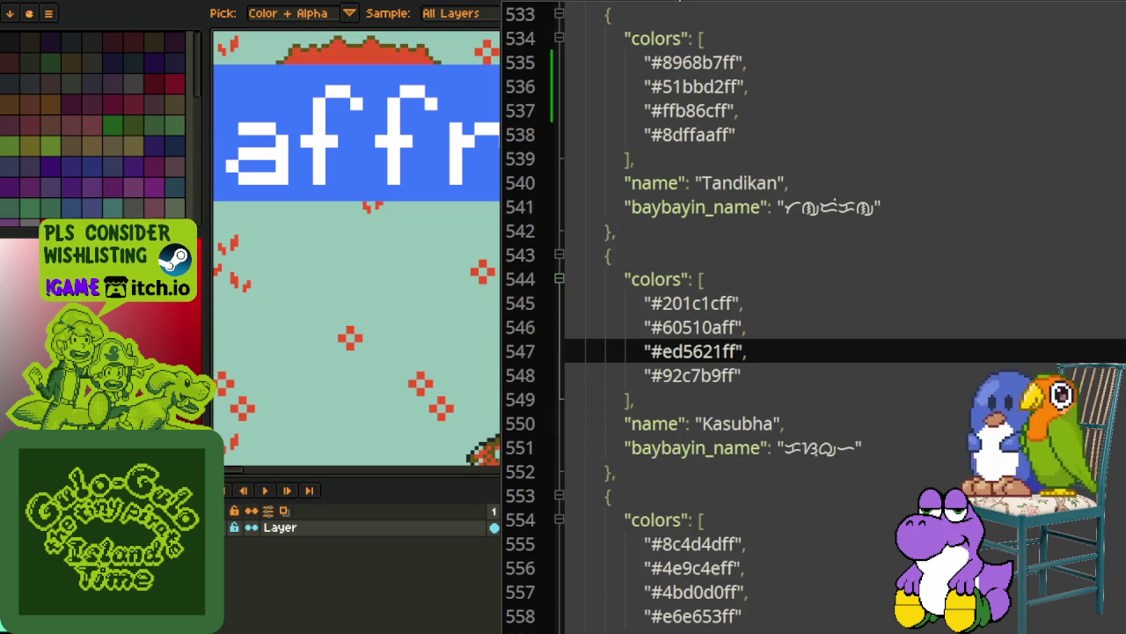
mouse_move(747, 375)
mouse_down()
mouse_move(581, 360)
mouse_move(551, 308)
mouse_up()
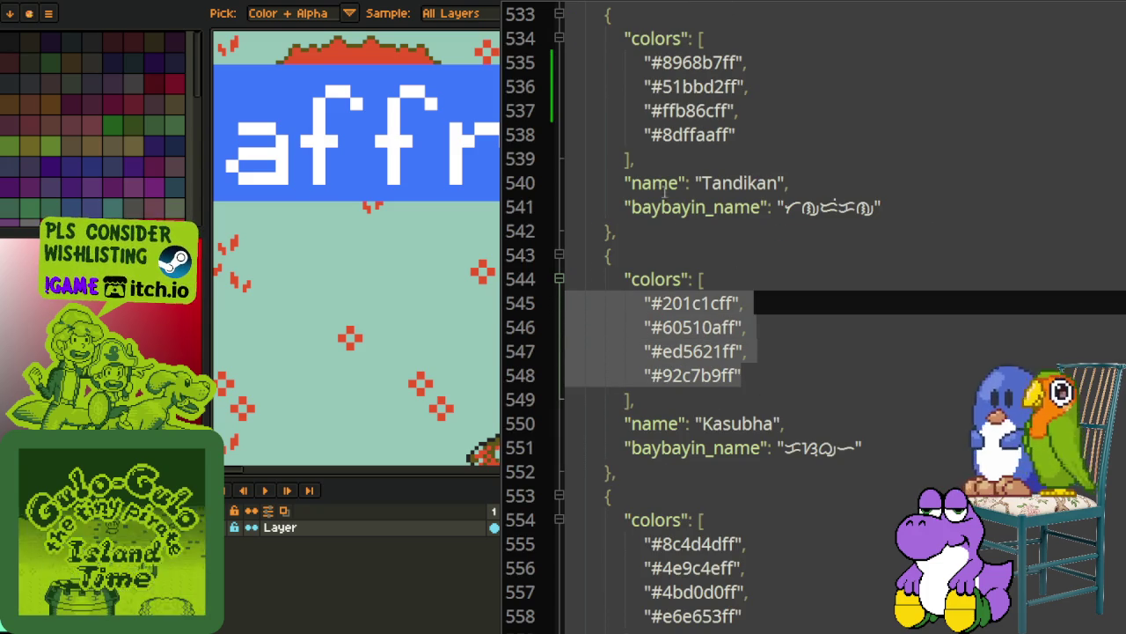
key(ctrl+c)
key(ctrl+Tab)
key(ctrl+v)
click(611, 349)
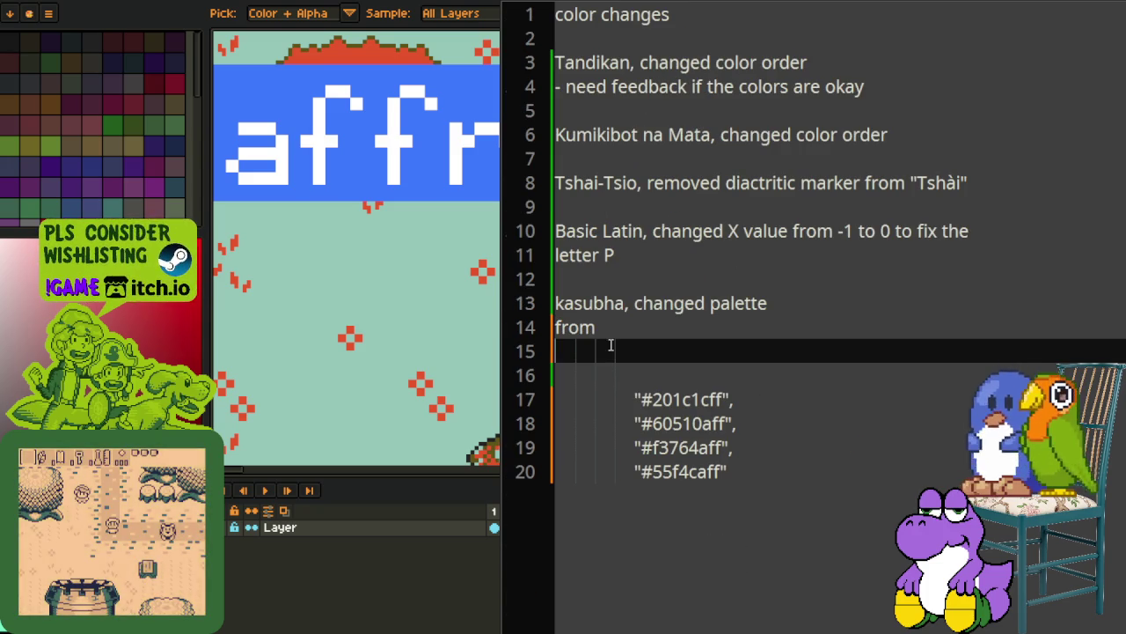
key(ctrl+v)
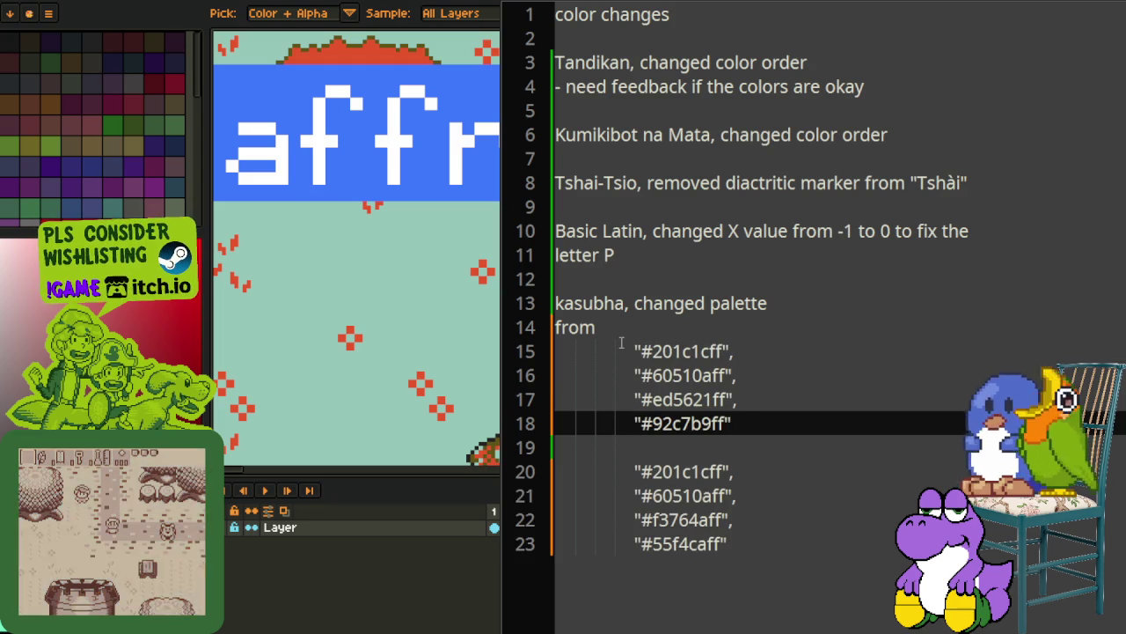
key(Down)
text(to)
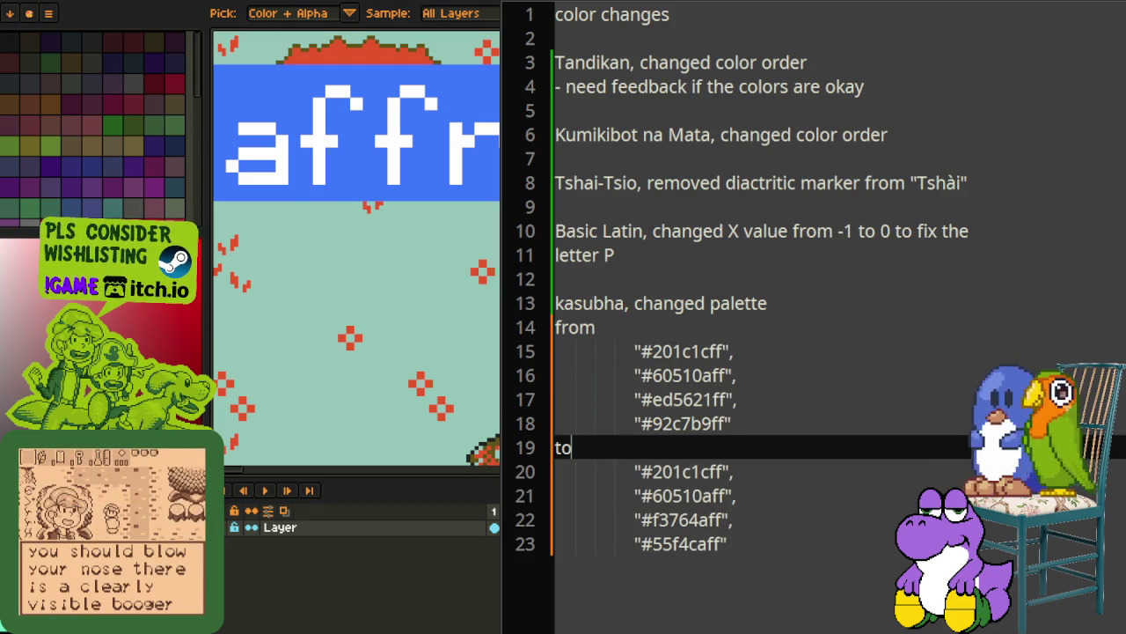
Paste the four new colours over Kasubha's old values on JSON lines 545–548
click(766, 425)
mouse_move(759, 545)
mouse_down()
mouse_move(739, 519)
mouse_move(510, 493)
mouse_move(508, 475)
mouse_up()
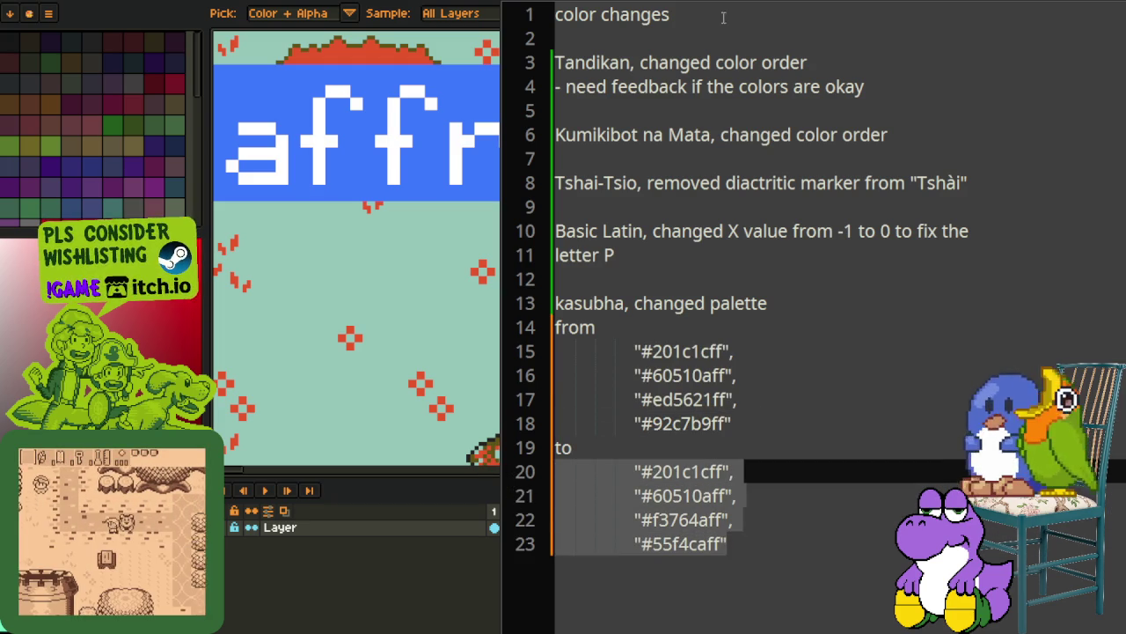
key(ctrl+Tab)
mouse_move(762, 377)
mouse_down()
mouse_move(567, 327)
mouse_move(565, 304)
mouse_up()
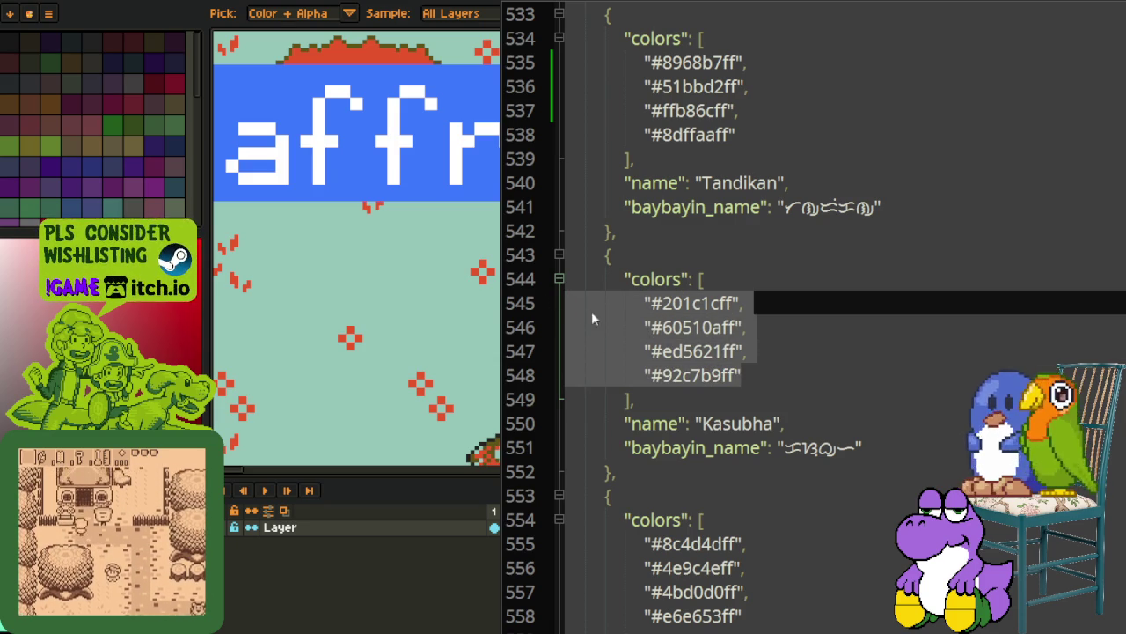
key(ctrl+v)
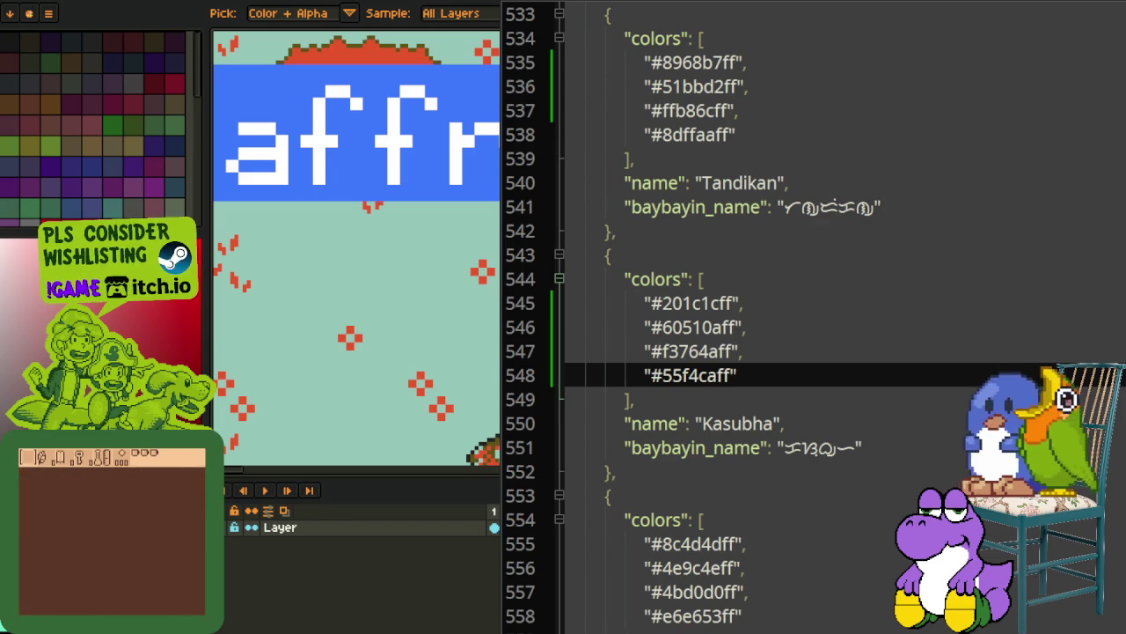
key(alt+Tab)
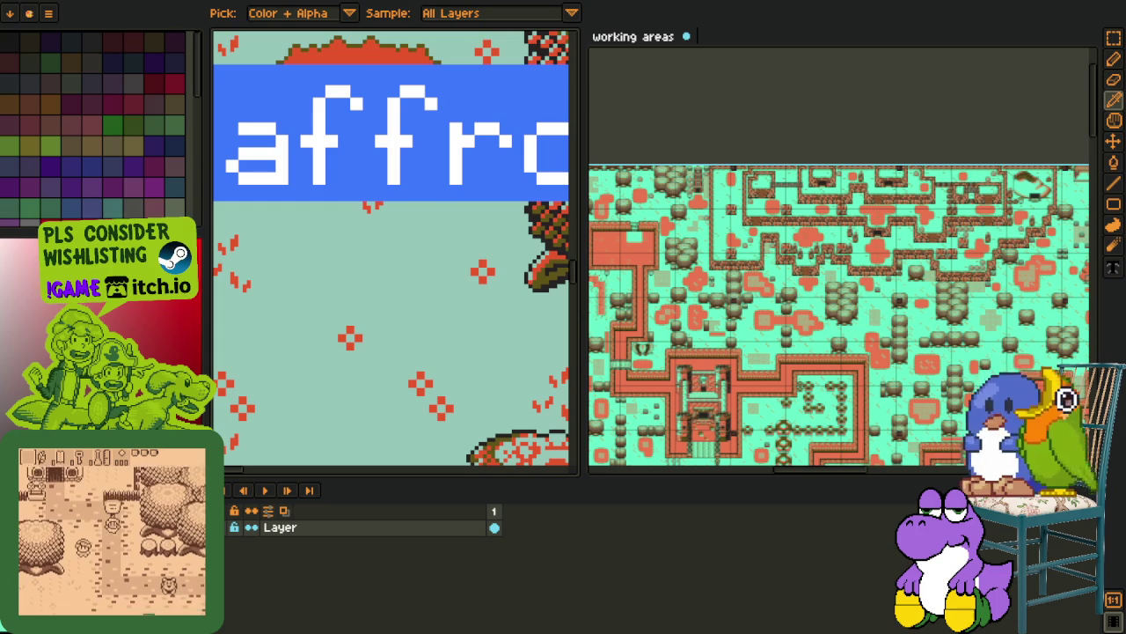
Switch to Godot and run the project with F5
key(alt+Tab)
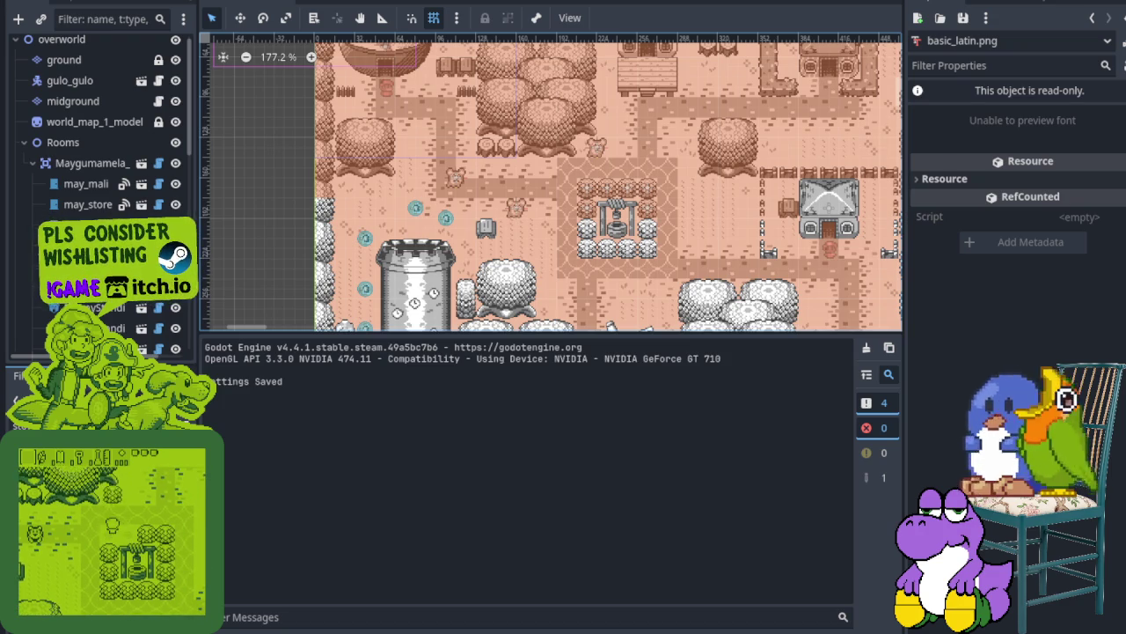
key(F5)
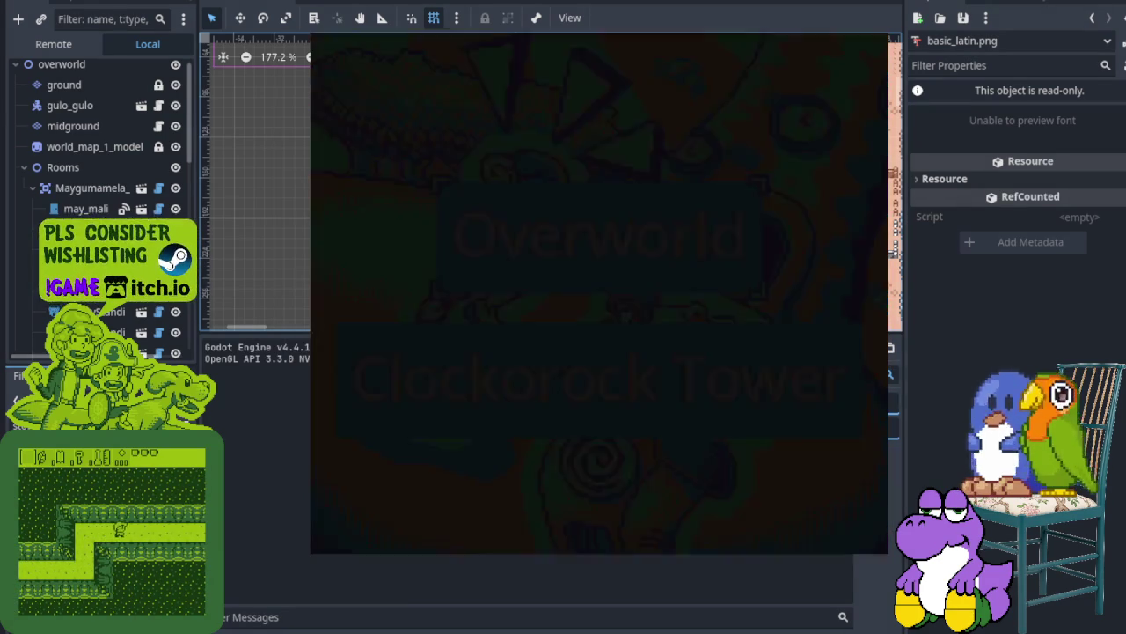
key(Left)
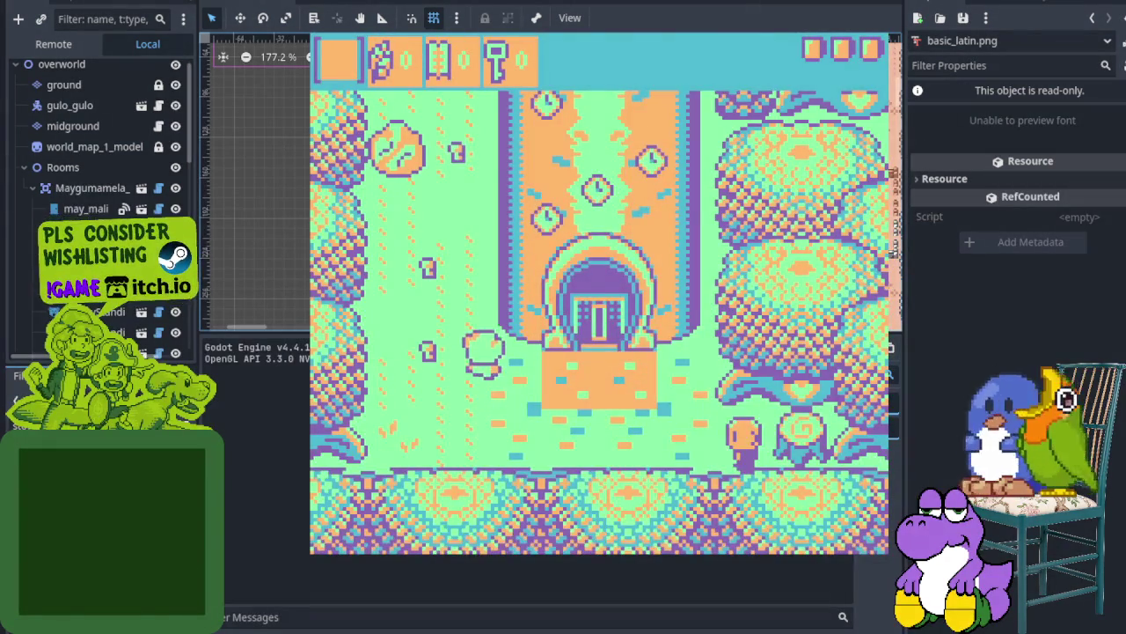
Walk the player up and down to pick up a small key, reaching 7 keys
key(Up)
key(Down)
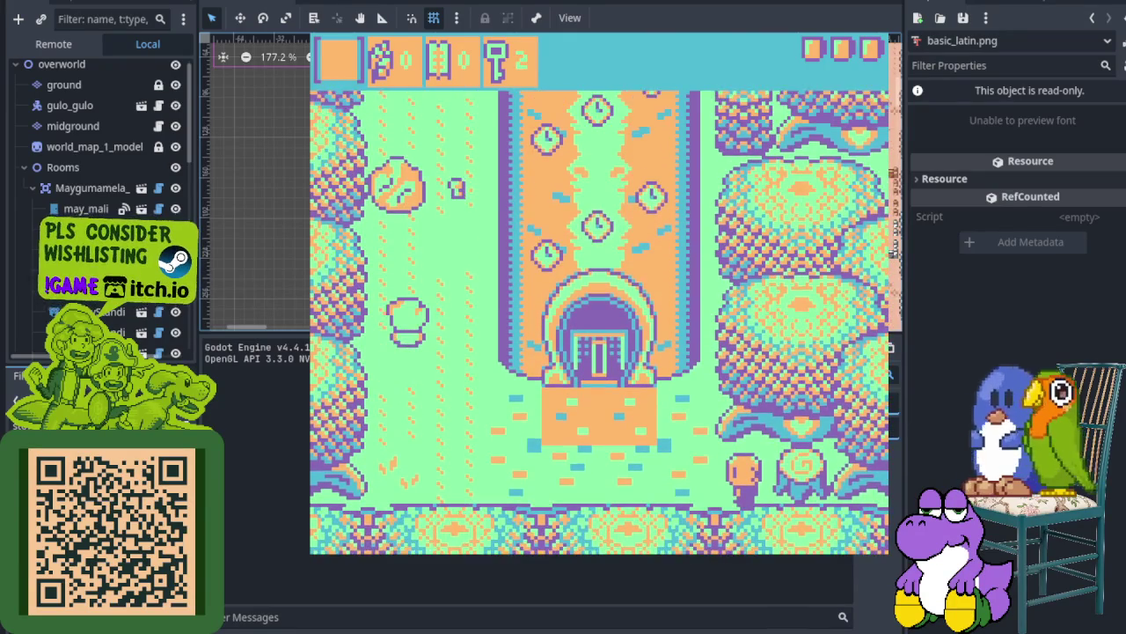
key(Up)
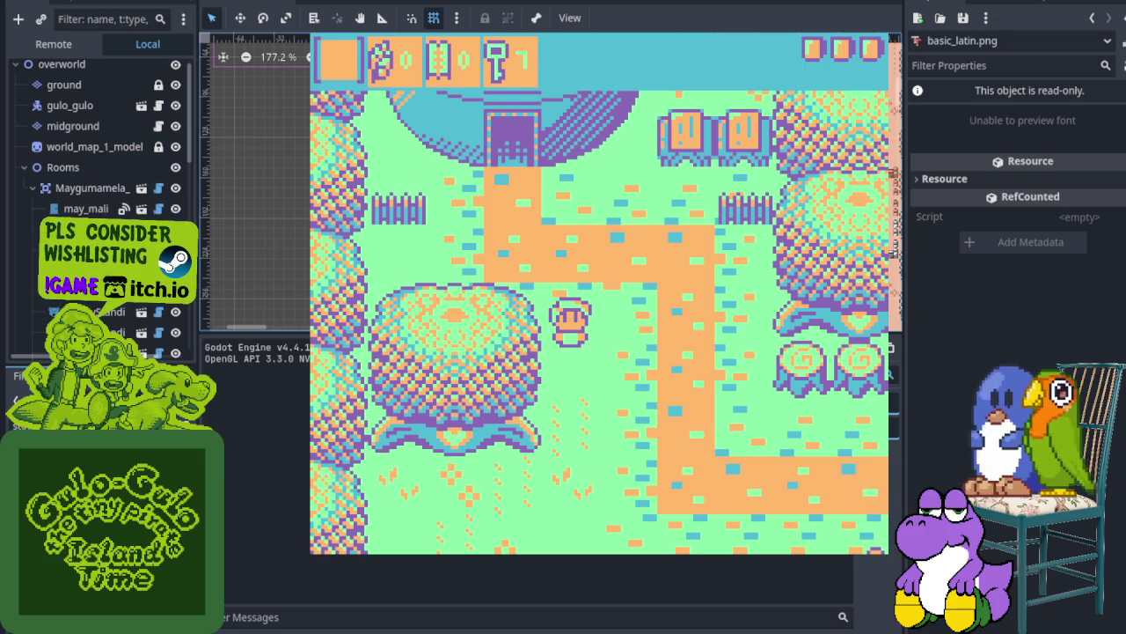
In the palette menu, compare Kasubha with Kubdulin and settle on Kasubha
key(Return)
key(Right)
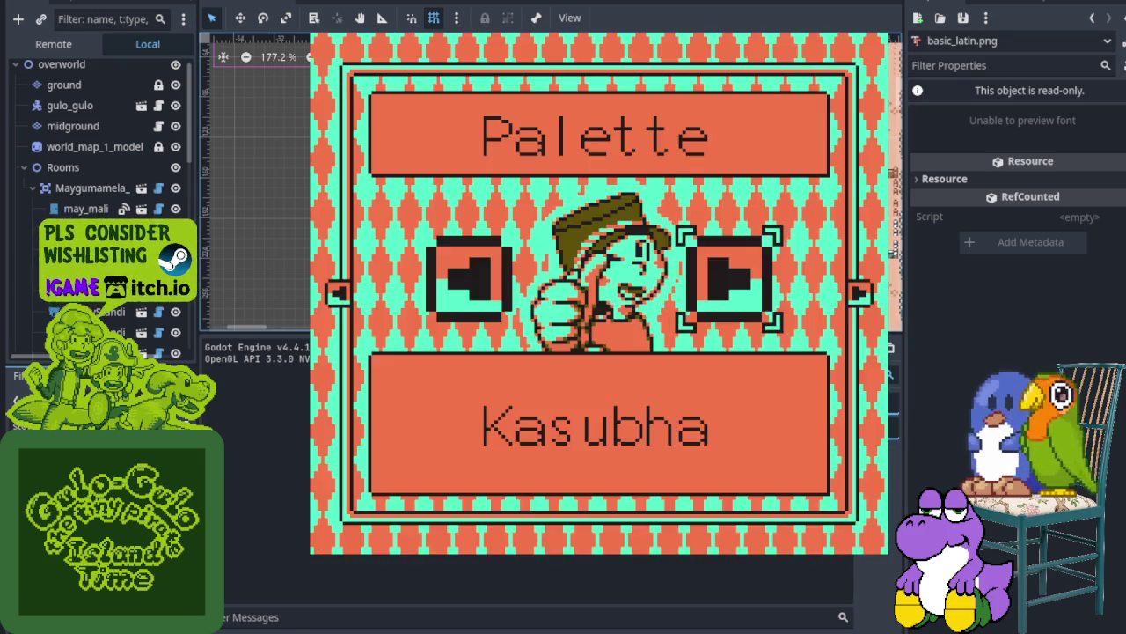
key(Right)
key(Left)
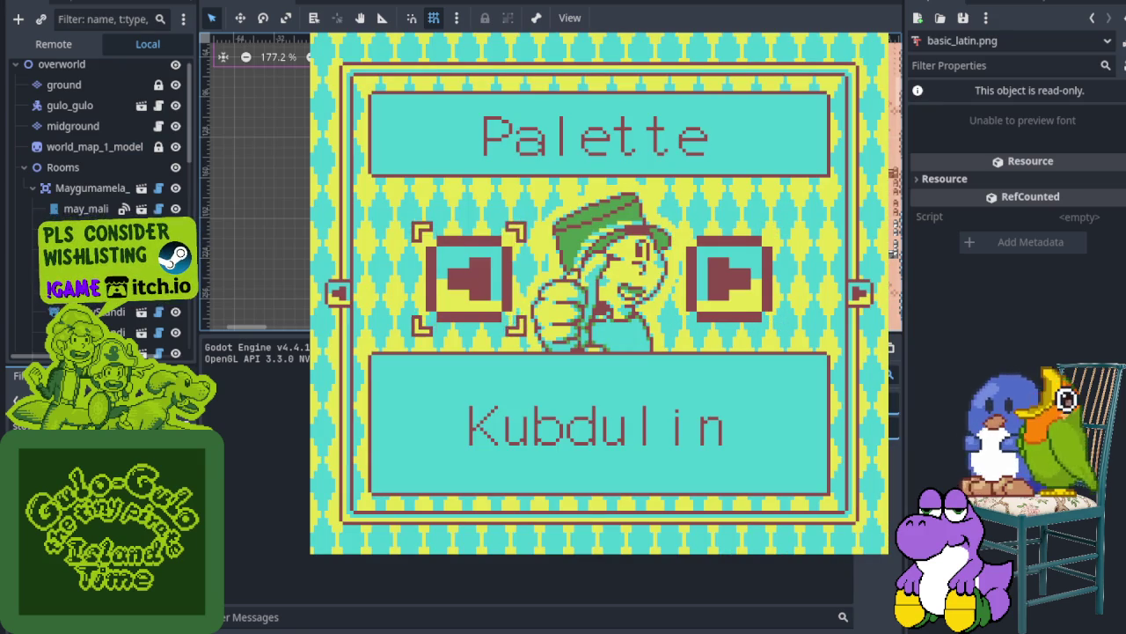
key(Left)
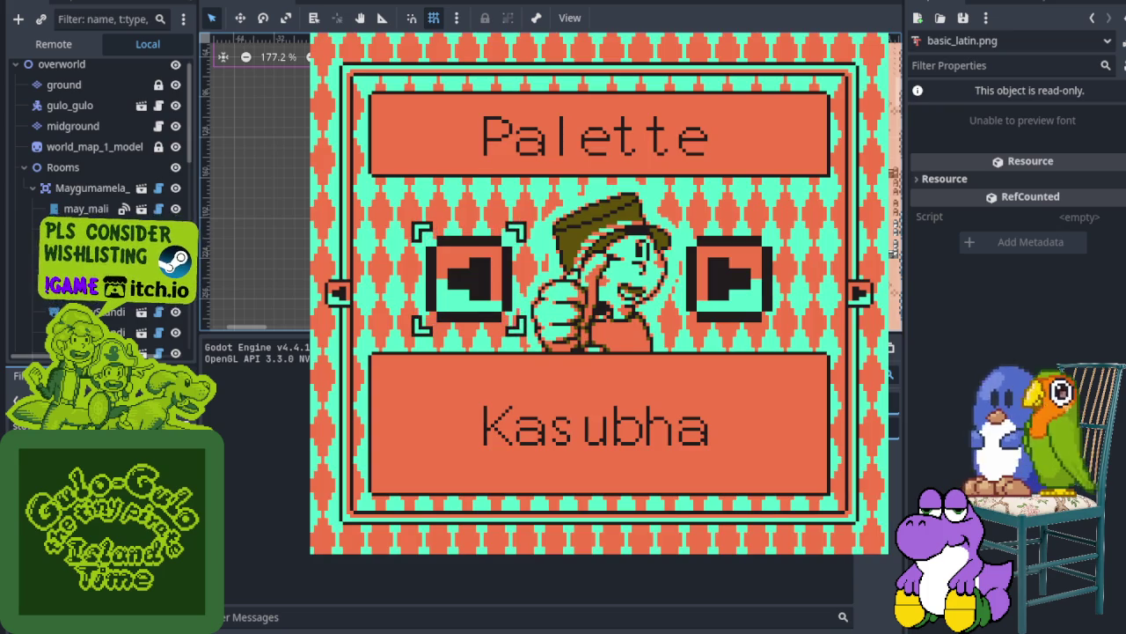
key(Escape)
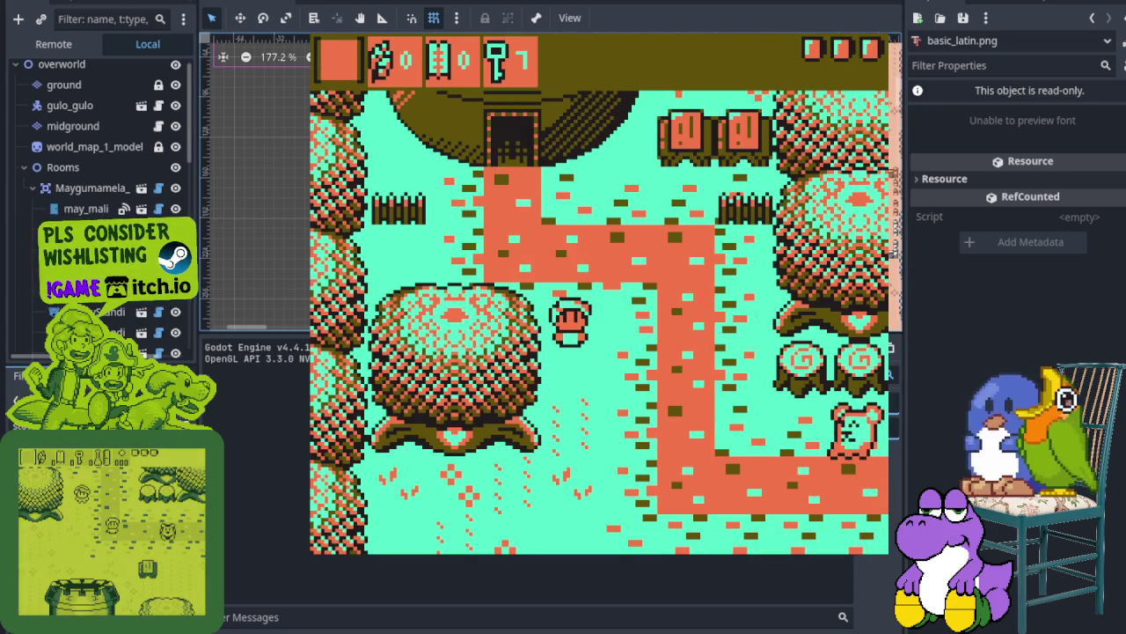
Walk around the overworld and destroy a nearby enemy with the sword
key(Down)
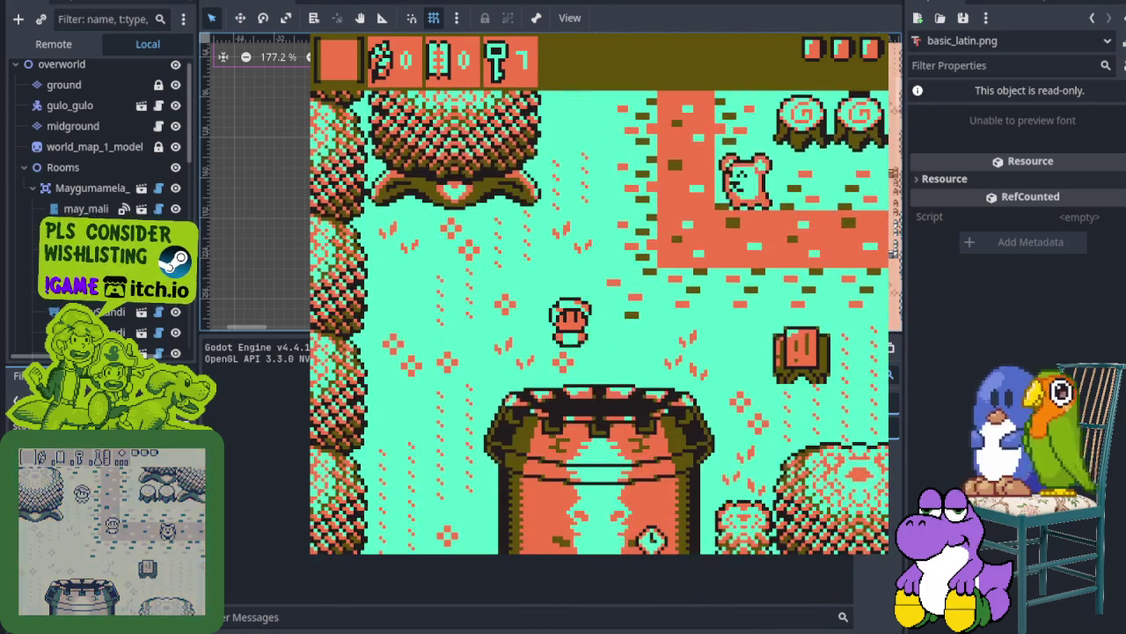
key(Left)
key(Right)
key(Up)
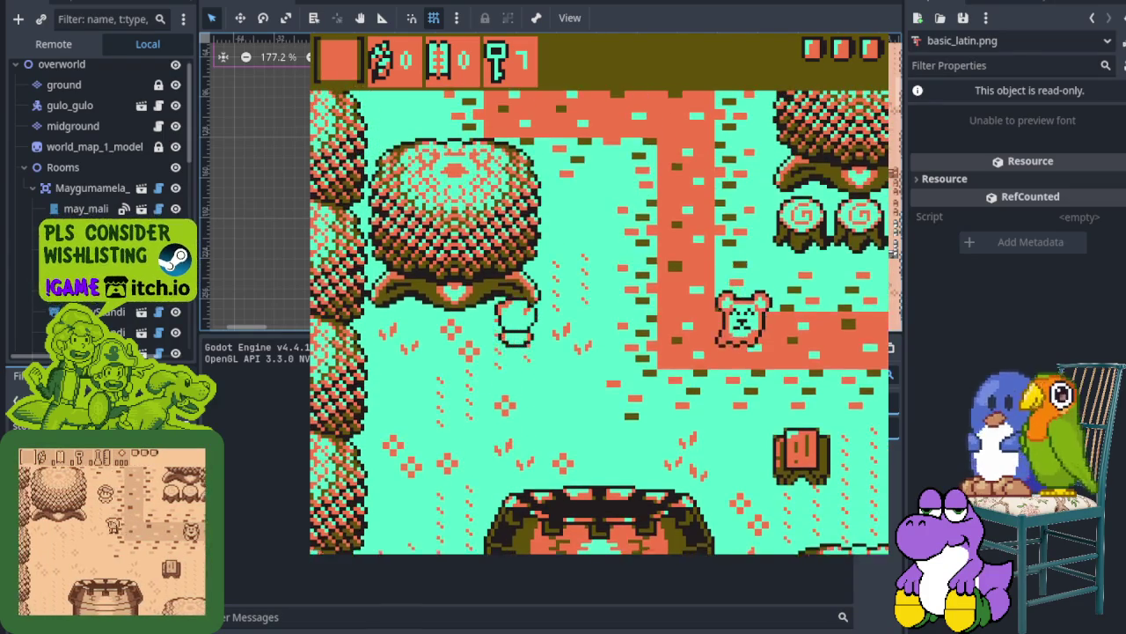
key(Right)
key(Down)
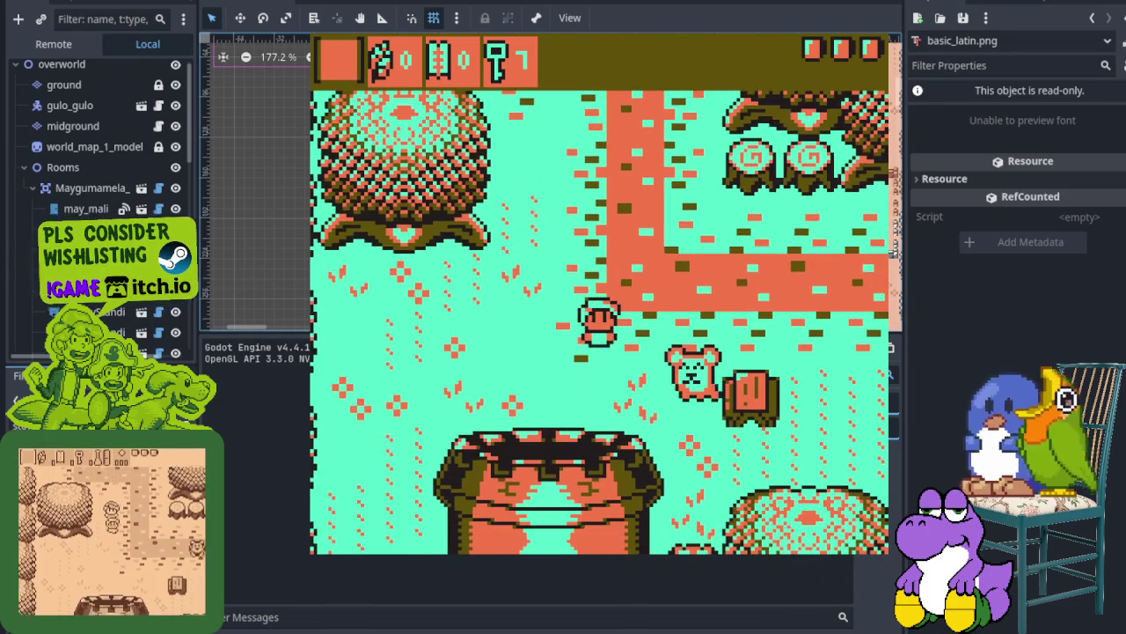
key(Right)
key(Down)
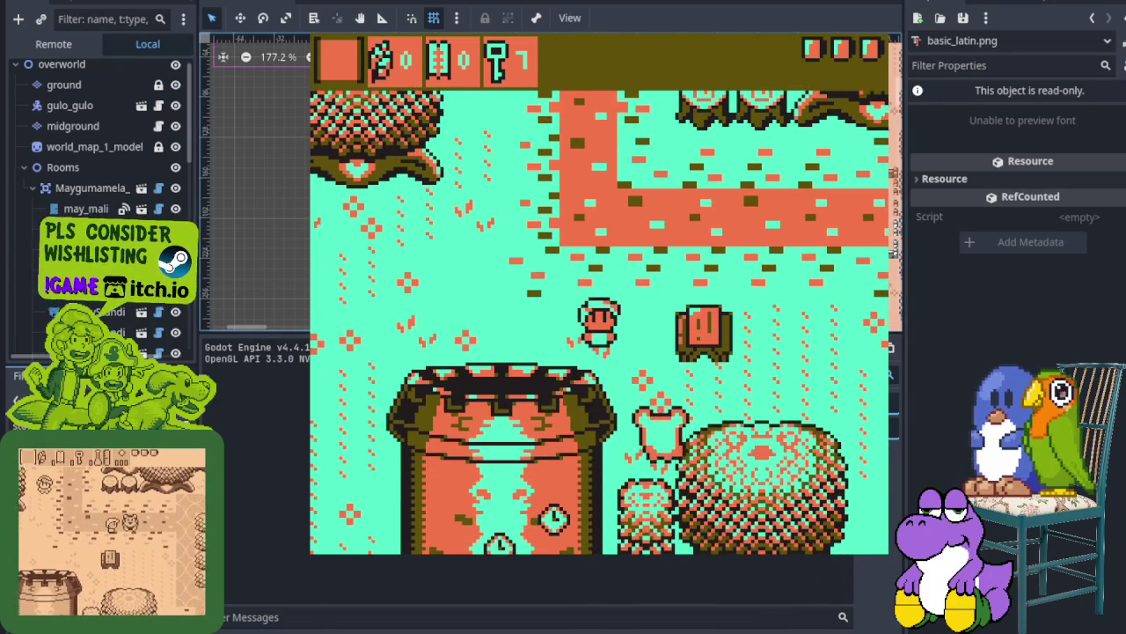
key(x)
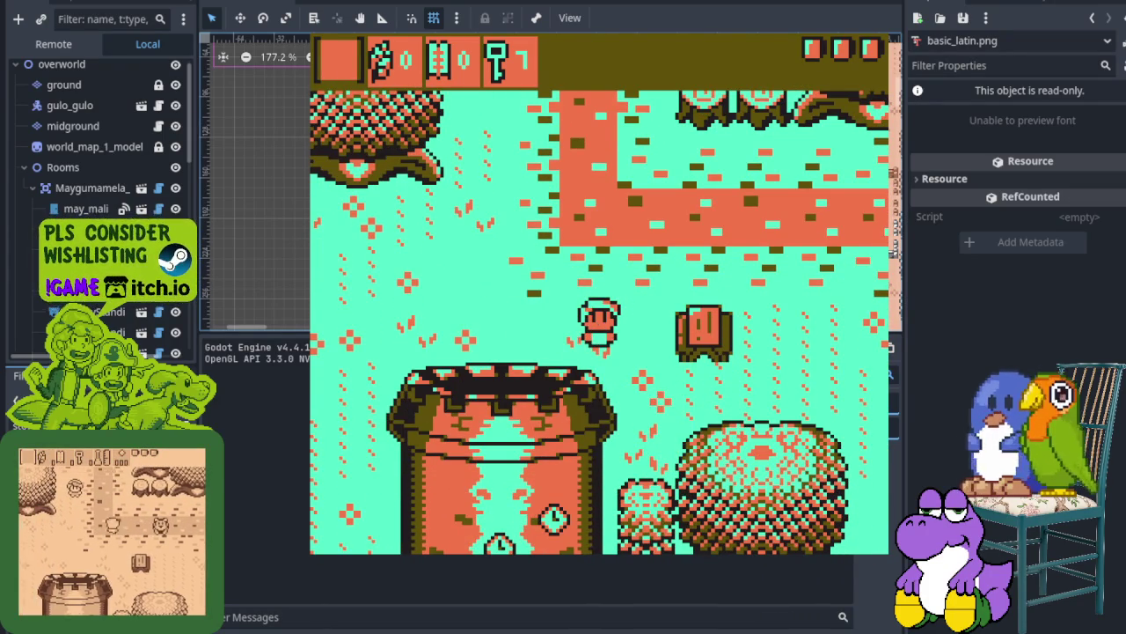
Try the Higdulan palette, then switch back to Kasubha
key(Return)
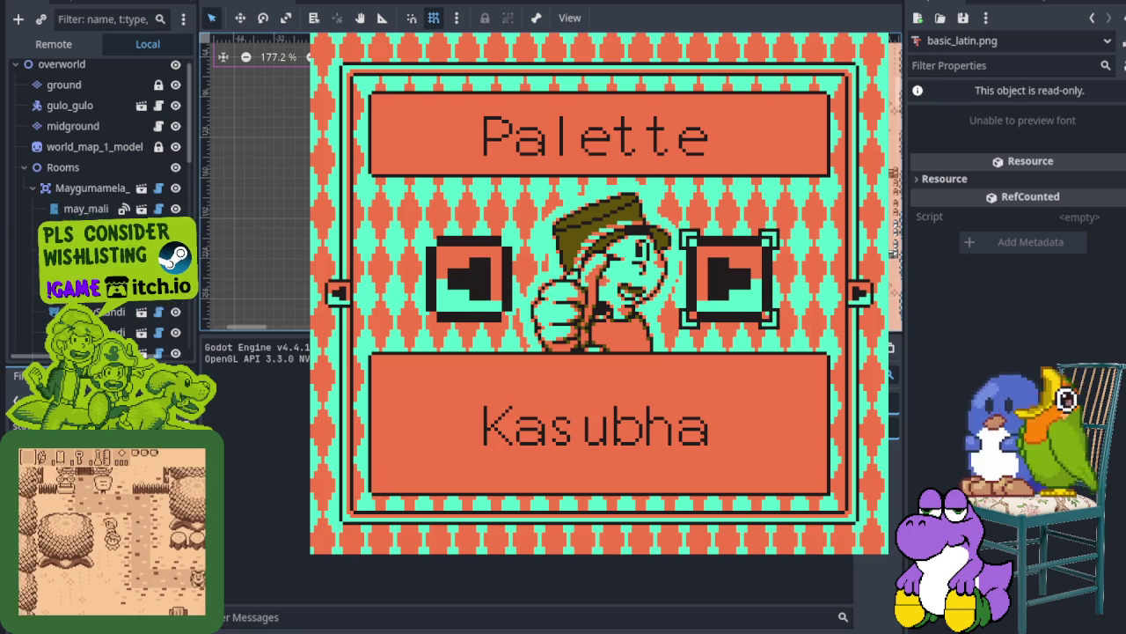
key(Right)
key(Right)
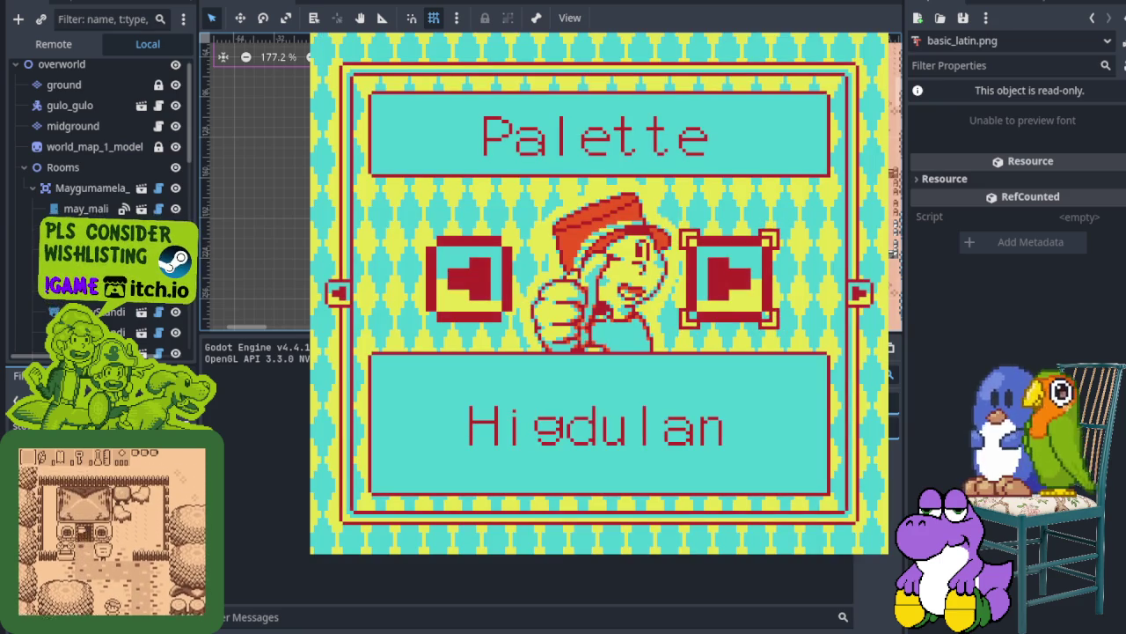
key(Return)
key(Return)
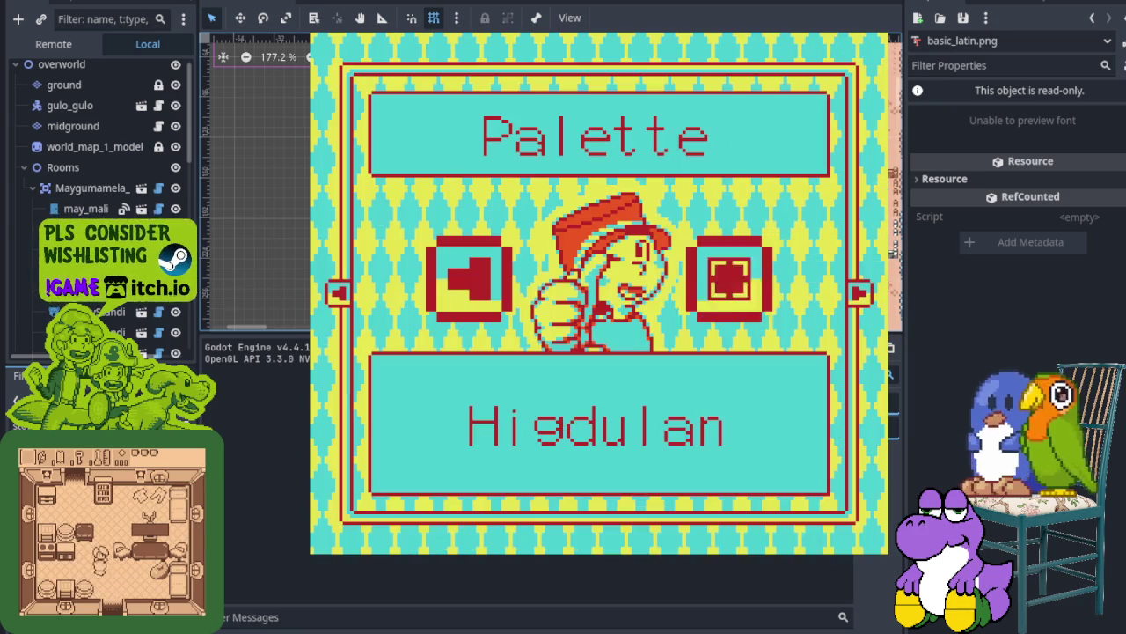
key(Left)
key(Left)
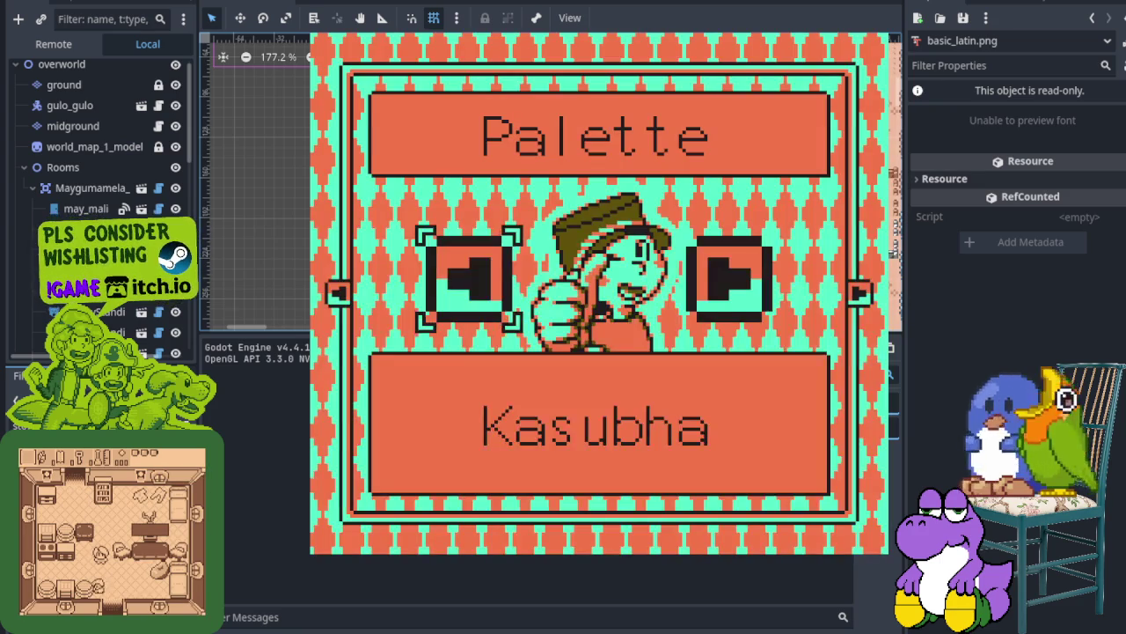
key(Return)
key(Left)
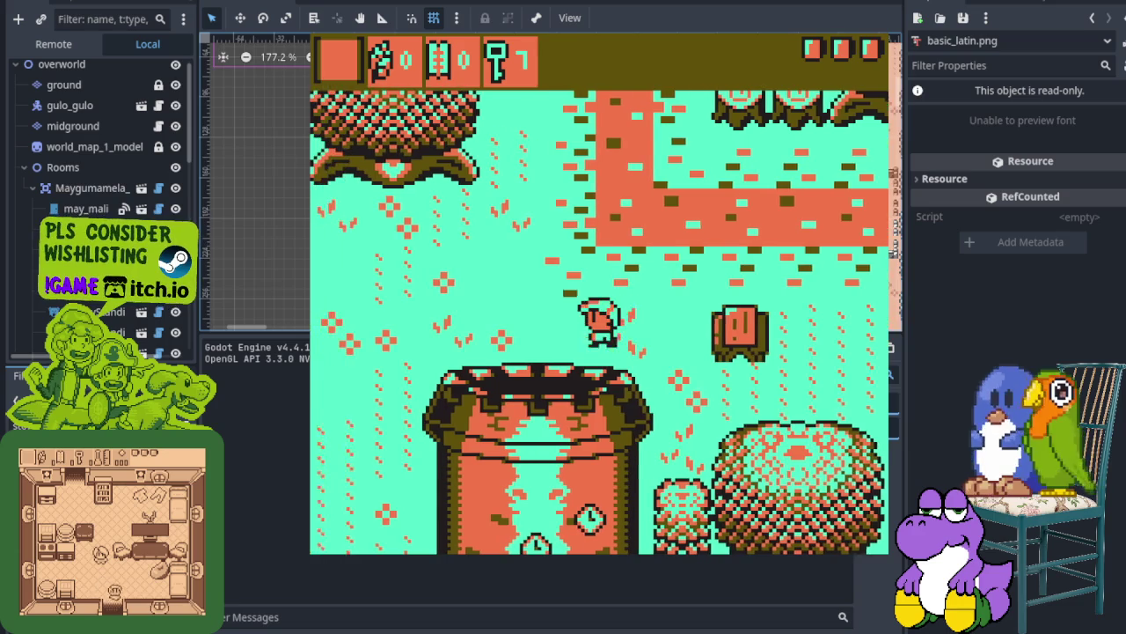
Walk to the tower doorway, unlock it, and talk to Bobbo The Killer Clown
key(Down)
key(Down)
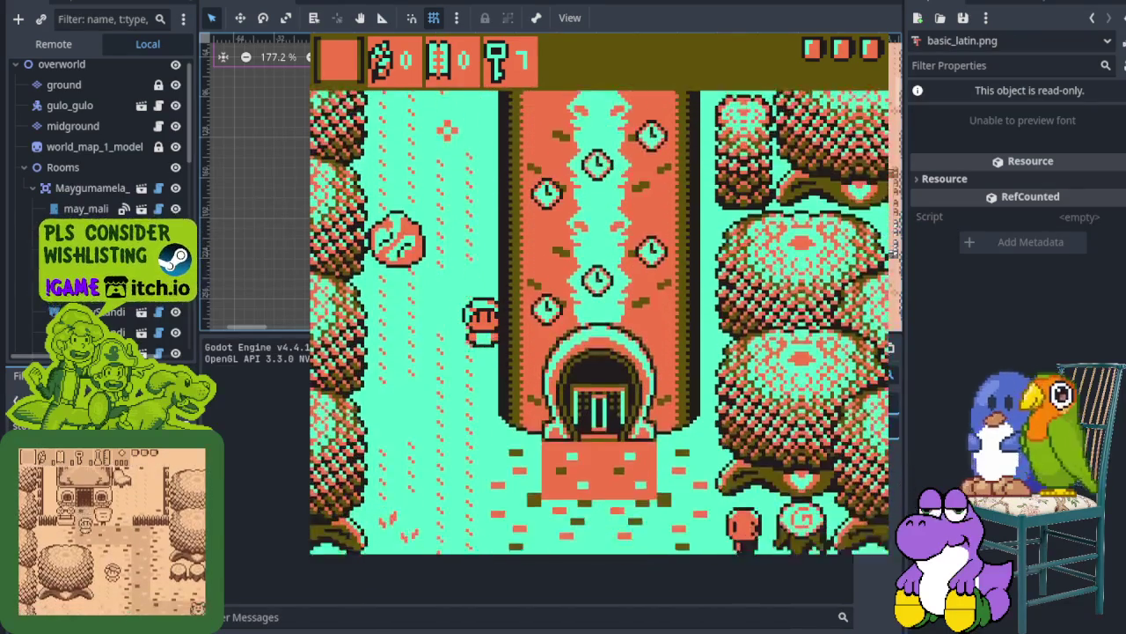
key(Right)
key(Up)
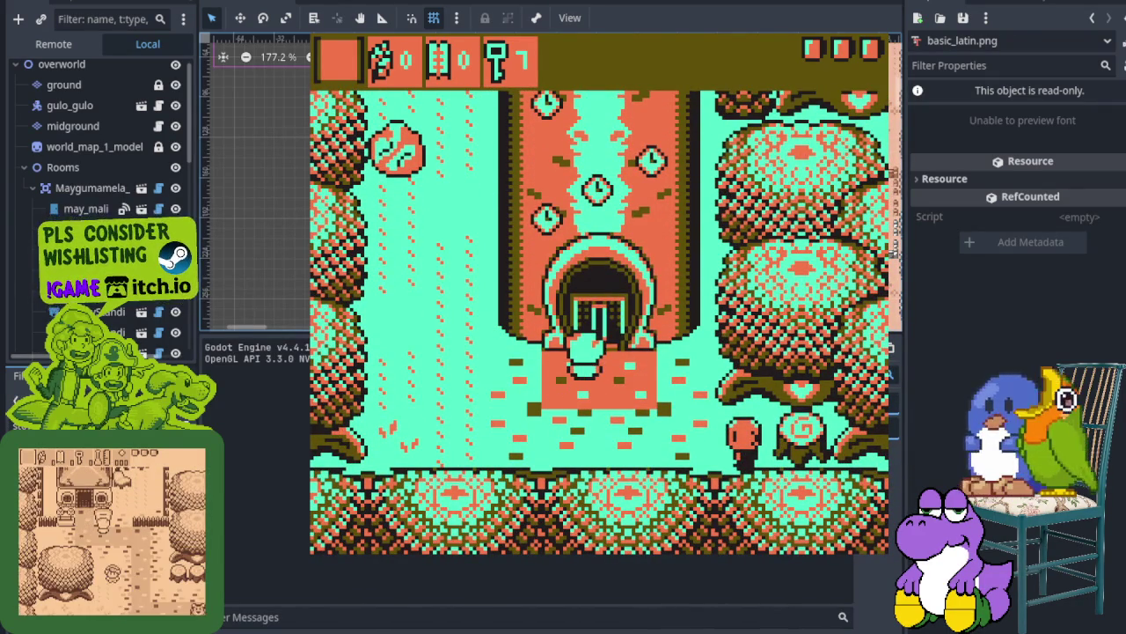
key(Down)
key(Right)
key(Right)
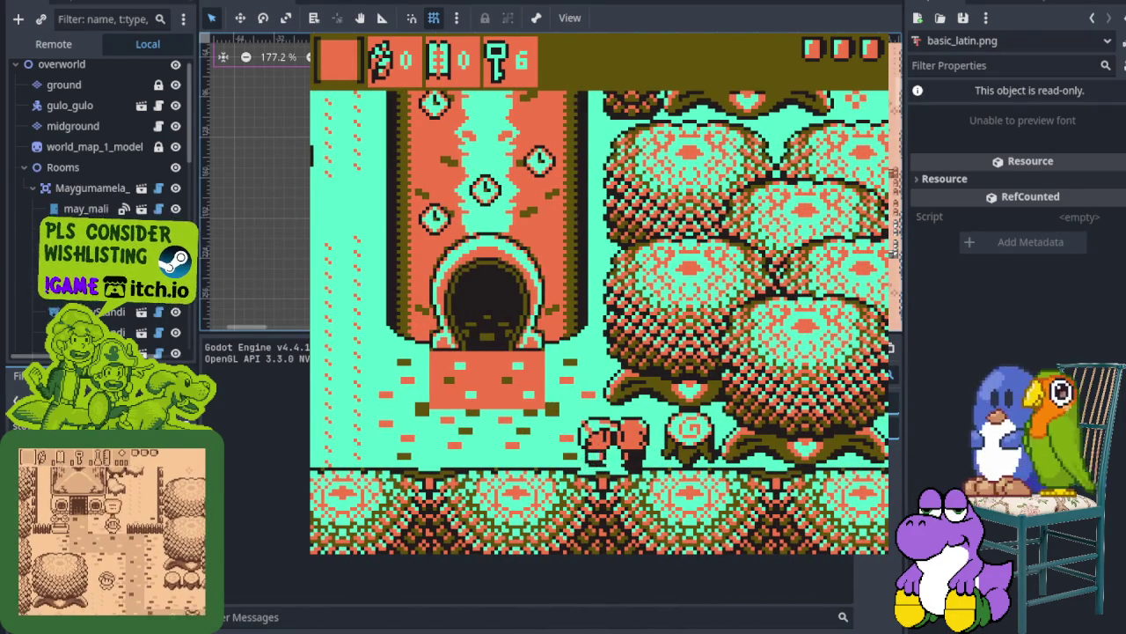
key(z)
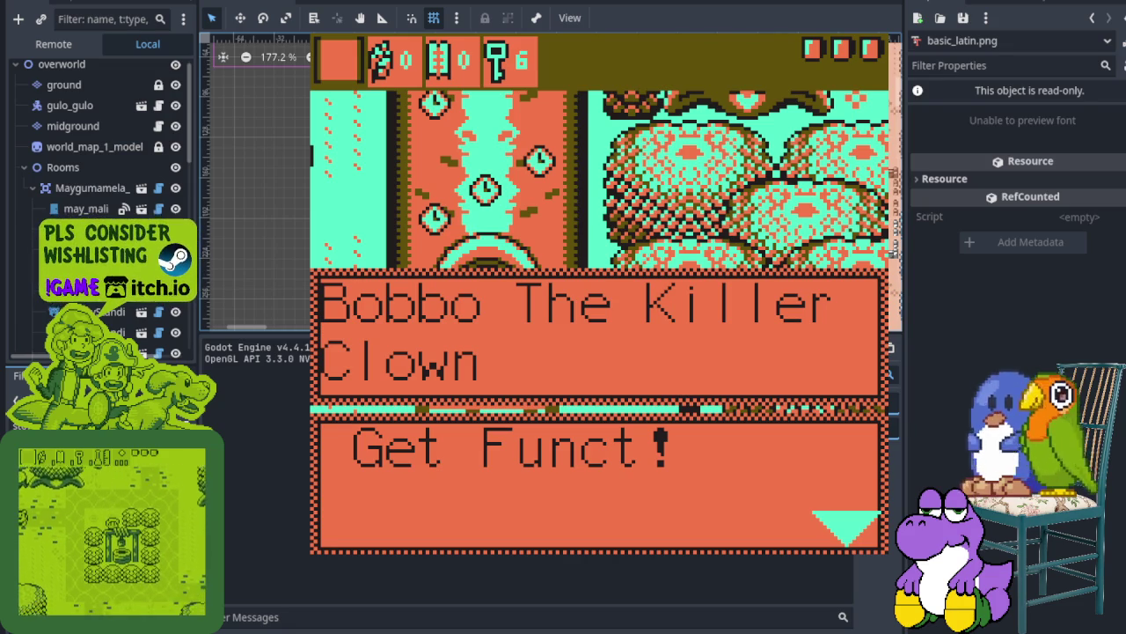
key(z)
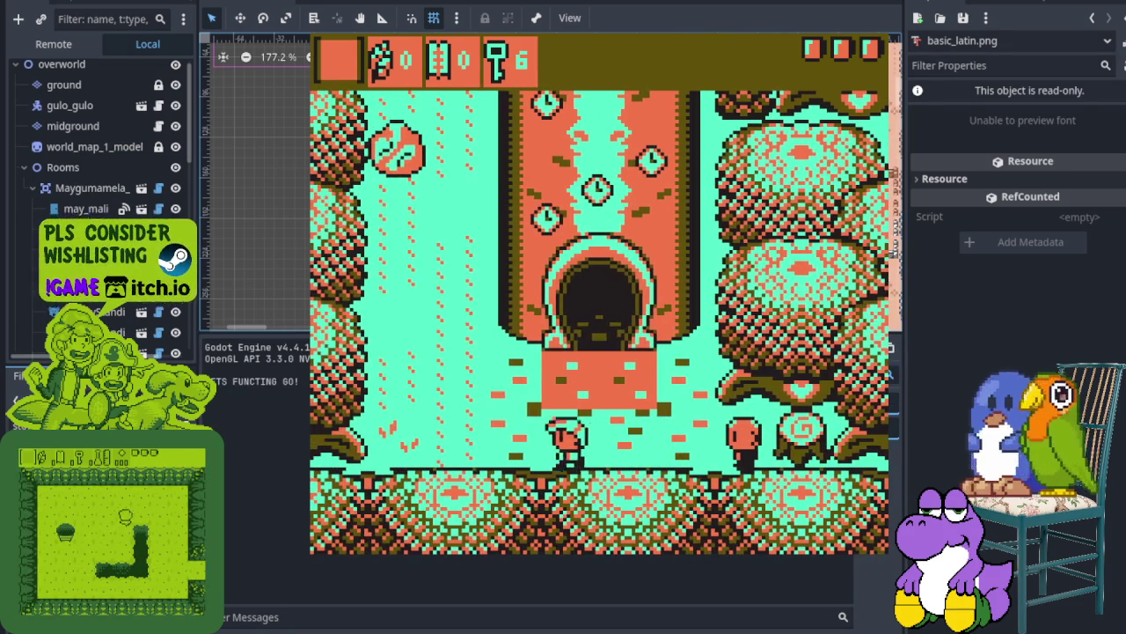
key(Left)
key(Up)
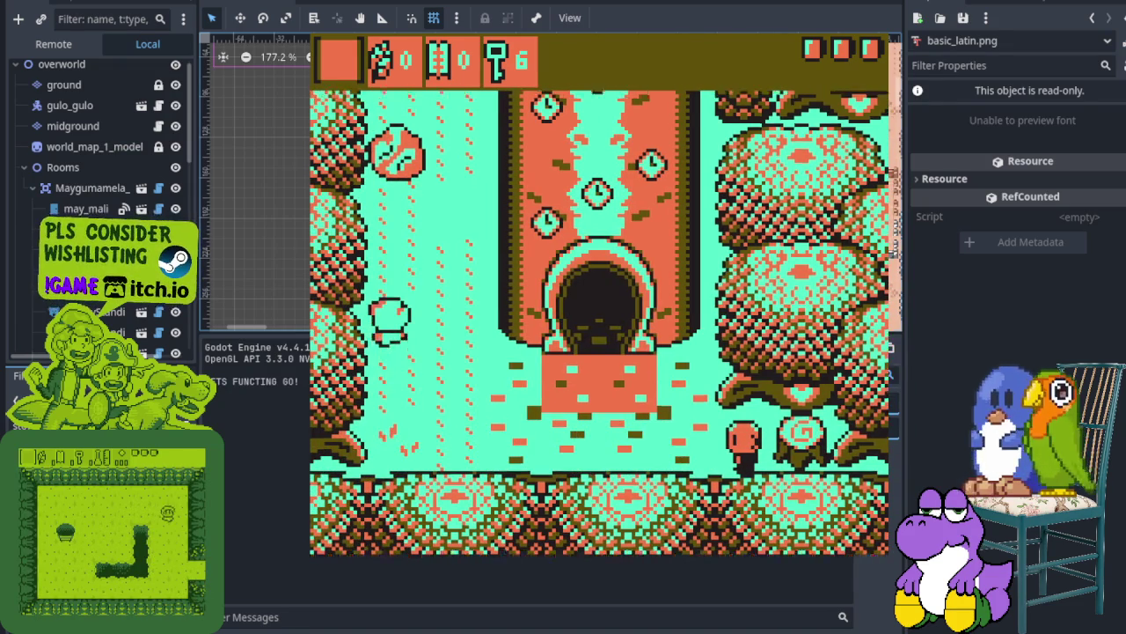
key(Down)
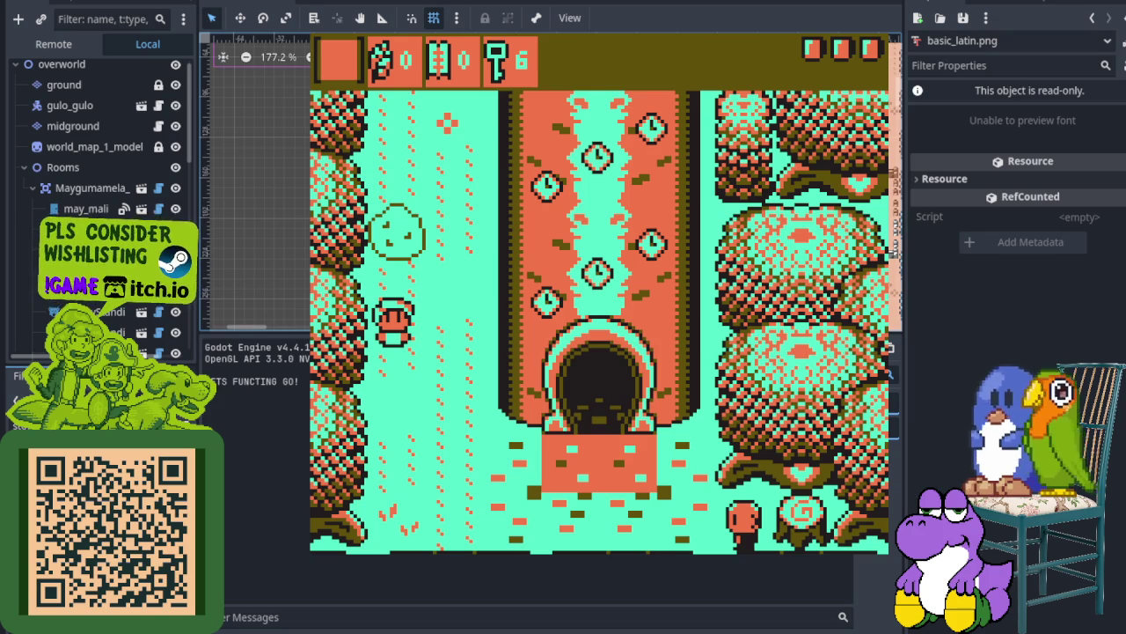
Talk to Bobbo again, then walk up toward the frying-pan house
key(Down)
key(Right)
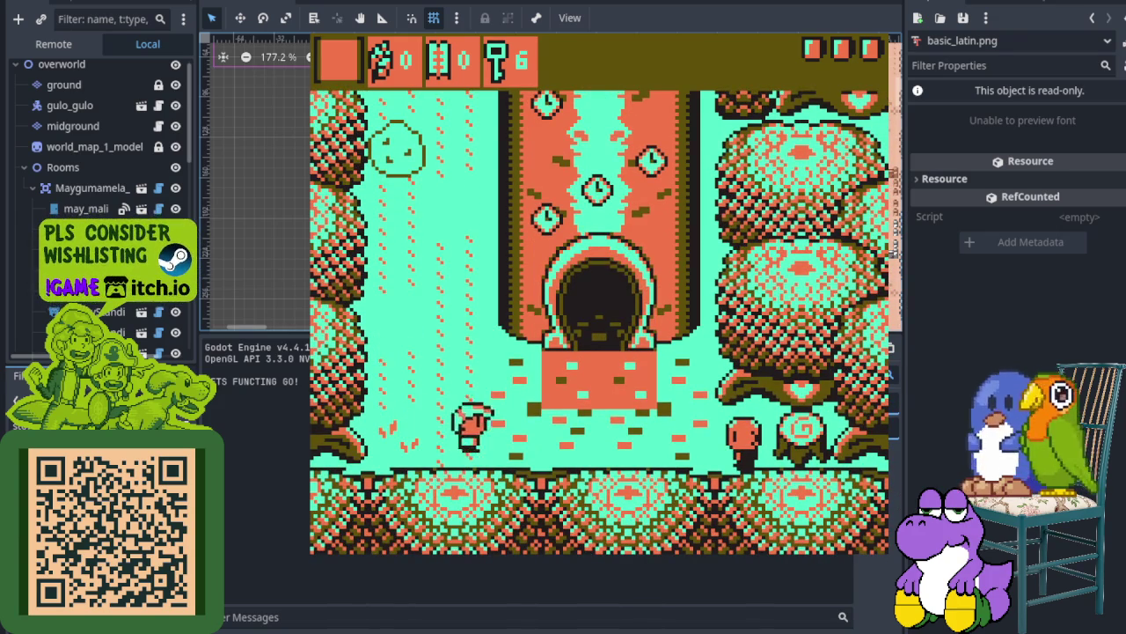
key(space)
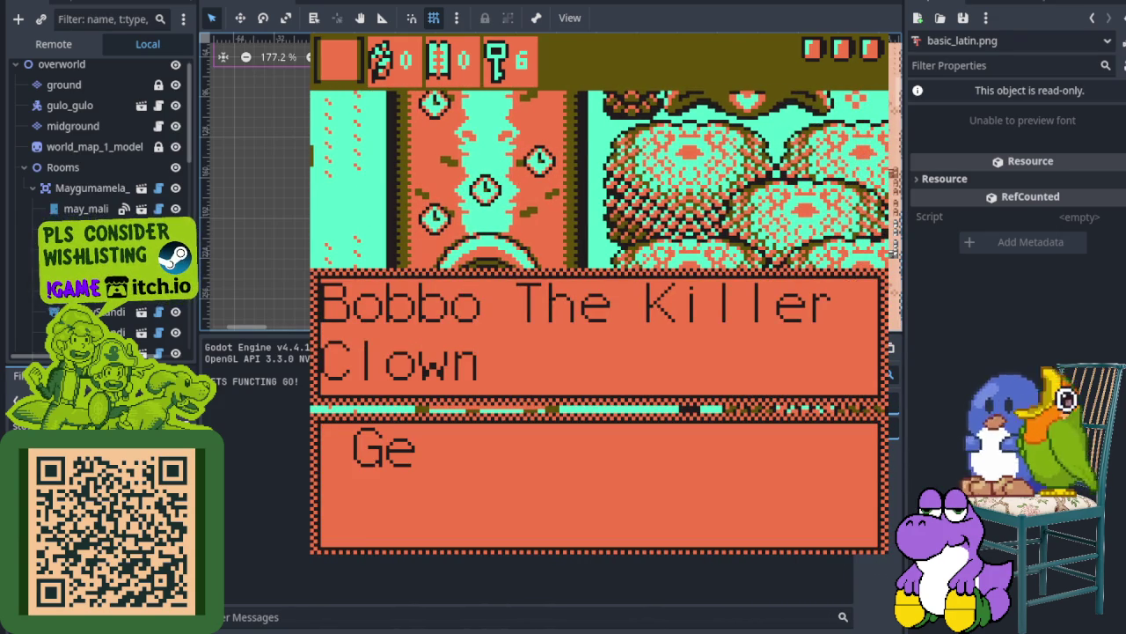
key(space)
key(Left)
key(Up)
key(Up)
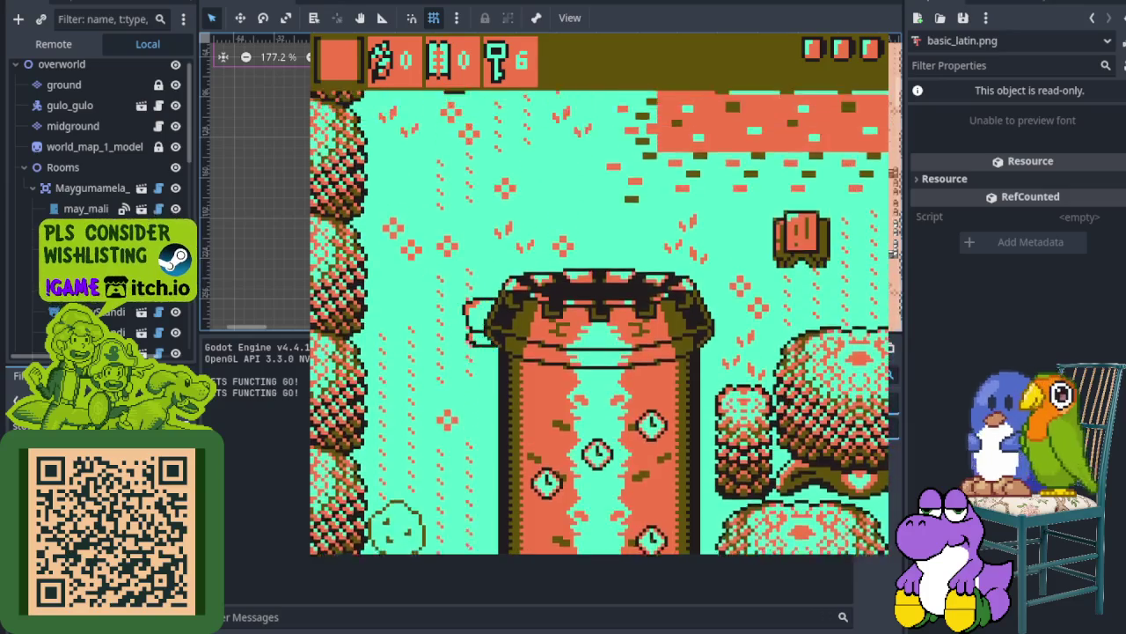
key(Up)
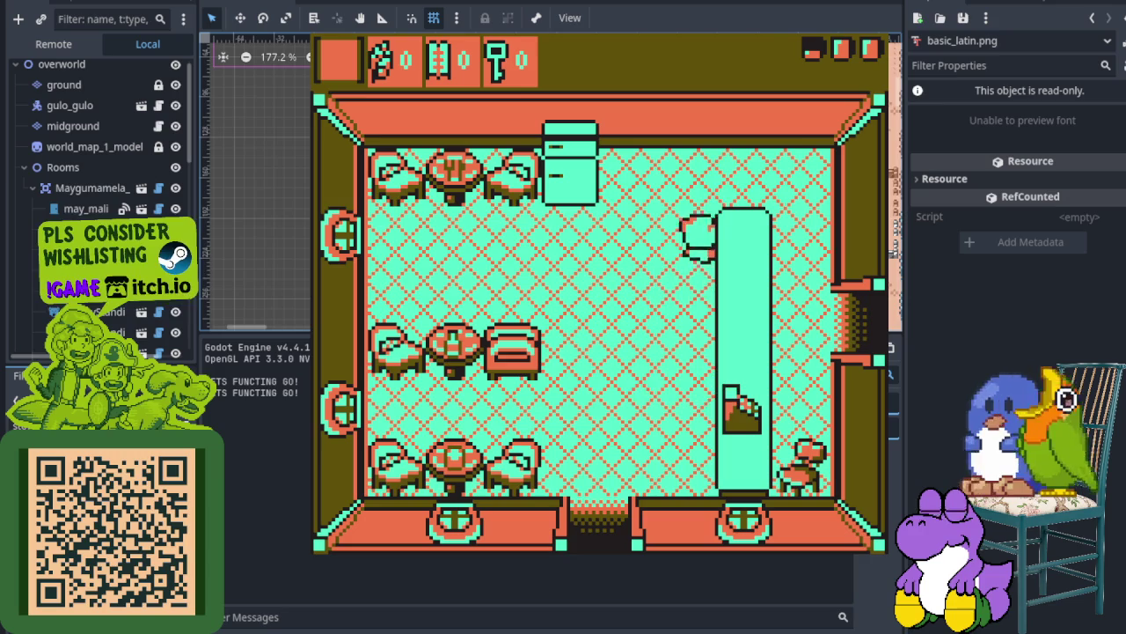
Walk through the house rooms and dining room, striking an enemy, then visit the bar
key(Right)
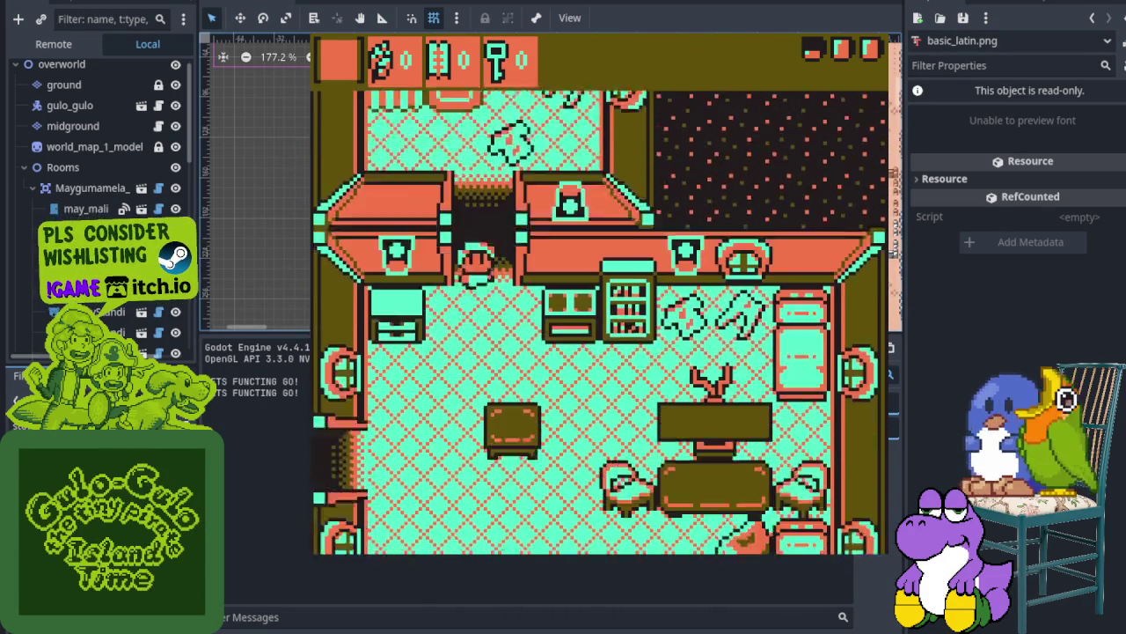
key(Left)
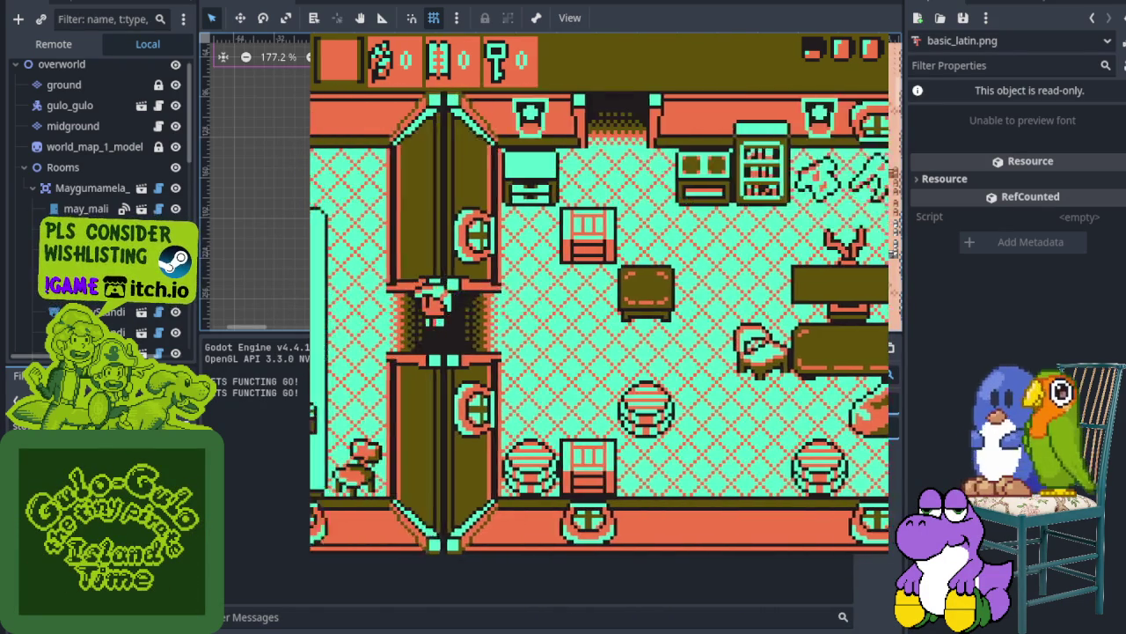
key(Left)
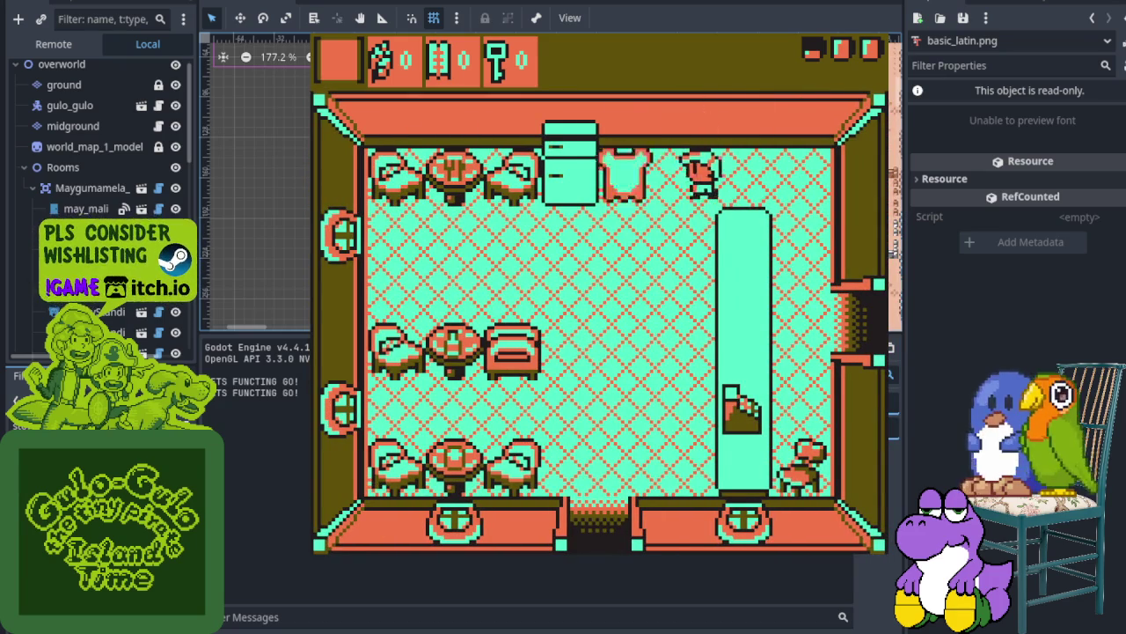
key(Down)
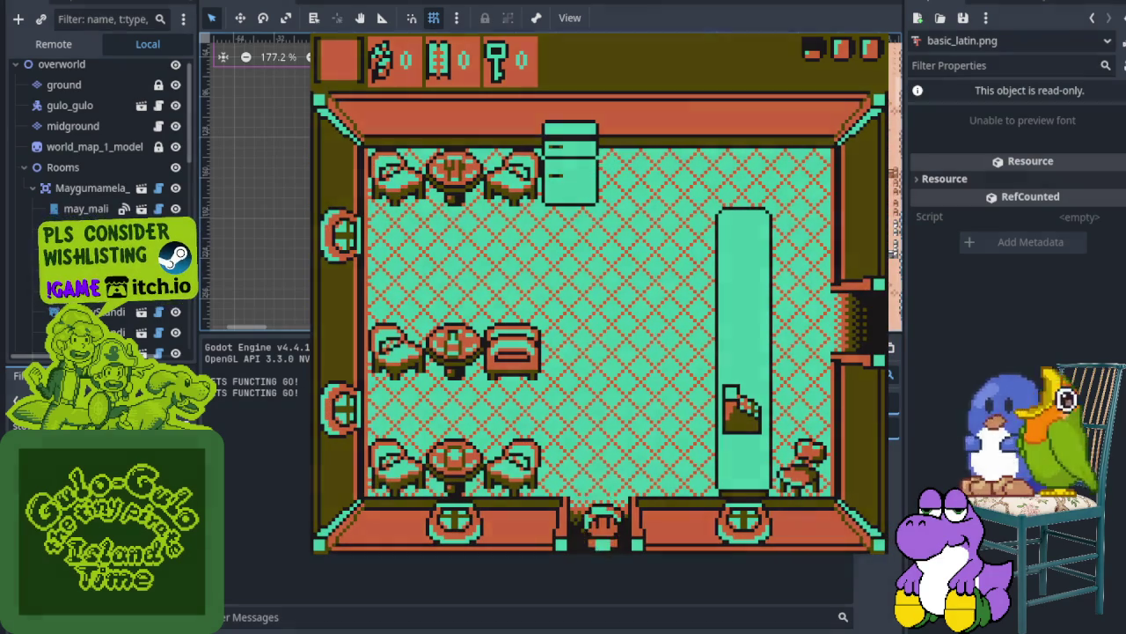
key(Down)
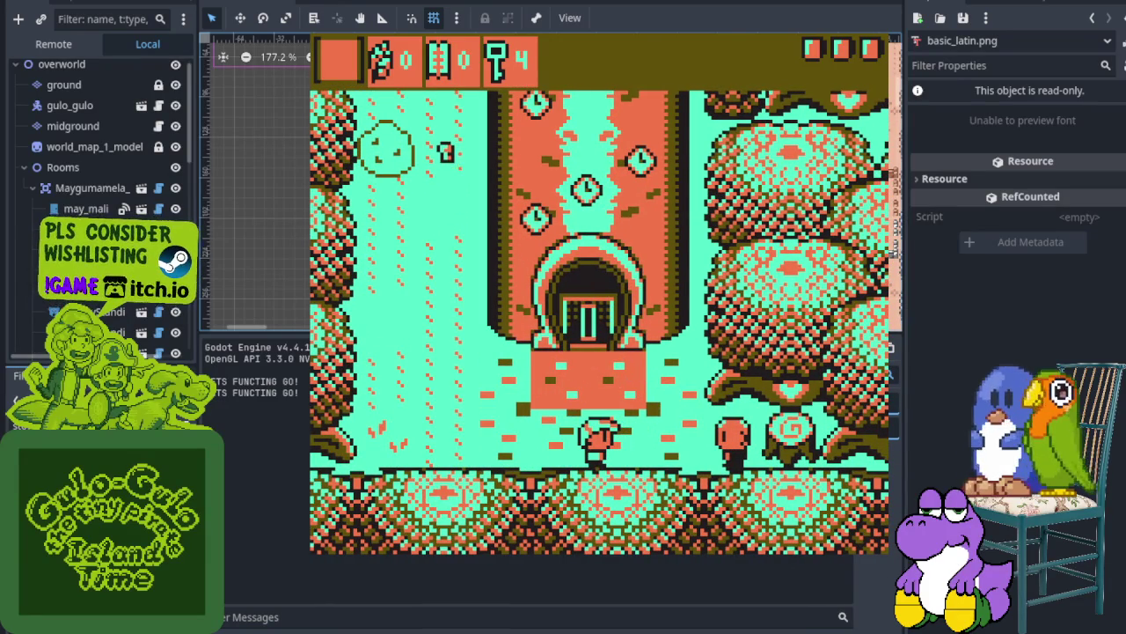
key(Left)
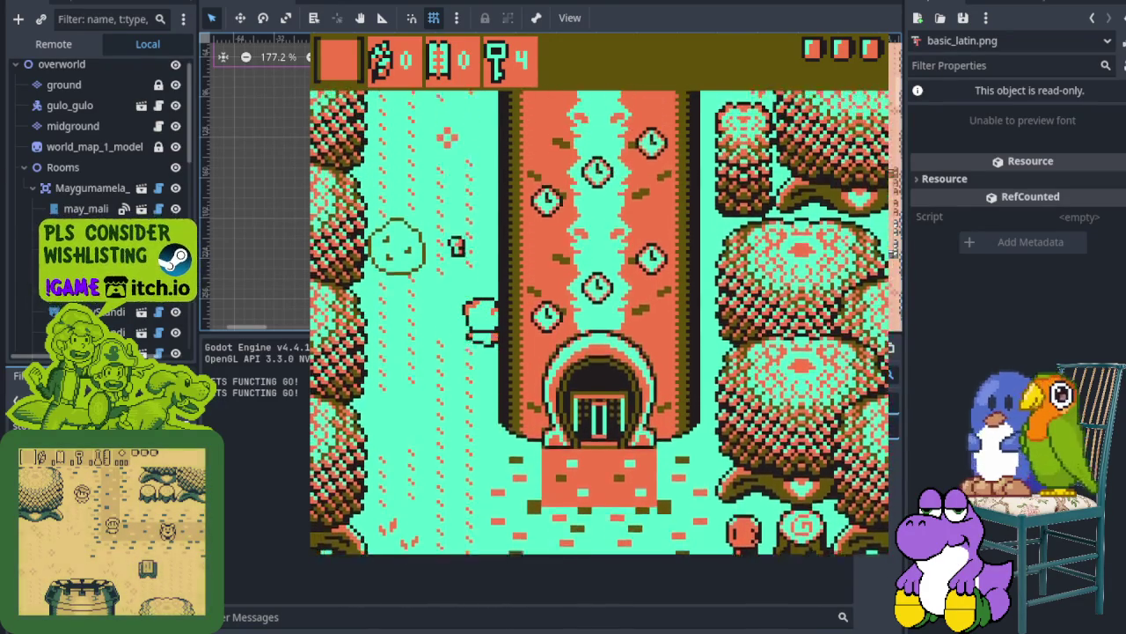
key(Up)
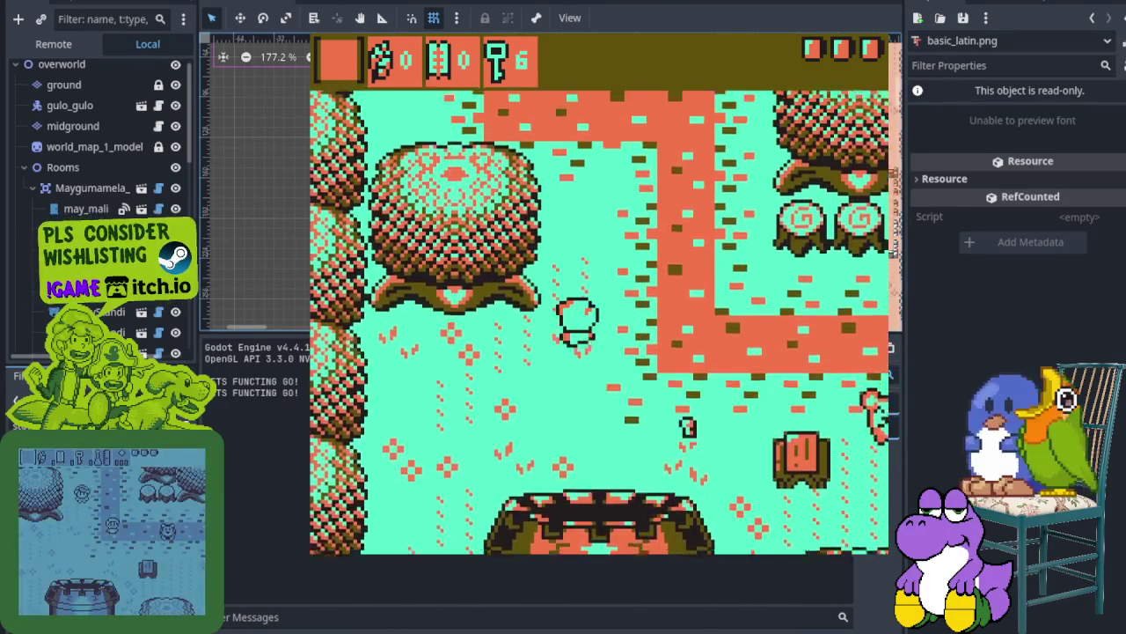
key(Up)
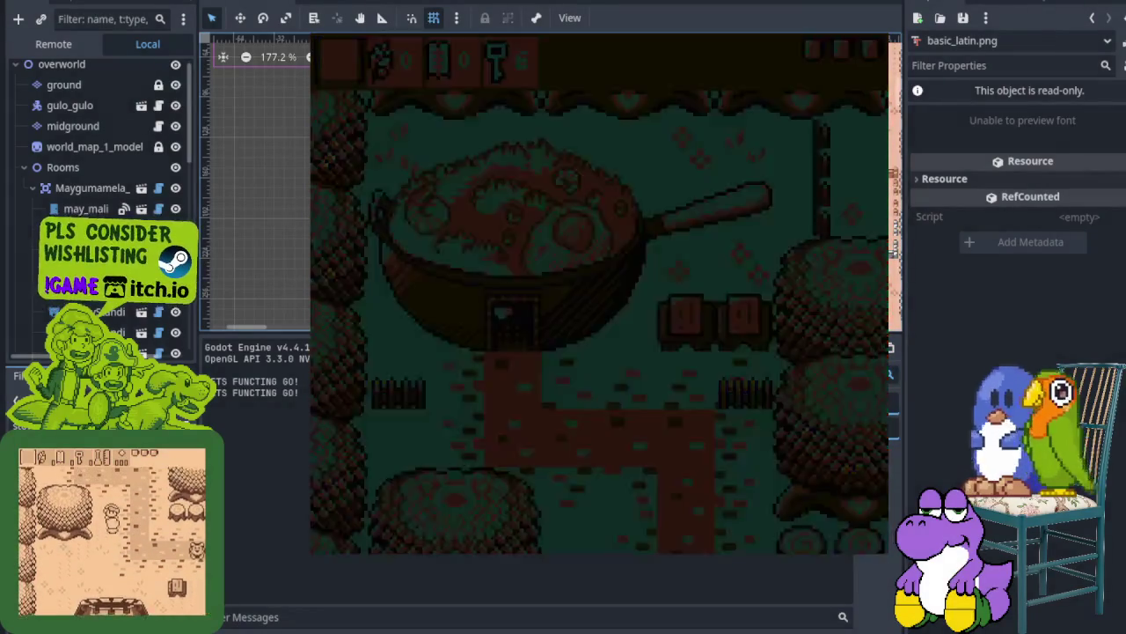
key(Down)
key(Down)
key(Down)
key(Left)
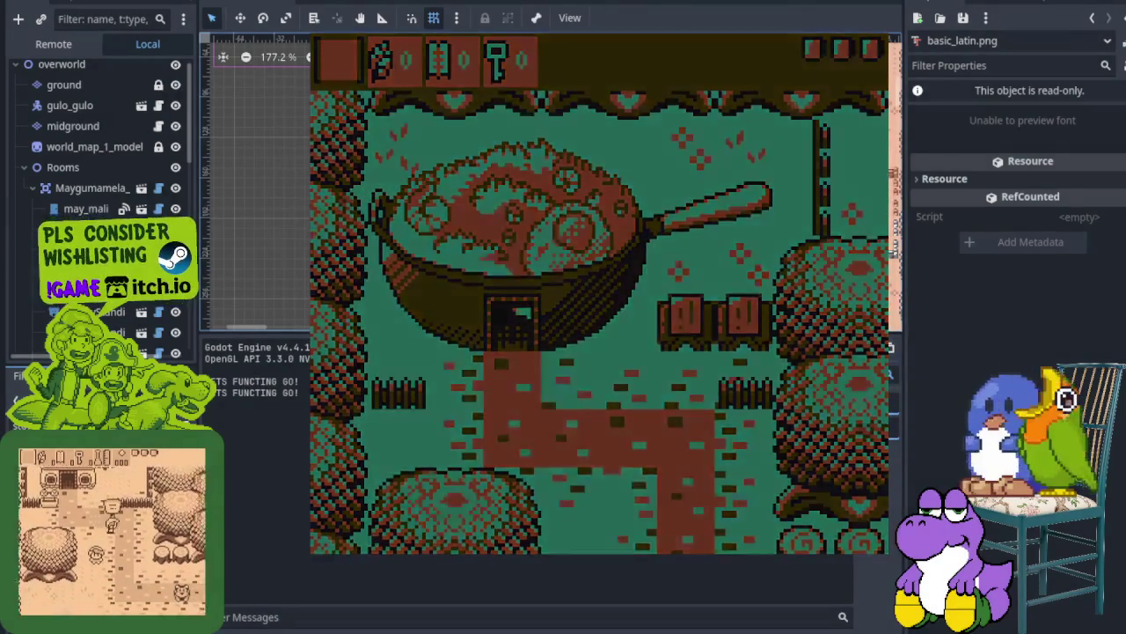
Exit the interiors and walk back across the outdoor map toward the tower
key(Down)
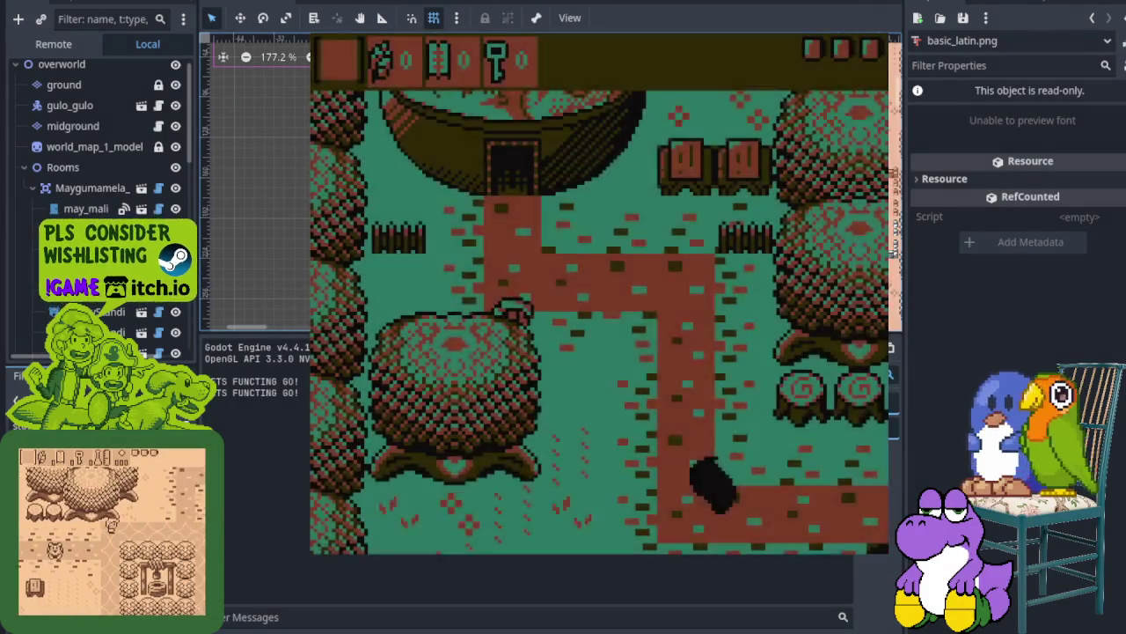
key(Down)
key(Left)
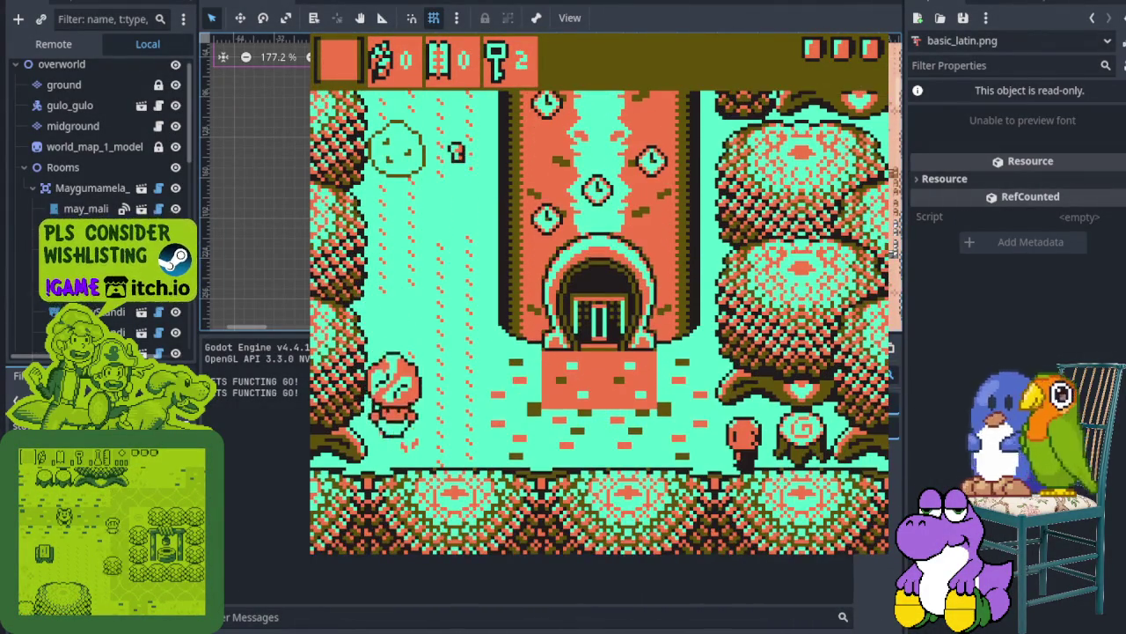
key(Right)
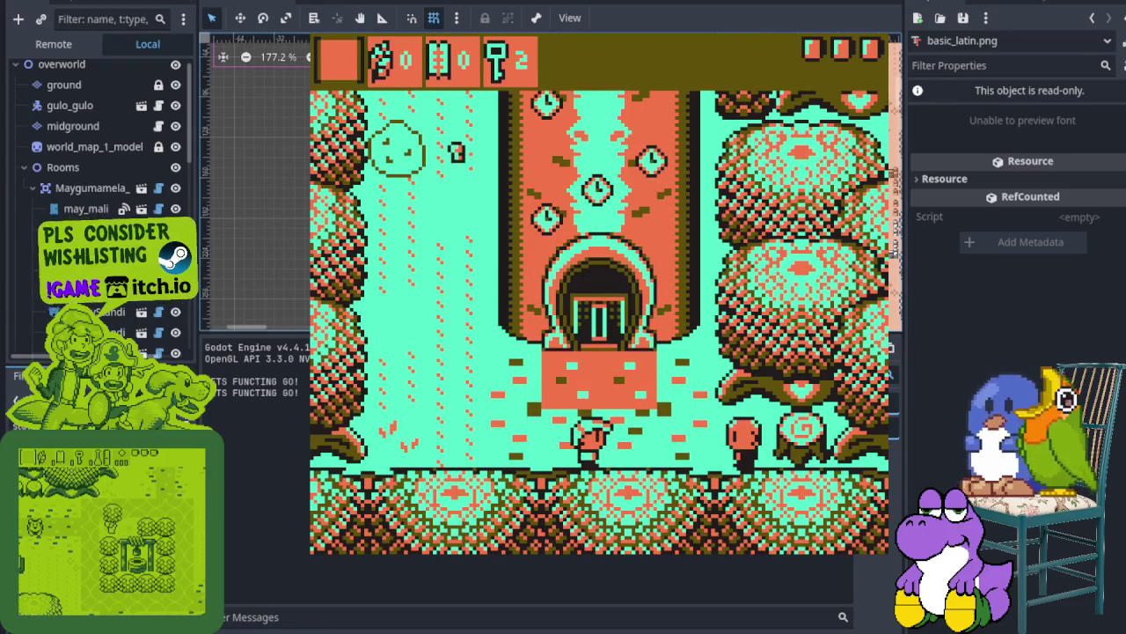
key(Left)
key(Right)
key(Left)
key(Left)
key(Up)
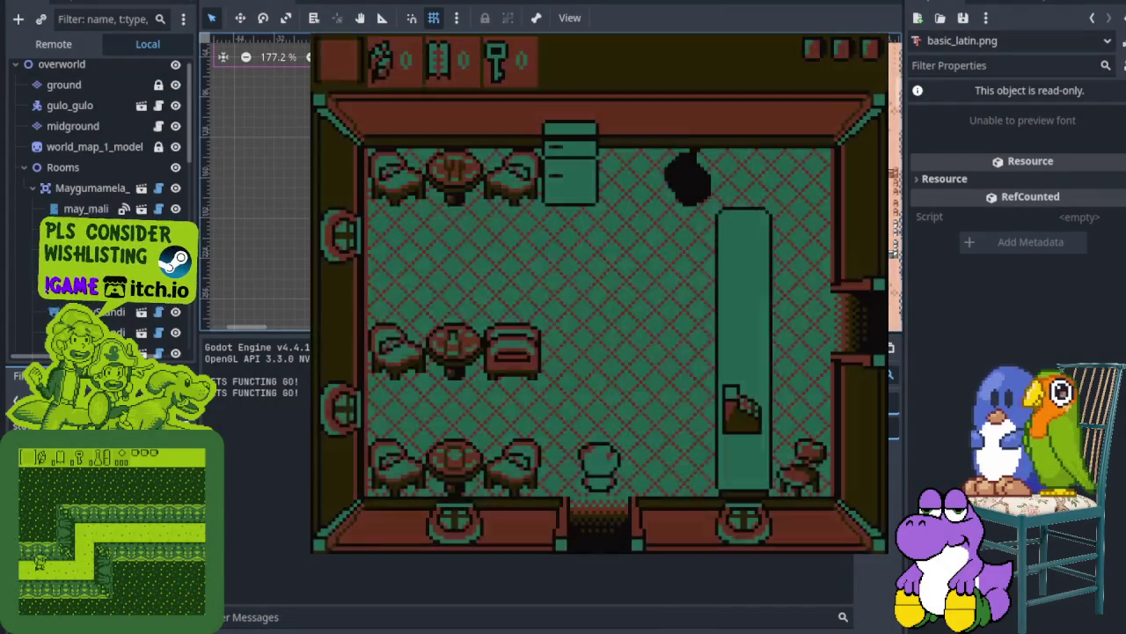
key(Down)
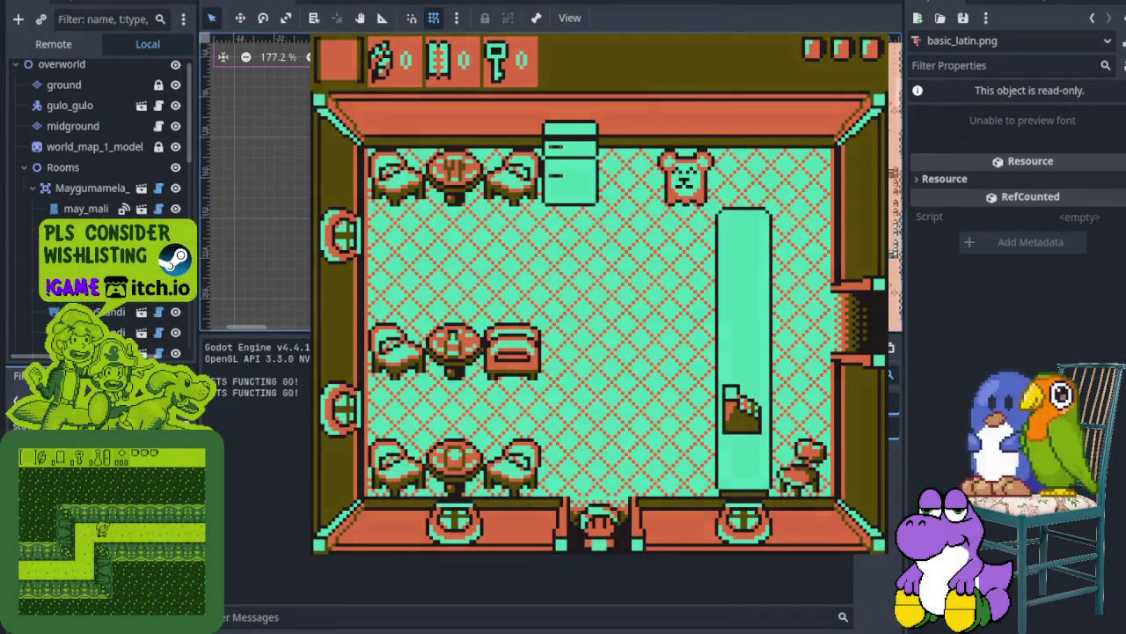
key(Down)
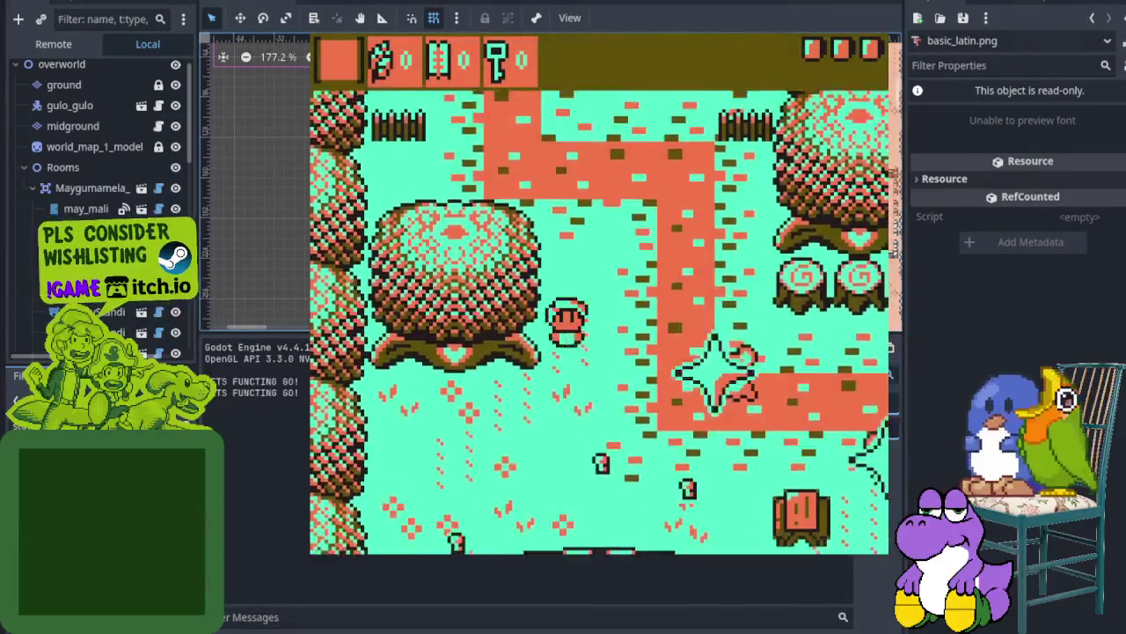
key(Left)
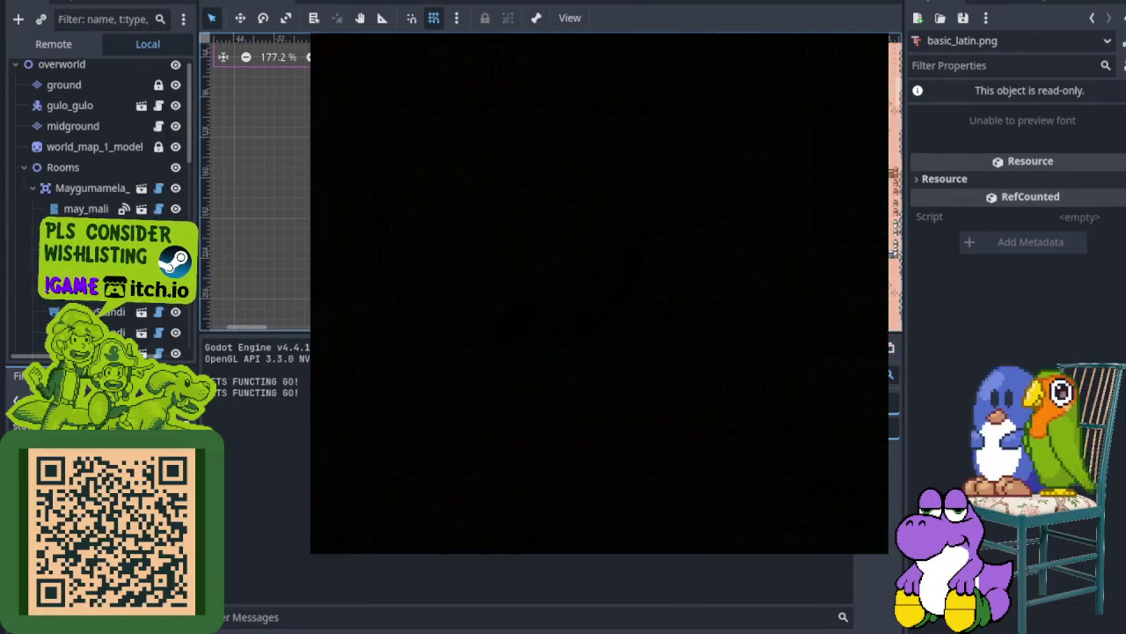
Step outside, close Bobbo's 'Get Funct!' dialogue, and enter the tower doorway
key(Down)
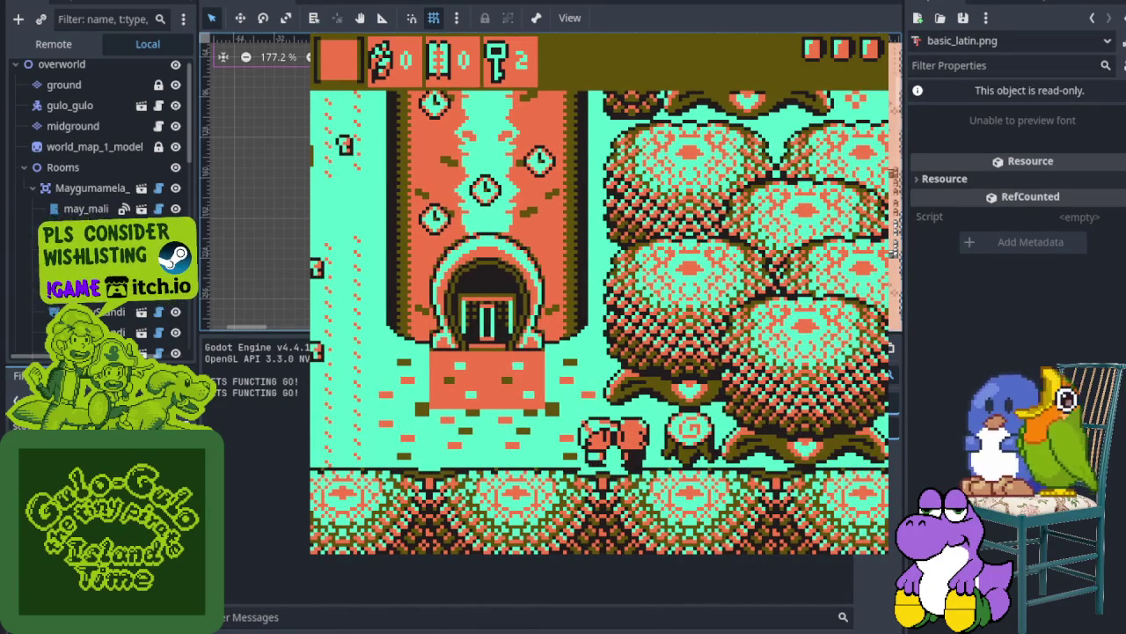
key(space)
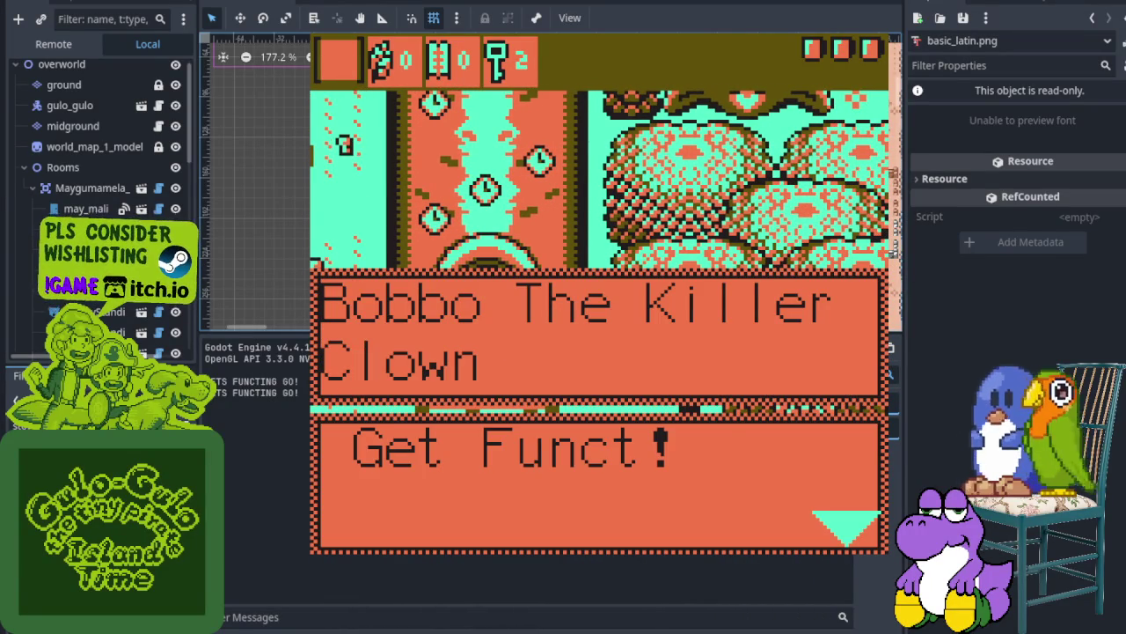
key(space)
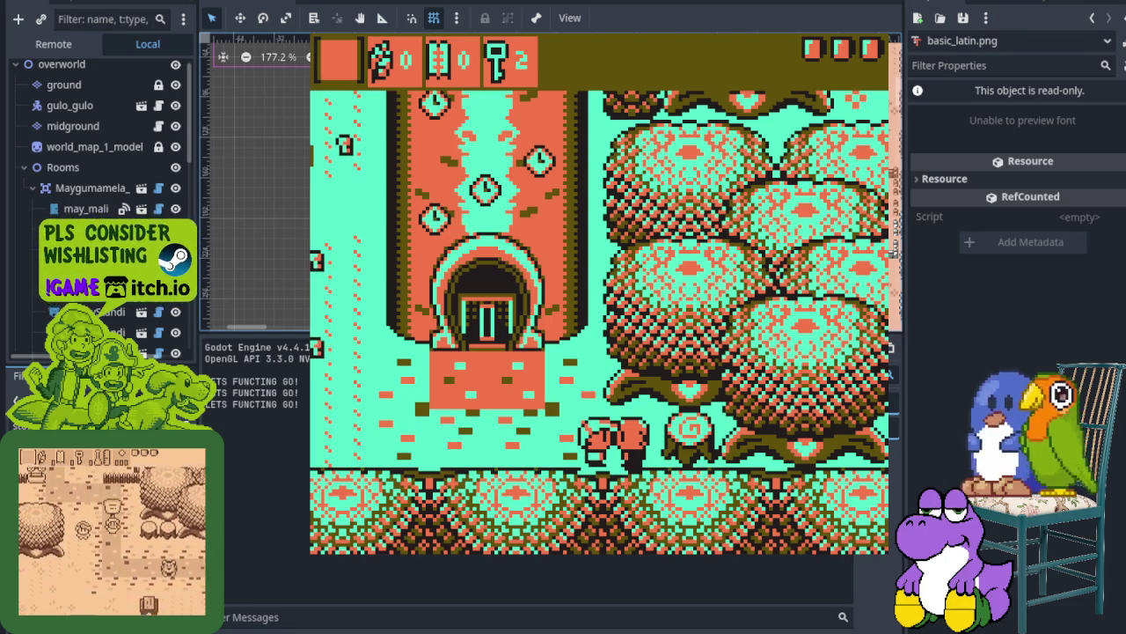
key(Left)
key(Up)
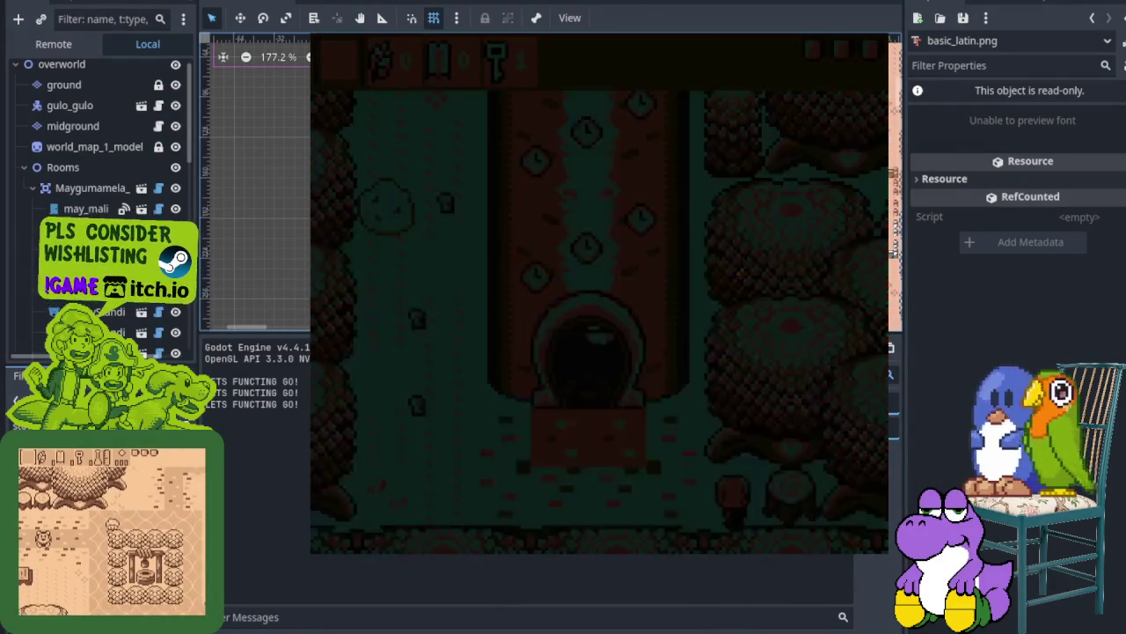
Cross into the right-hand clock room and defeat the bear with the sword
key(Up)
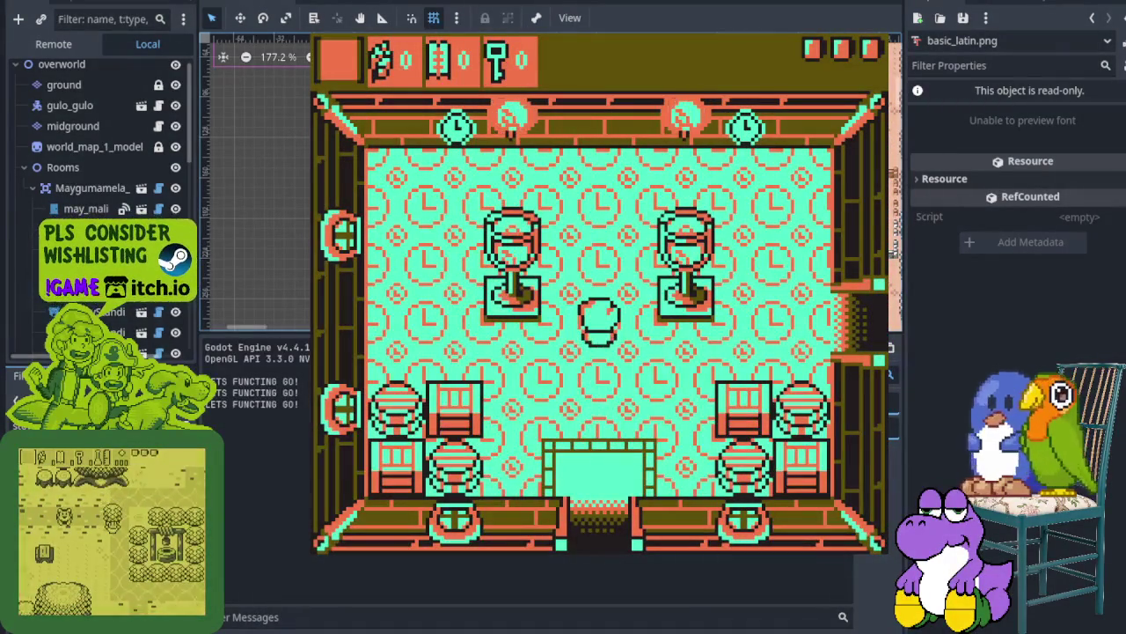
key(Right)
key(Right)
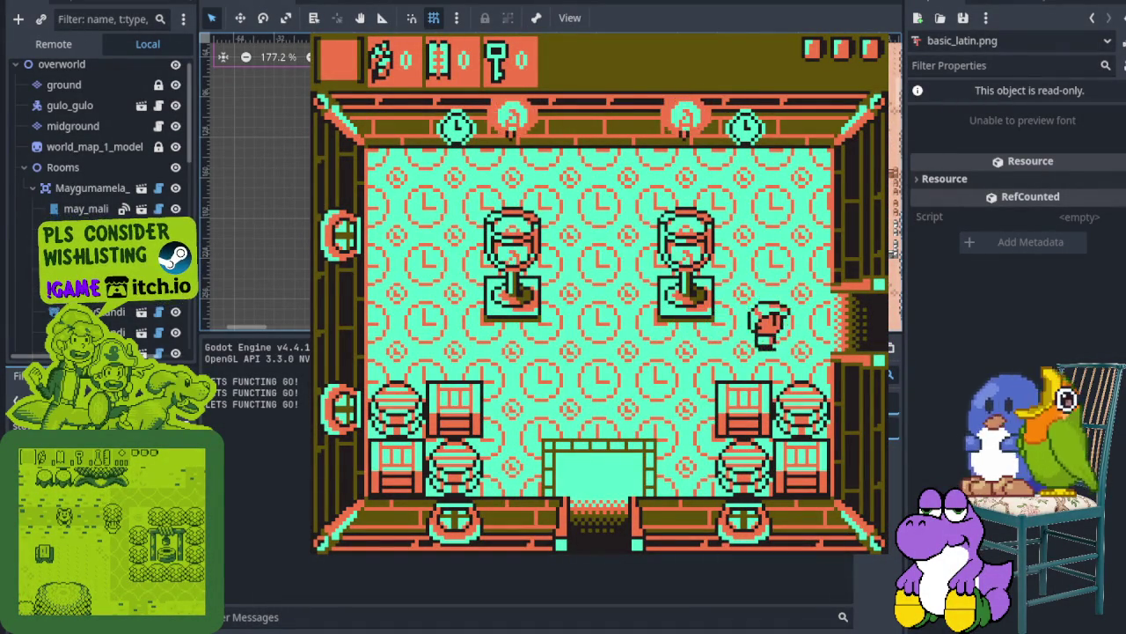
key(Right)
key(x)
key(Up)
key(Right)
key(x)
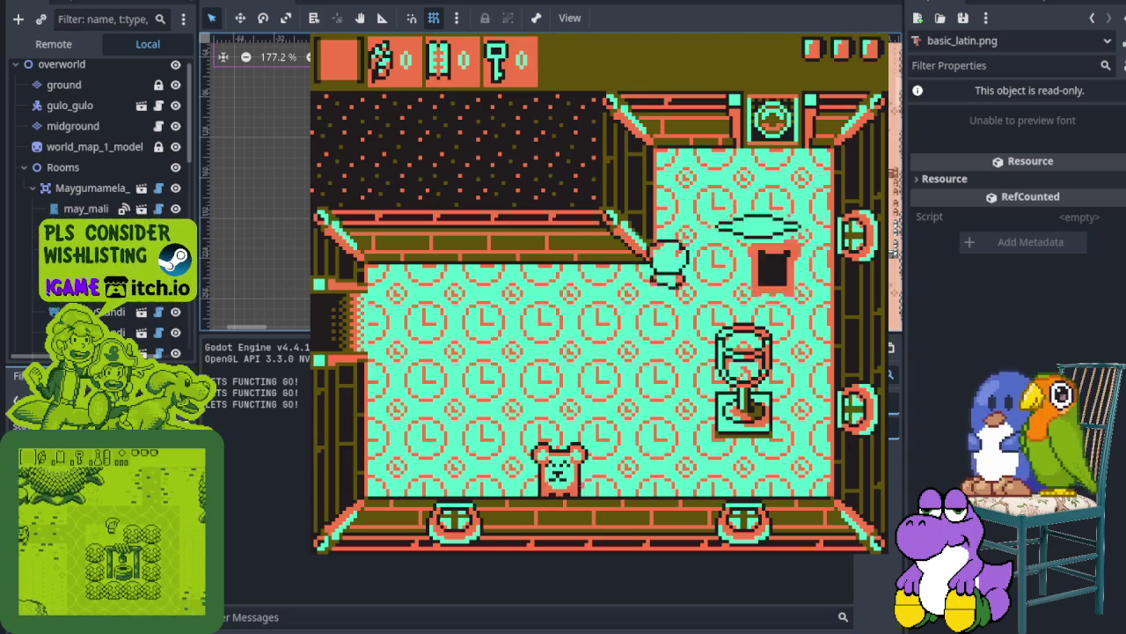
key(Left)
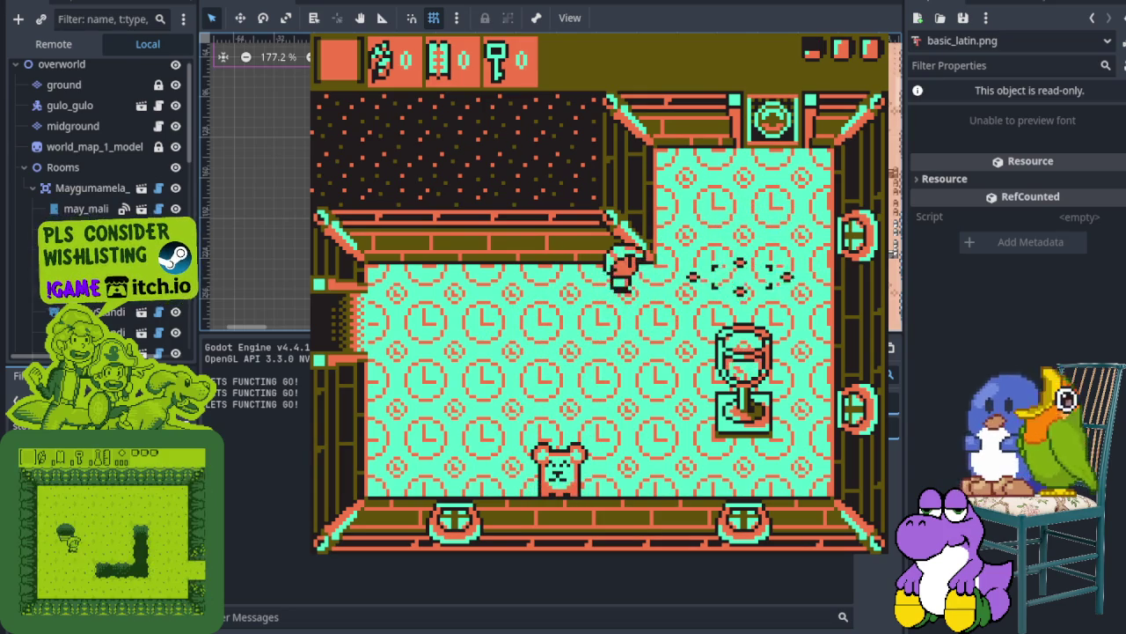
key(Down)
key(x)
key(Down)
key(x)
key(Up)
key(Right)
Go through the top doorway and walk the room's edges, toggling the spikes, then exit left
key(Up)
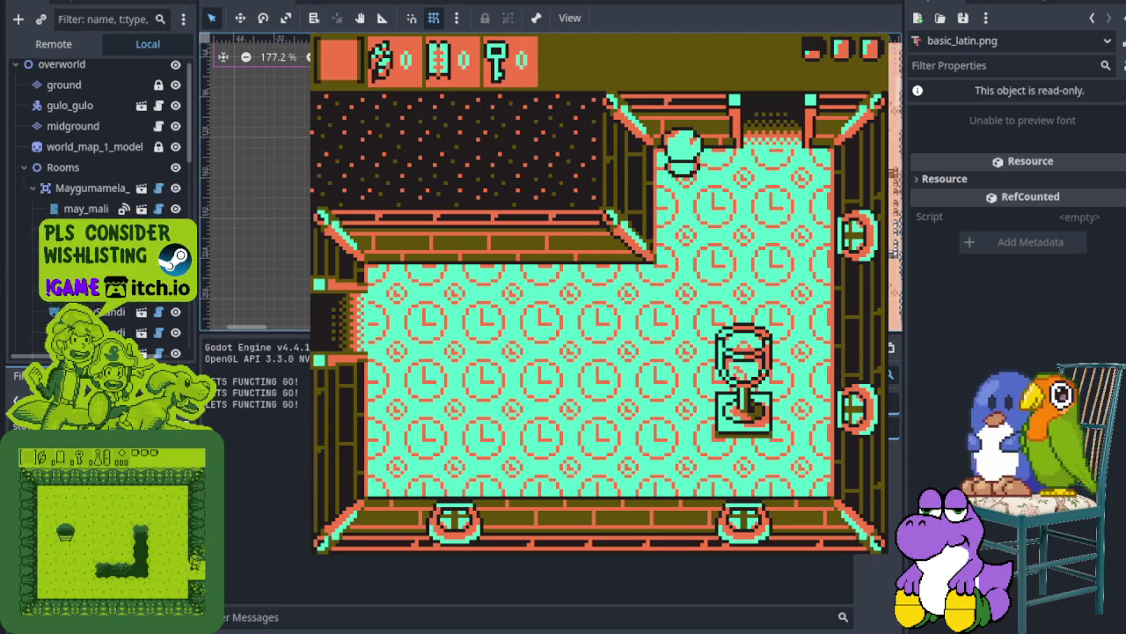
key(Up)
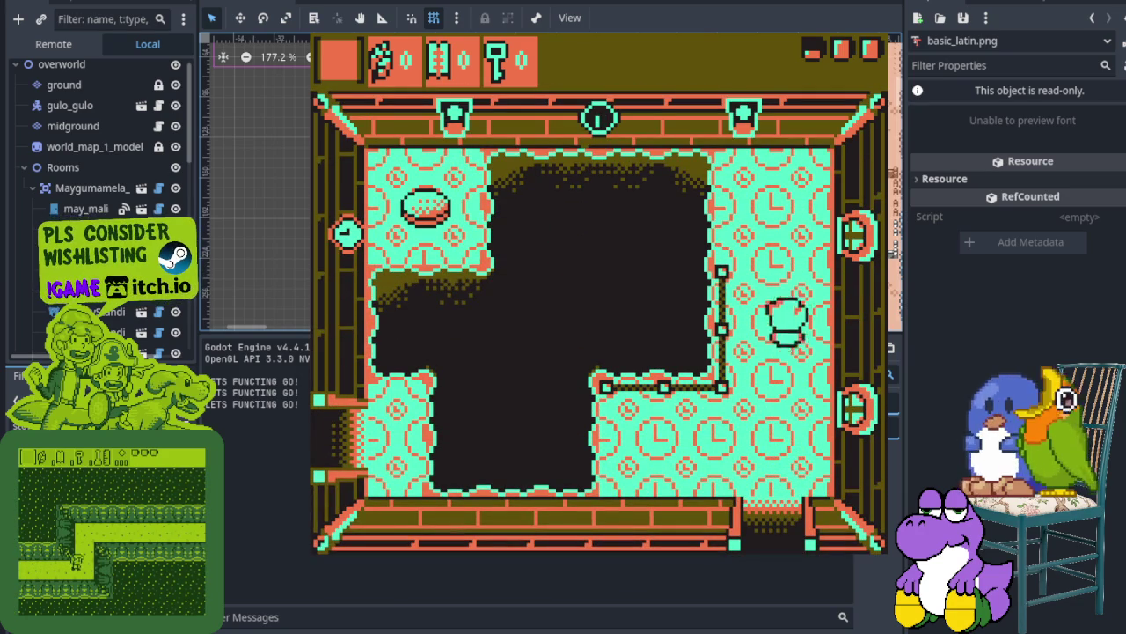
key(Left)
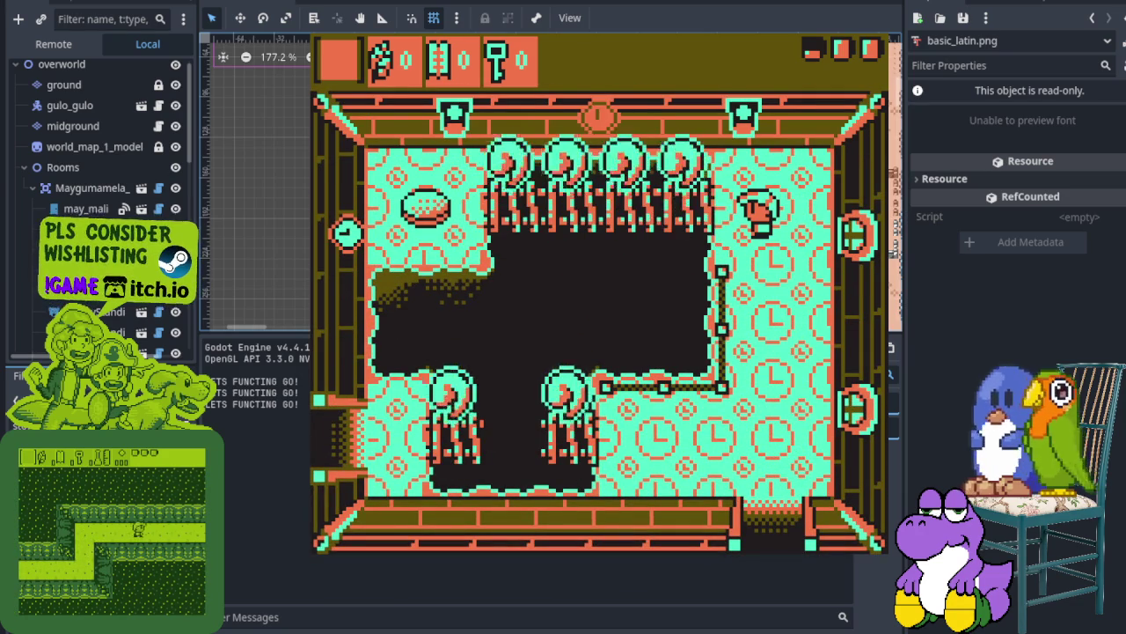
key(Right)
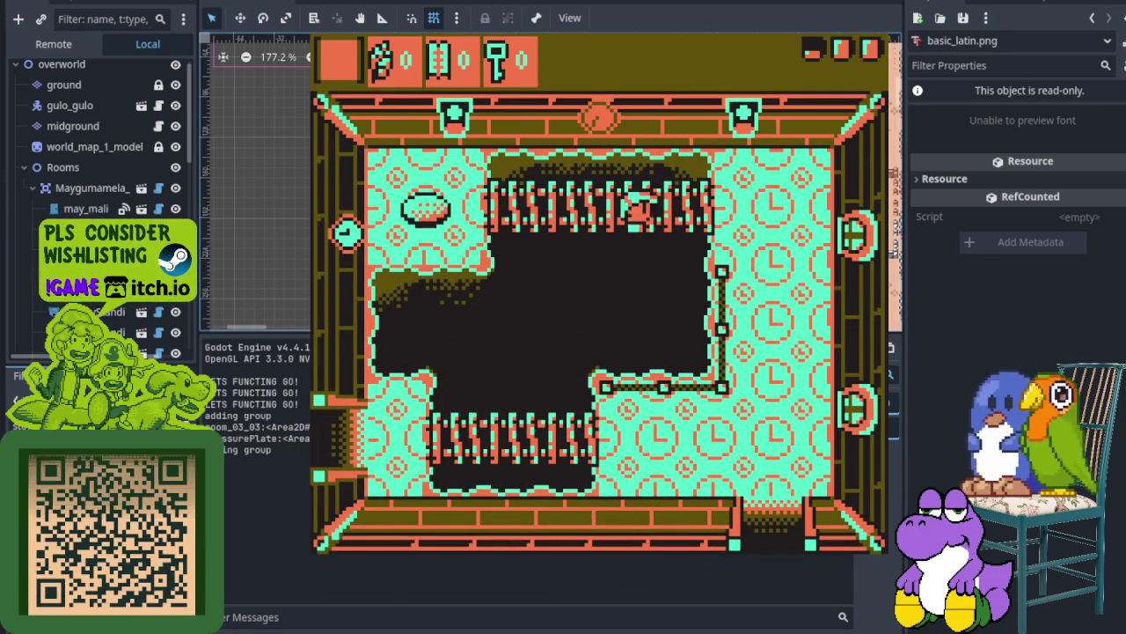
key(Down)
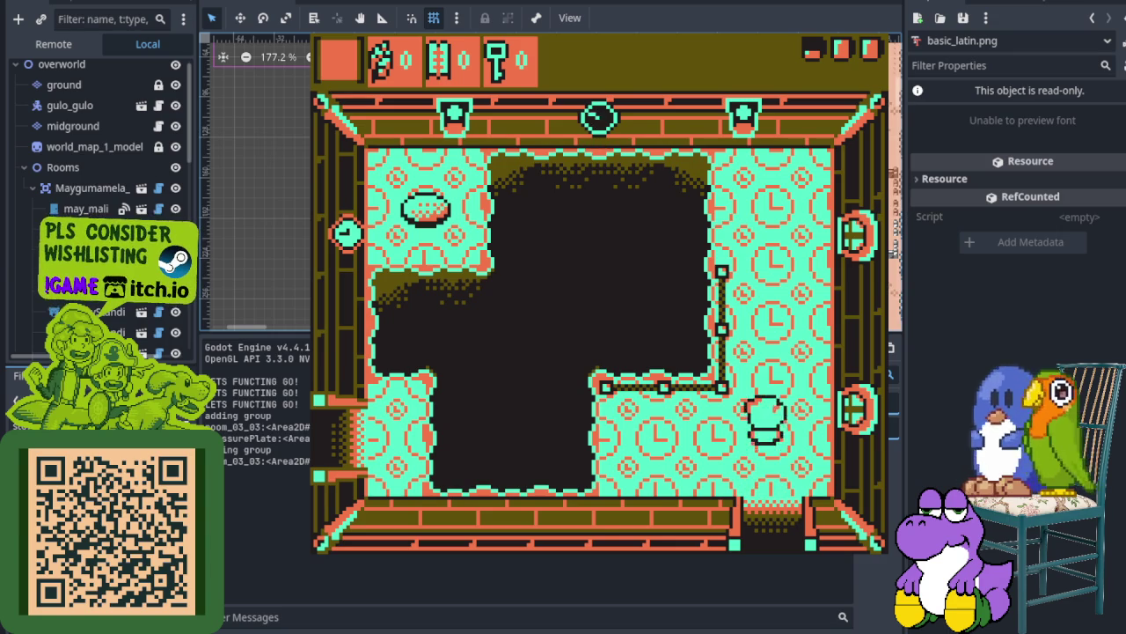
key(Left)
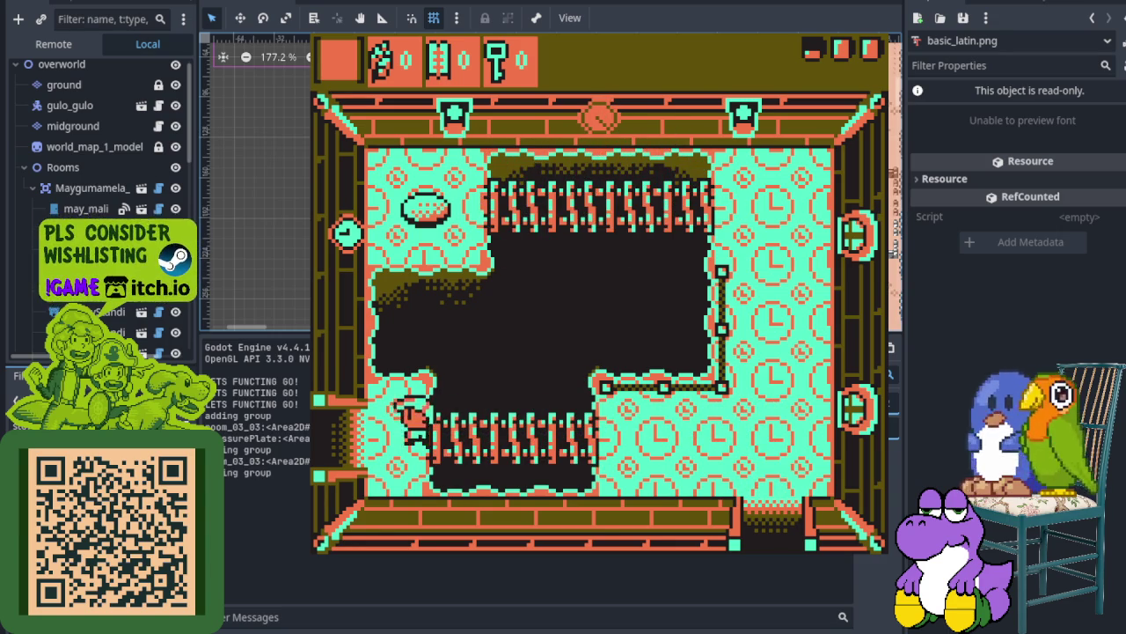
key(Down)
Head west past the enemy, strike the blob, and pick up the key
key(Left)
key(Up)
key(Left)
key(Left)
key(Down)
key(Up)
key(Up)
key(Left)
key(Down)
key(Left)
key(Down)
key(x)
key(Up)
key(Right)
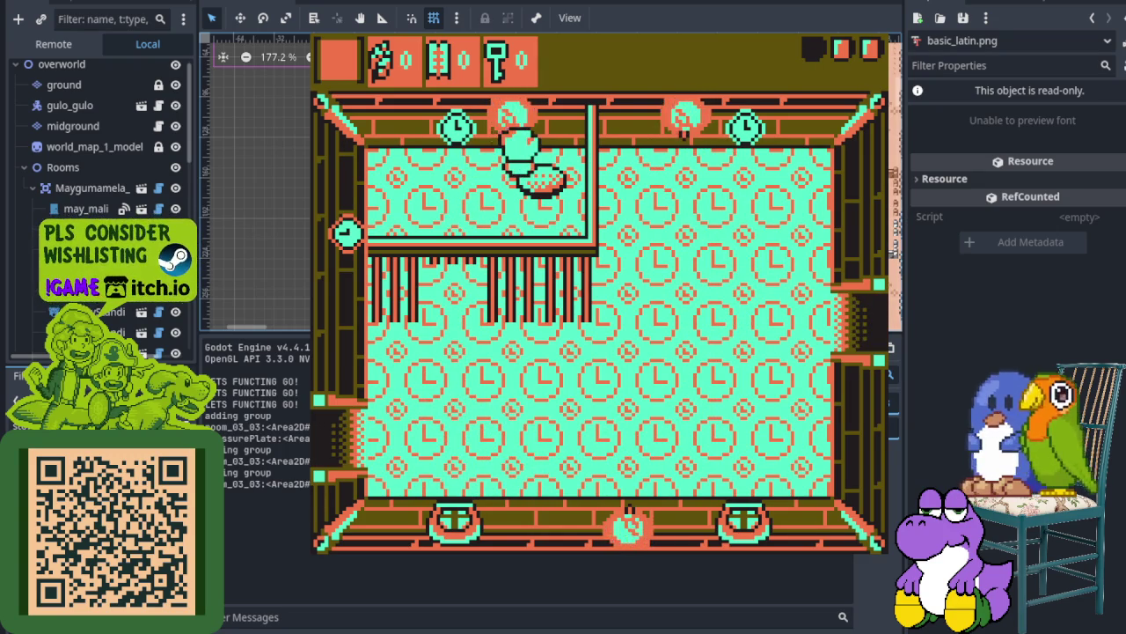
key(Down)
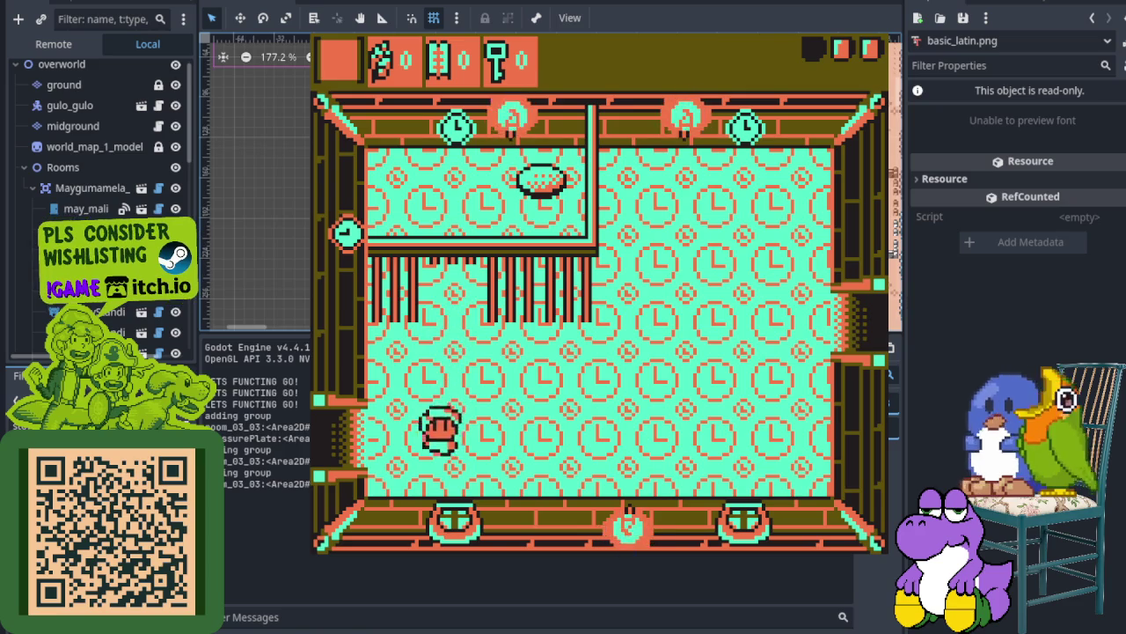
key(Left)
key(Left)
key(Up)
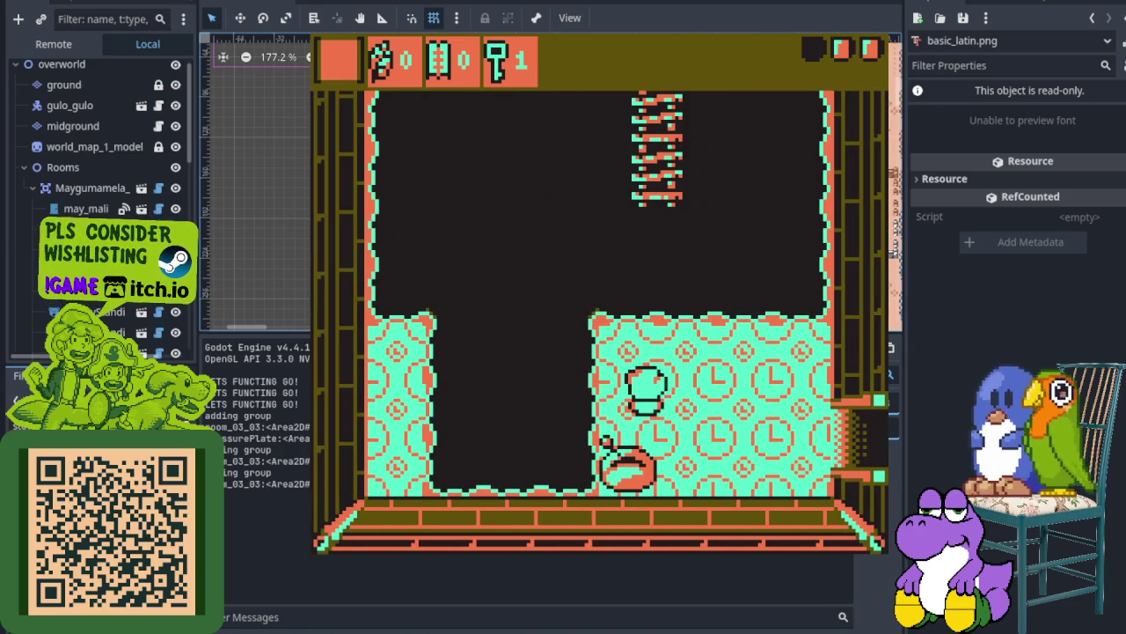
key(Left)
Walk through the east door into the next room and attack the bear
key(Right)
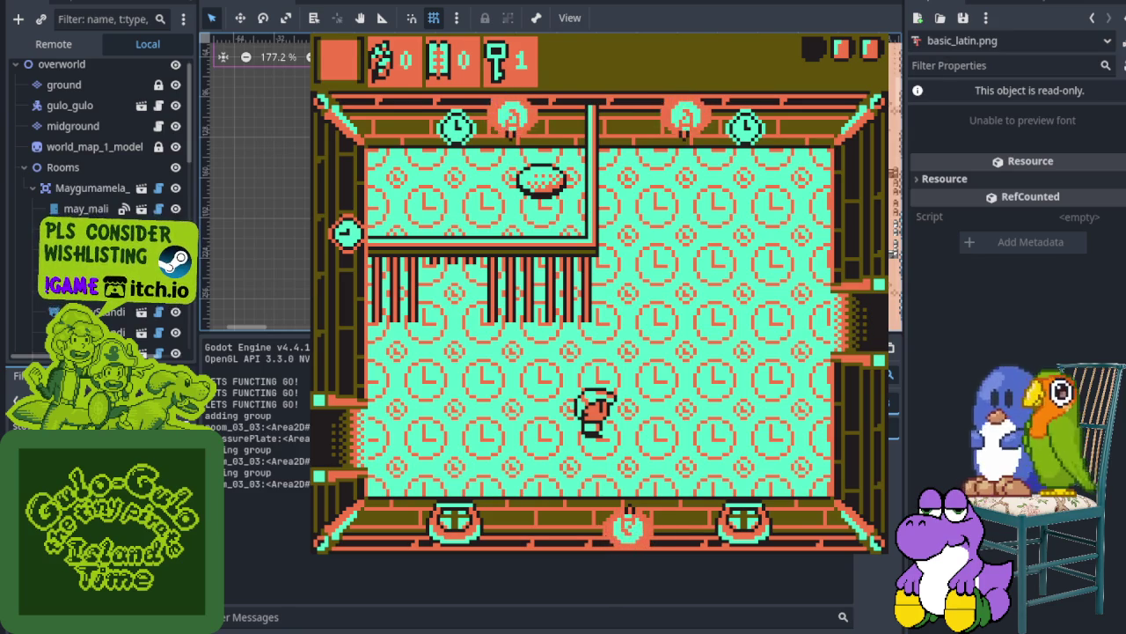
key(Right)
key(Up)
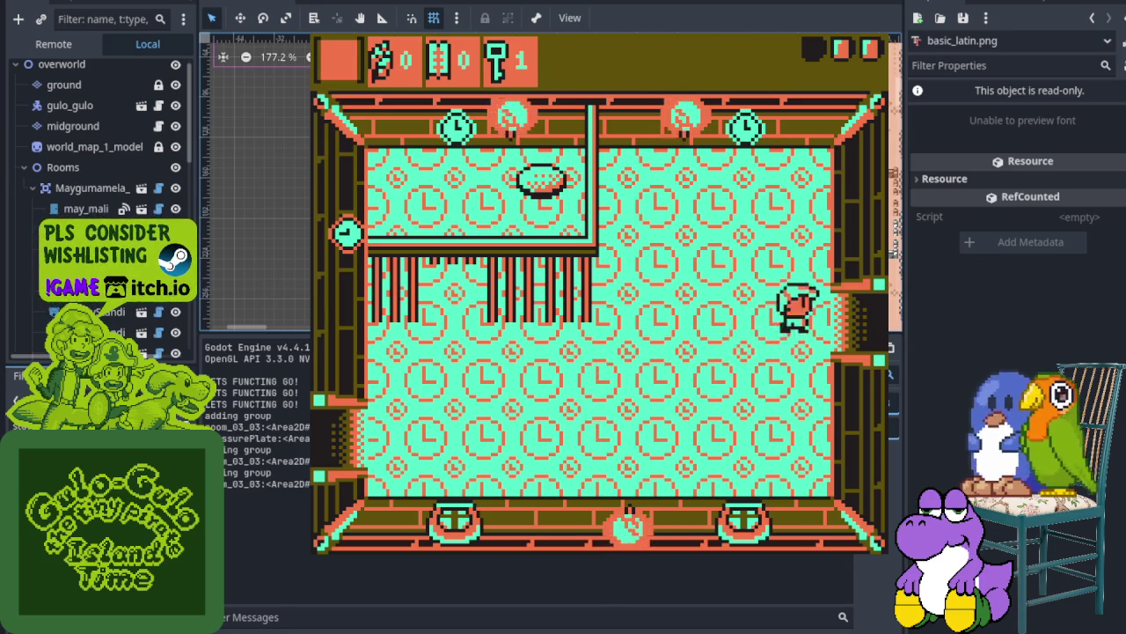
key(Up)
key(Right)
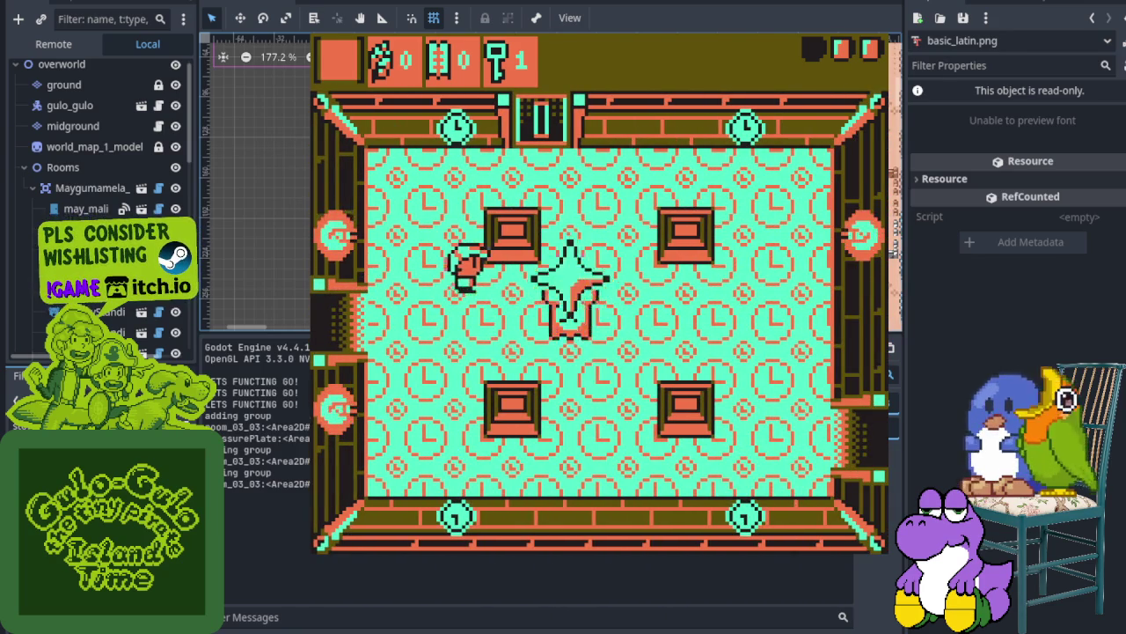
key(Right)
key(Down)
key(x)
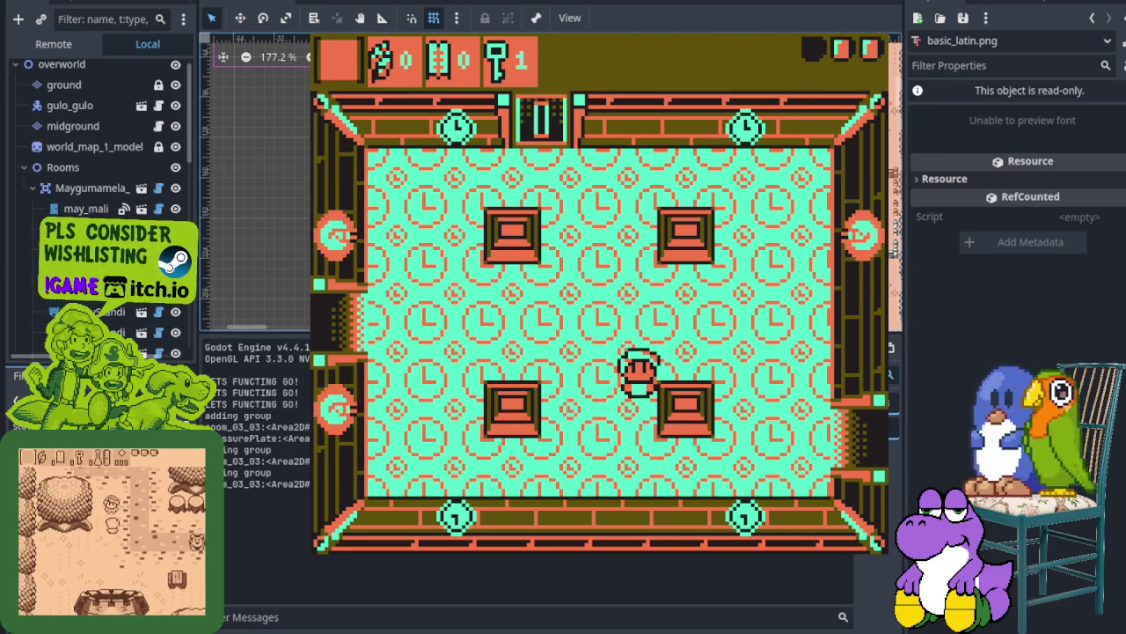
Go down through the bottom door, defeat the enemy, and bring up the Palette screen
key(Up)
key(Up)
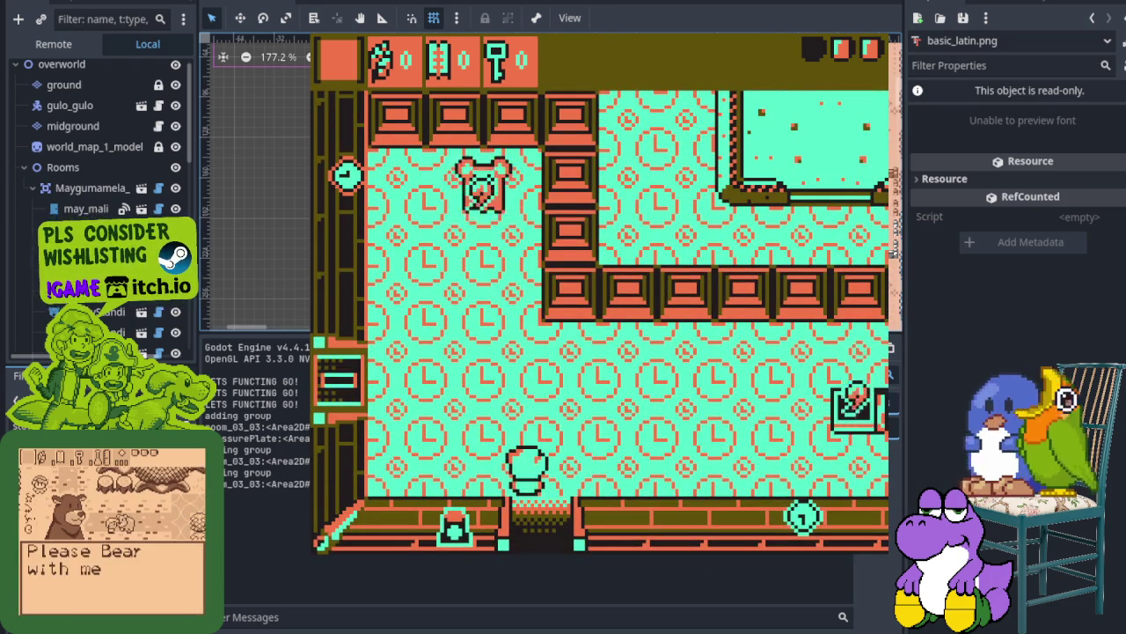
key(Down)
key(Down)
key(Right)
key(Down)
key(x)
key(Down)
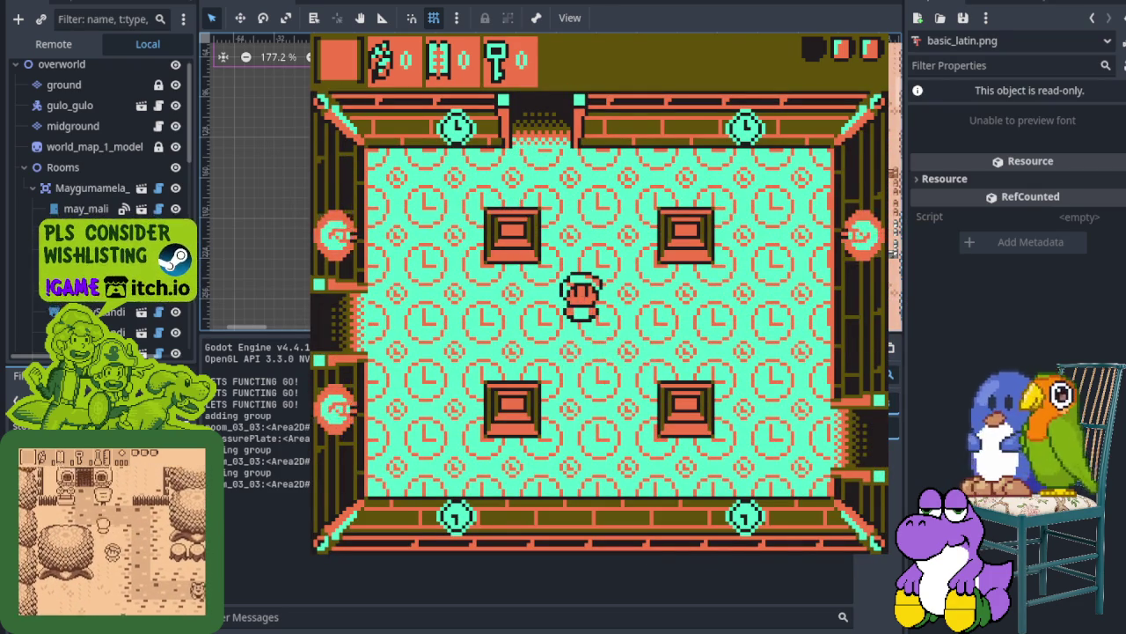
key(Return)
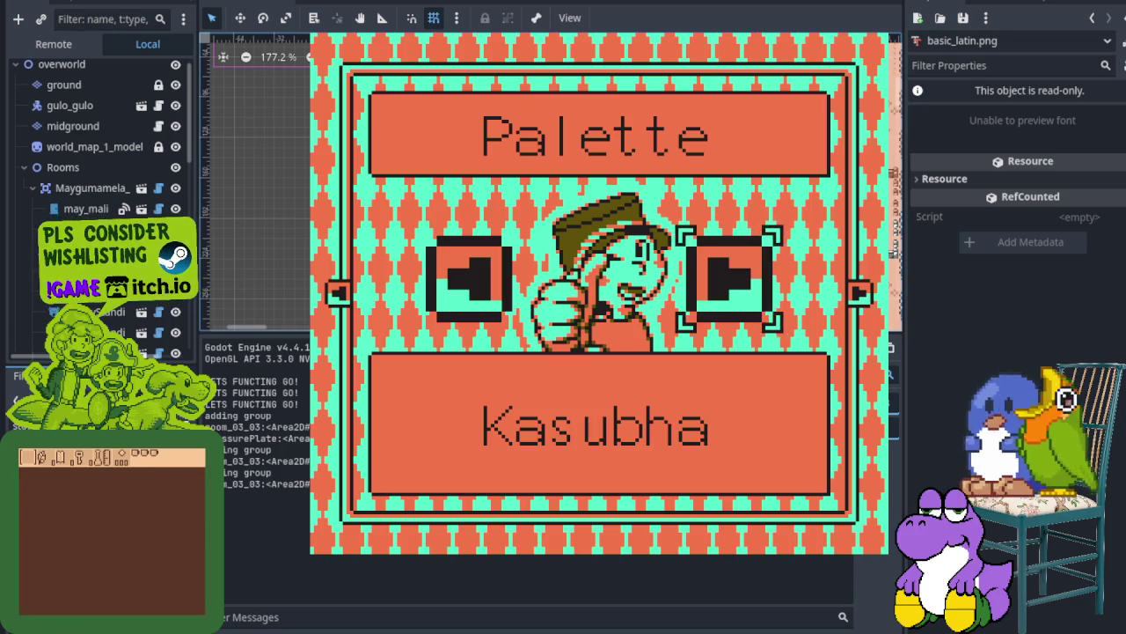
Cycle to Alibangbang, step back to Higdulan, and confirm it as the game palette
key(Right)
key(Right)
key(Right)
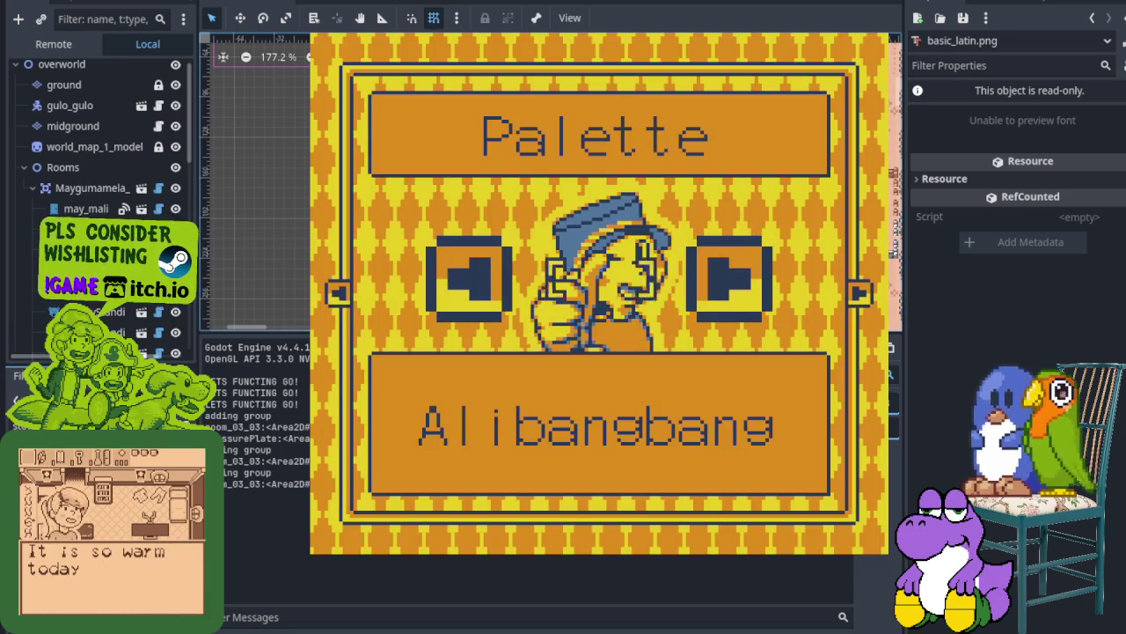
key(Left)
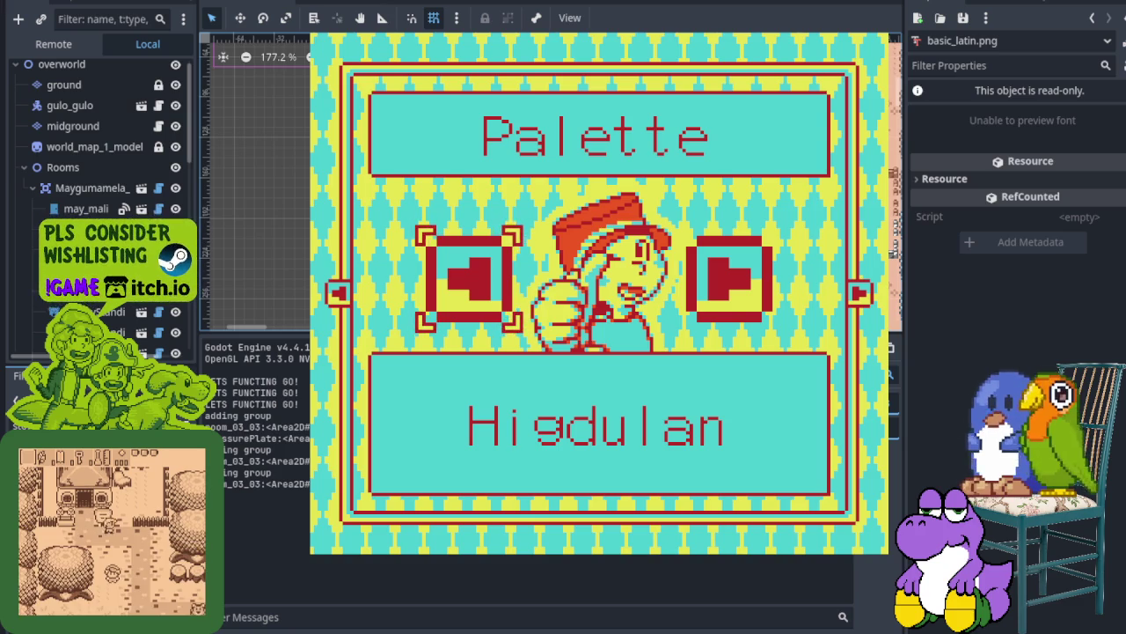
key(Return)
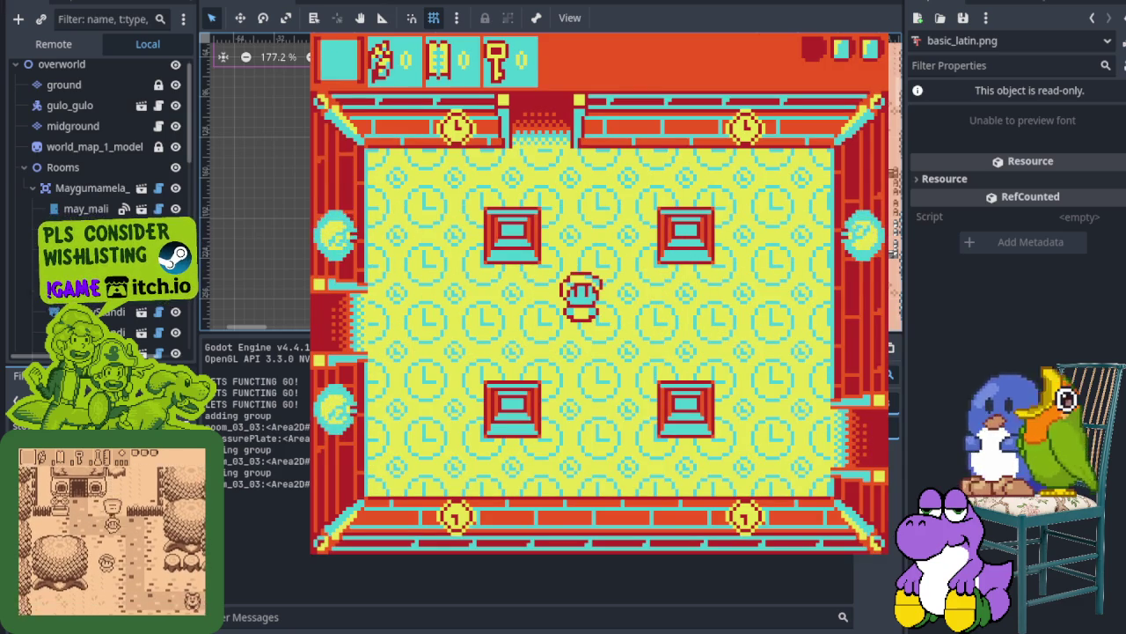
Walk left through the doors into the red side-view room
key(Left)
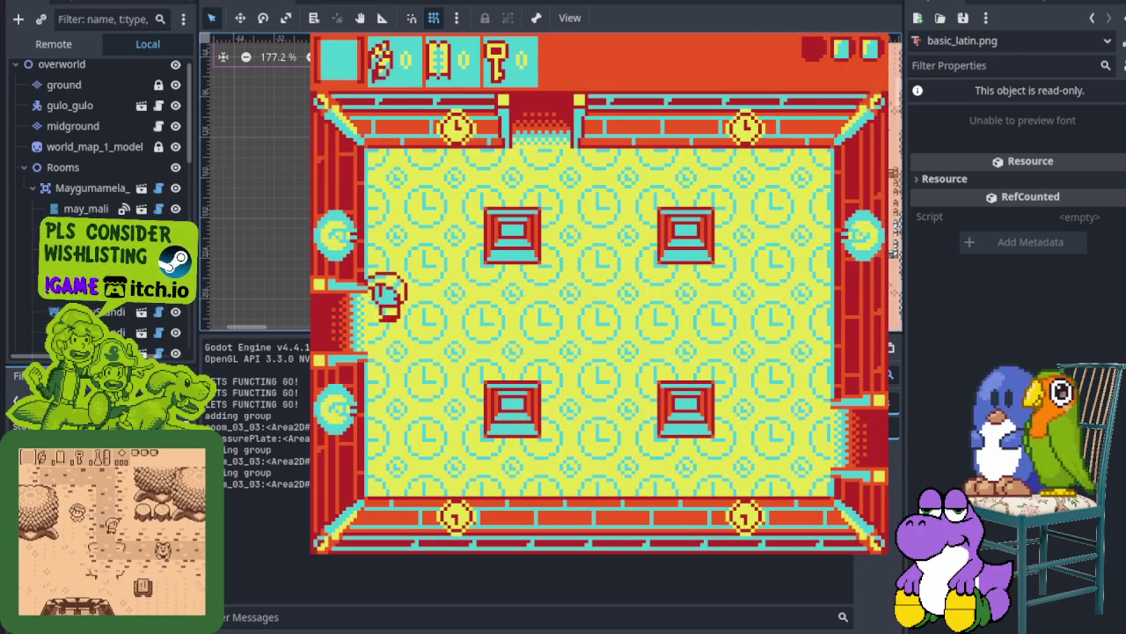
key(Left)
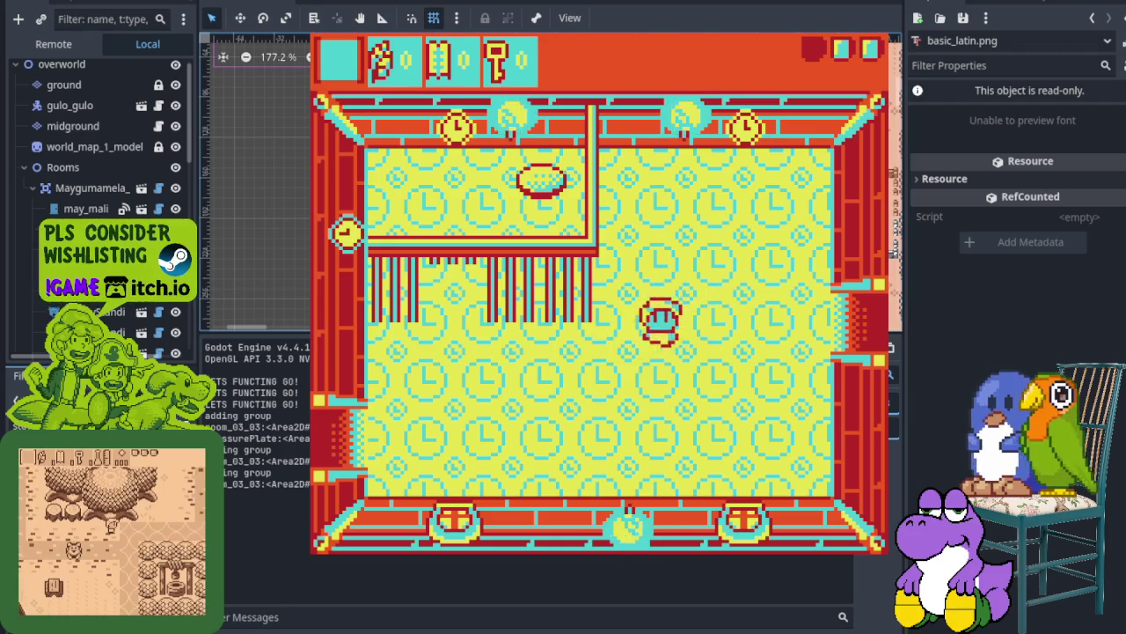
key(Down)
key(Left)
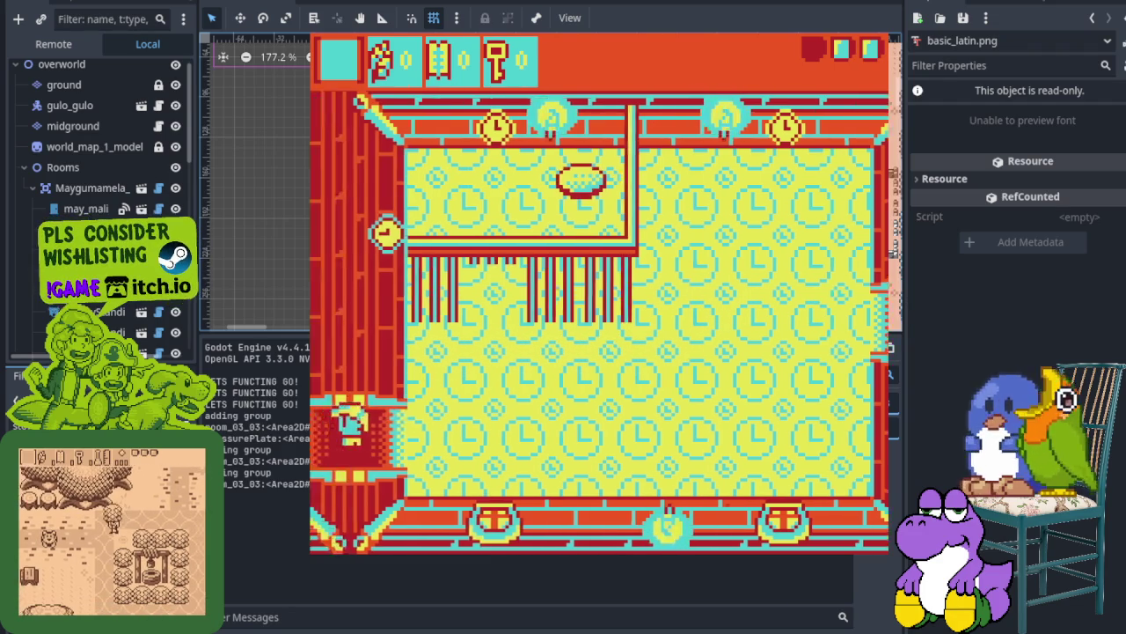
key(Left)
Climb up and down the ladder, then walk through the right doorway to a new room
key(Up)
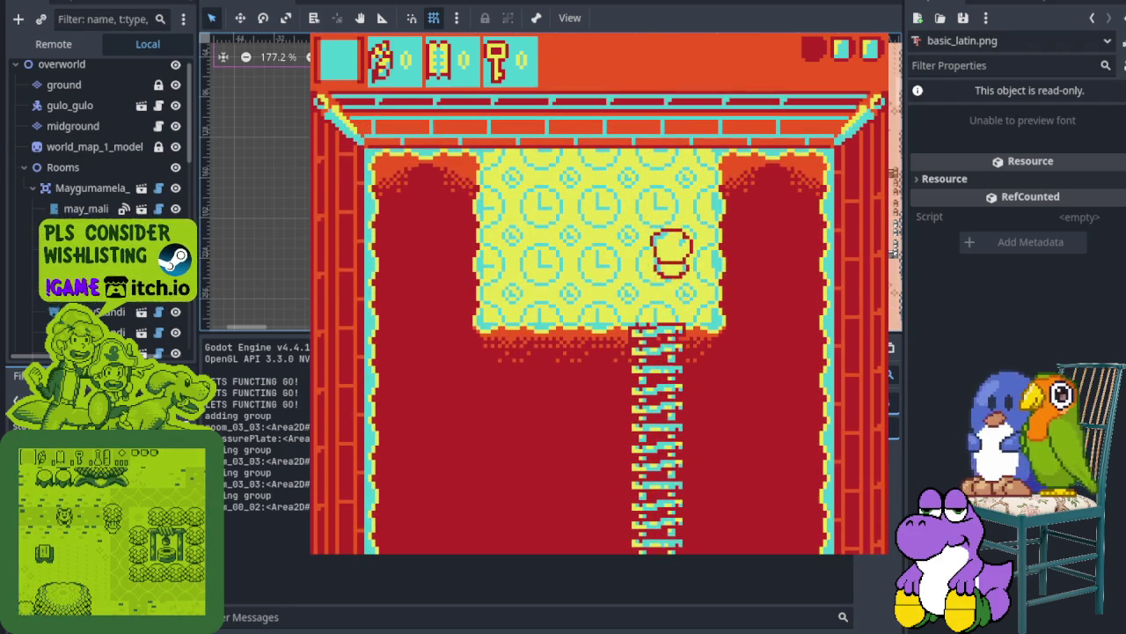
key(Down)
key(Down)
key(Down)
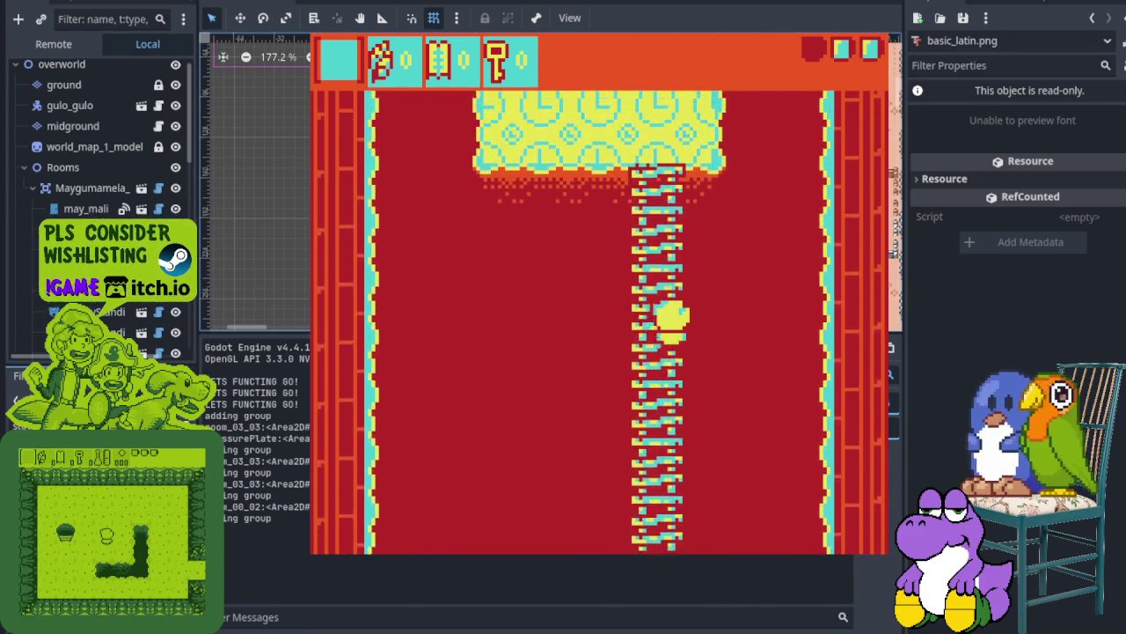
key(Up)
key(Down)
key(Down)
key(Right)
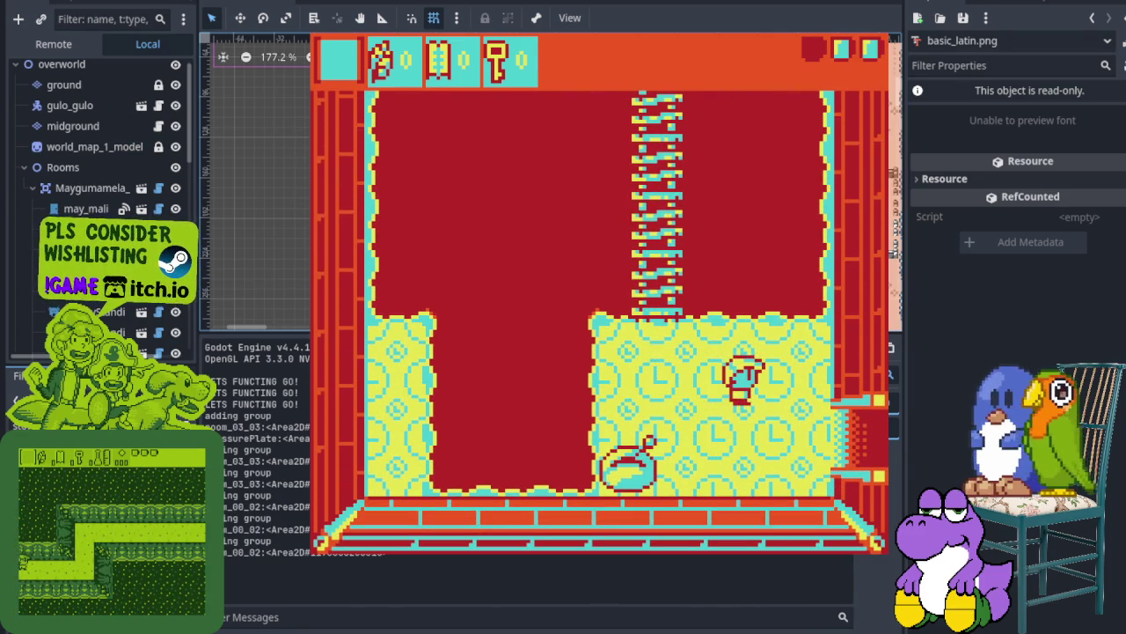
key(Down)
key(Right)
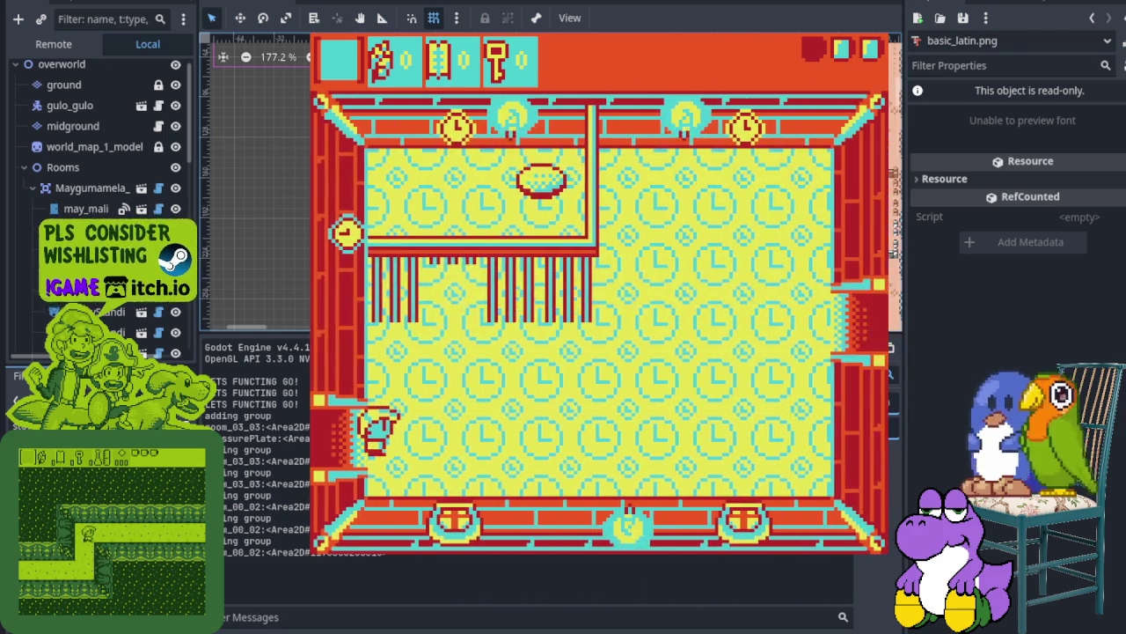
Cross the clock room to the right-wall doorway and attack the enemy in the next room
key(Right)
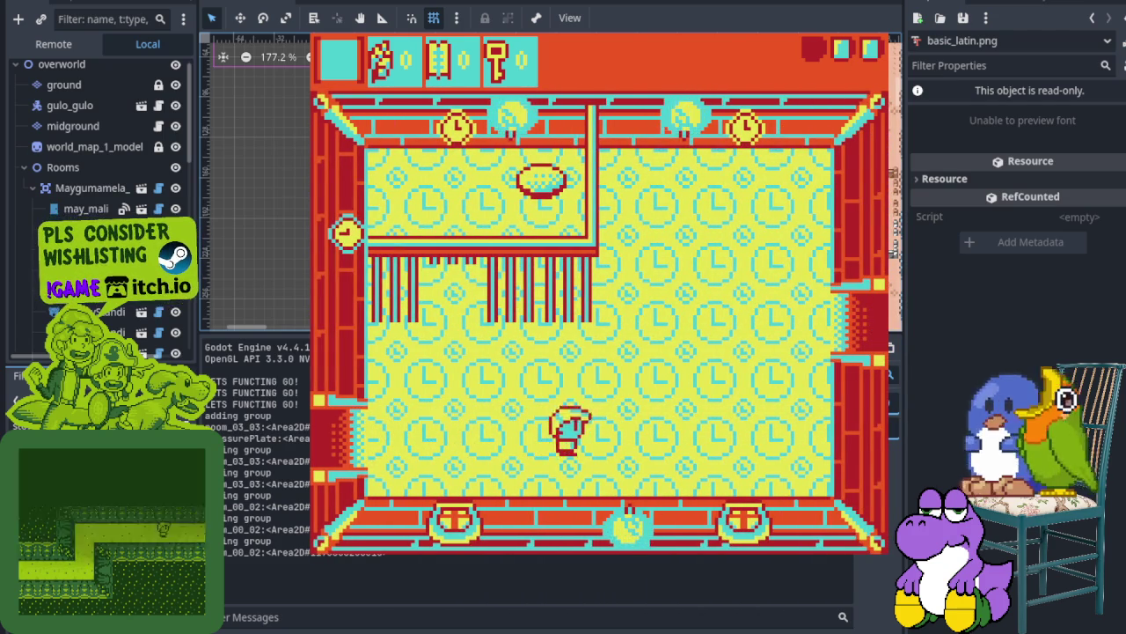
key(Up)
key(Down)
key(Right)
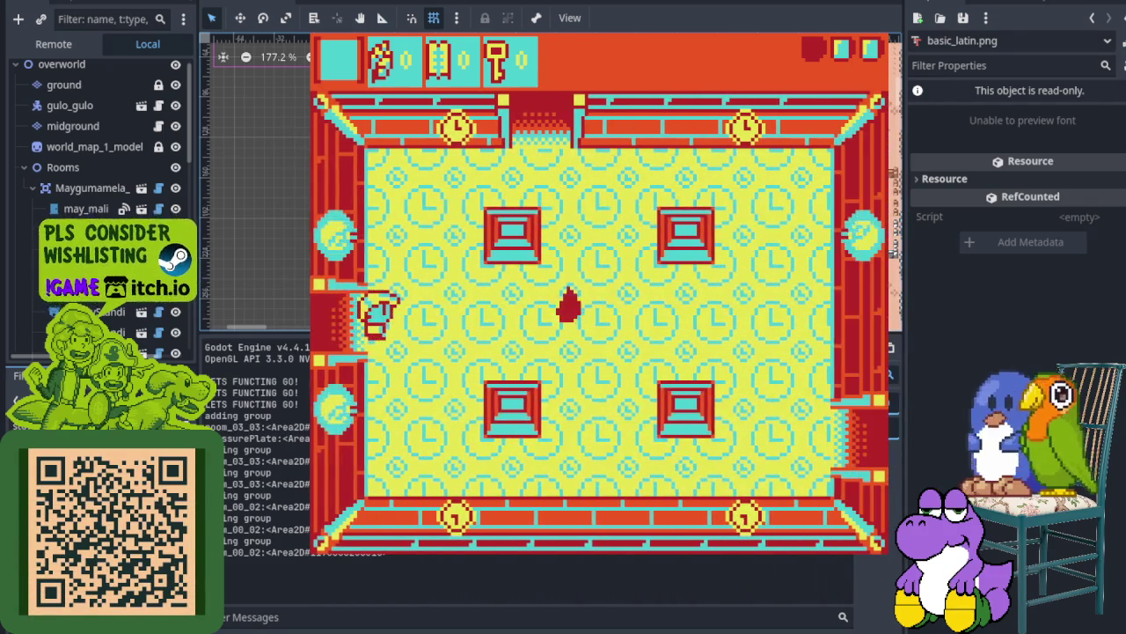
key(Right)
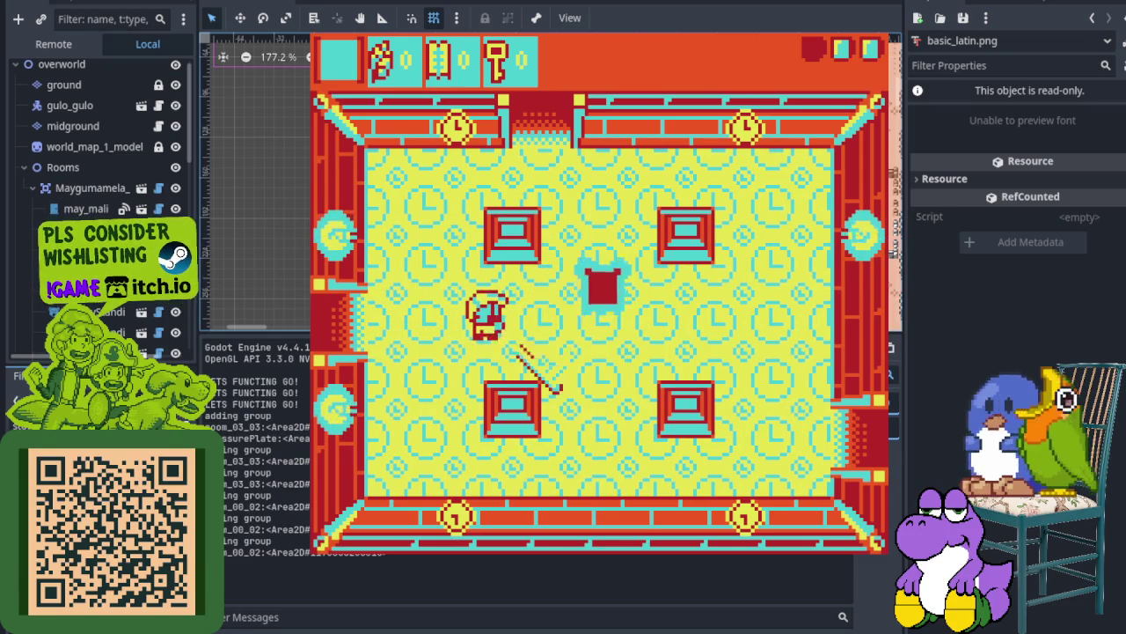
key(Right)
key(Up)
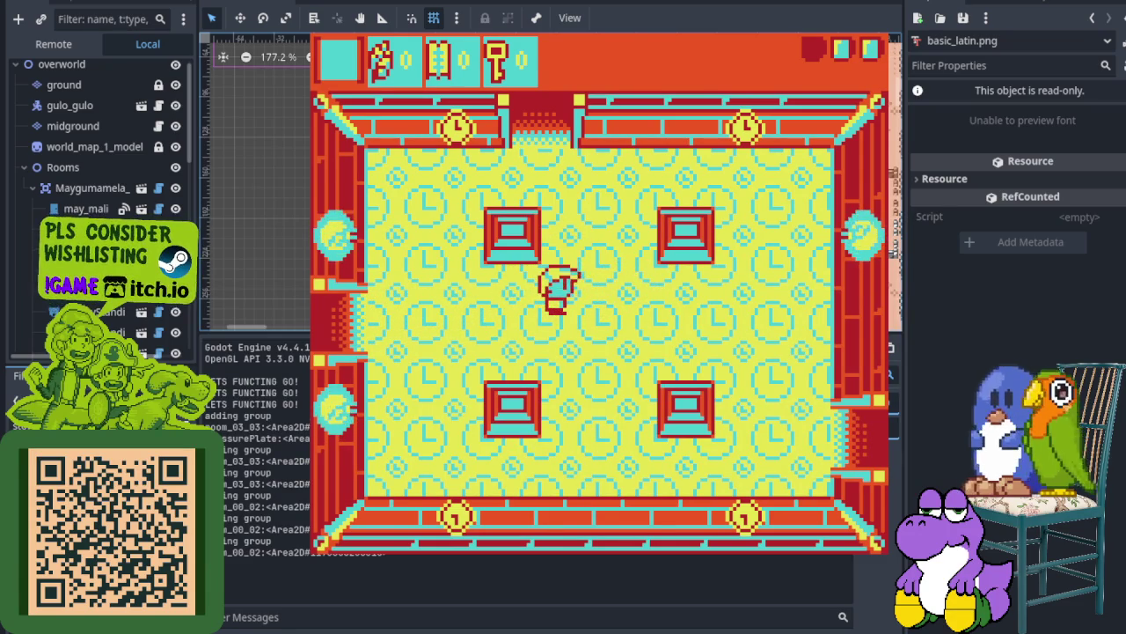
key(Up)
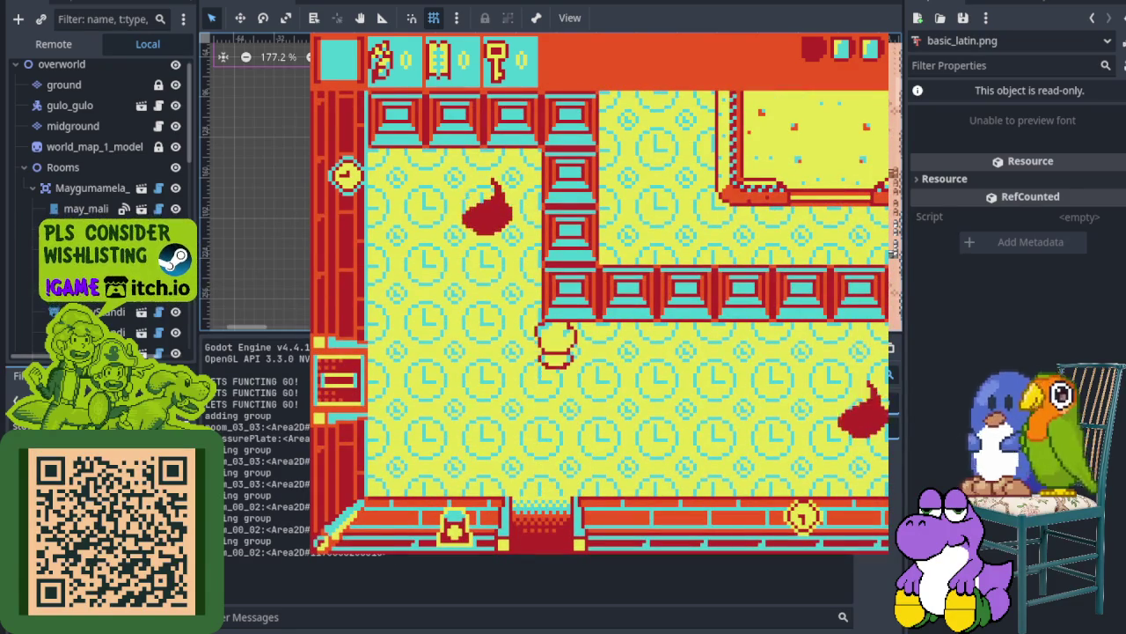
Fight through the room above, swinging the sword while moving around
key(Up)
key(Left)
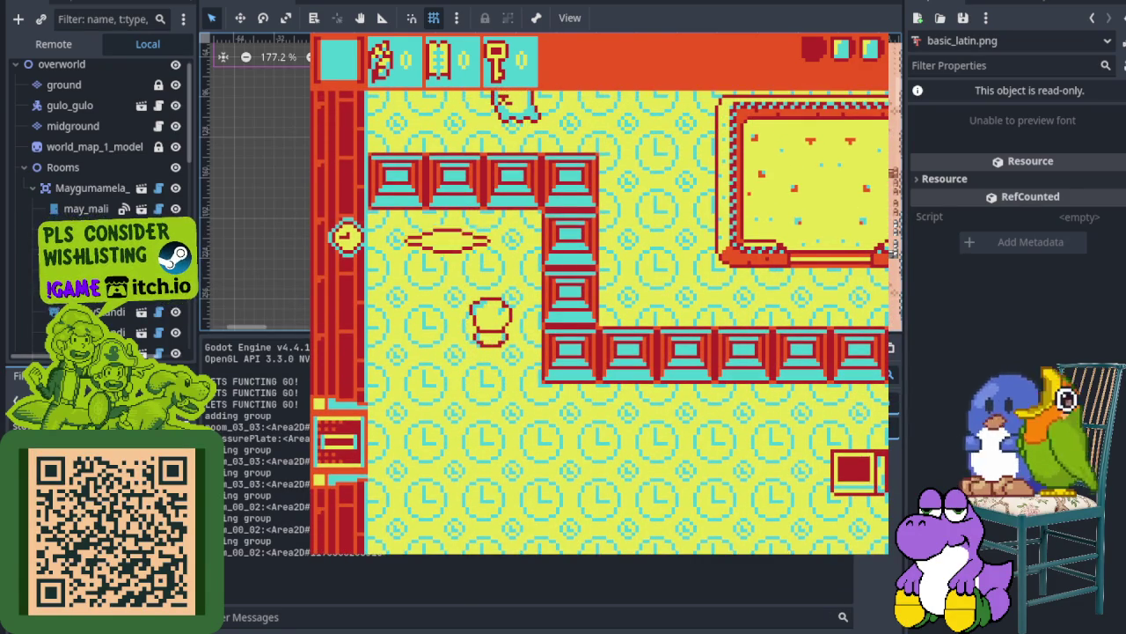
key(Down)
key(Right)
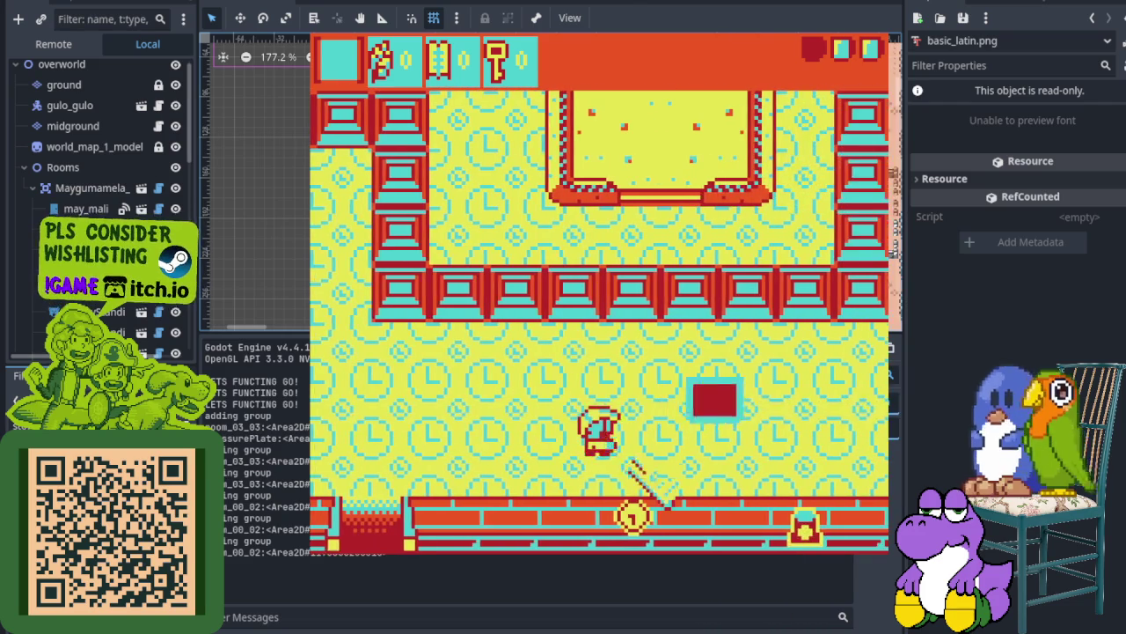
key(Up)
key(Right)
key(Down)
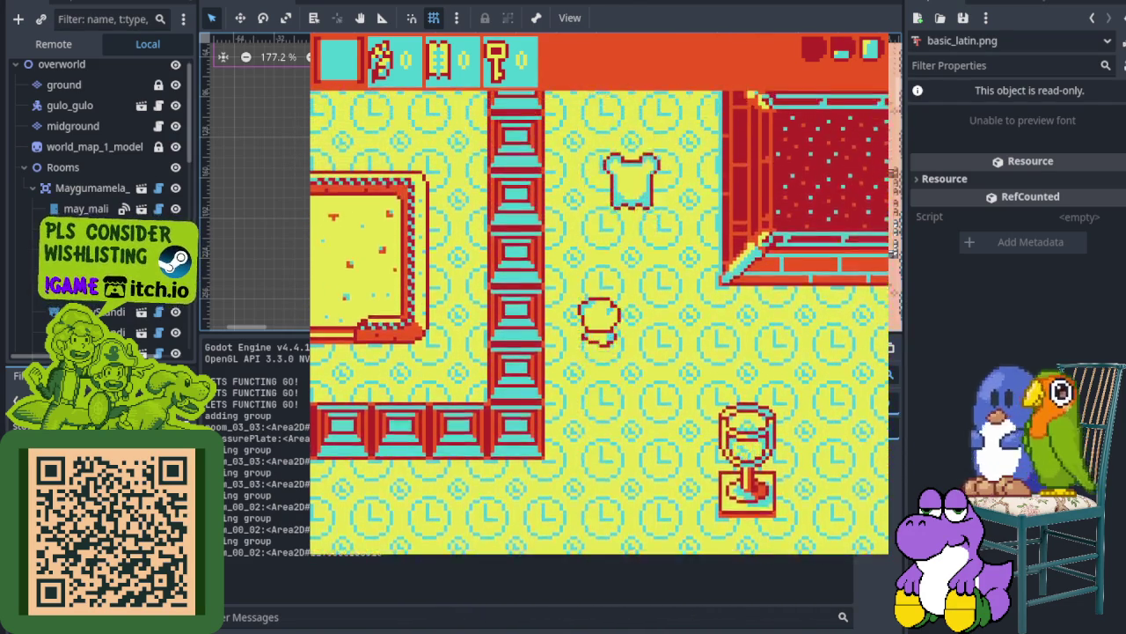
key(Right)
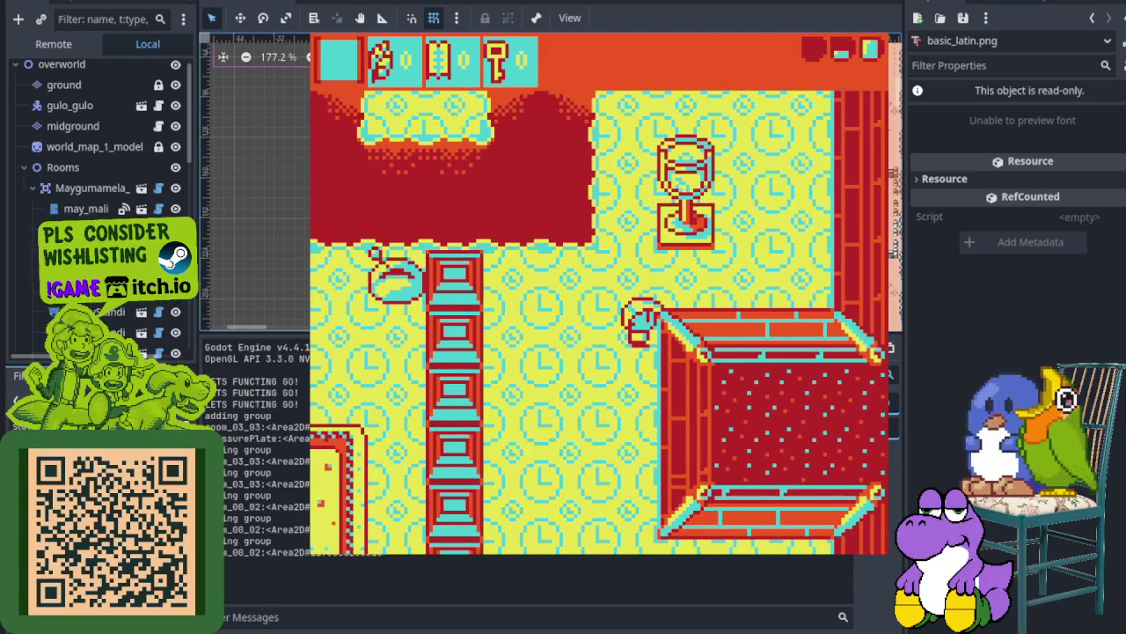
Go through the top door and walk toward the top centre of the pedestal room
key(Up)
key(Up)
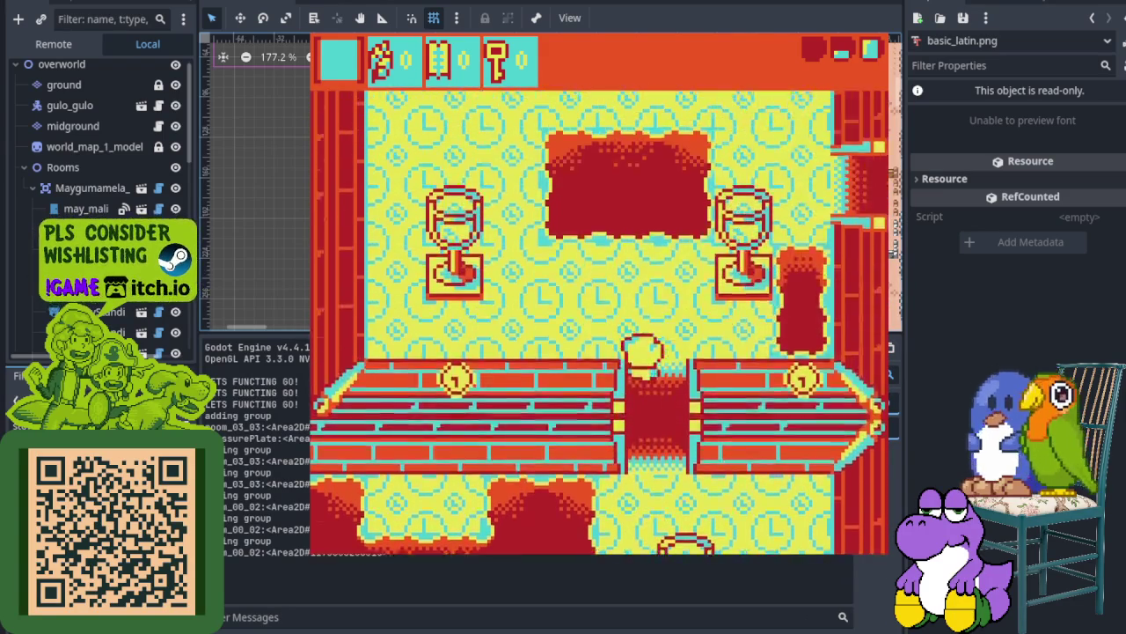
key(Left)
key(Up)
key(Right)
key(Right)
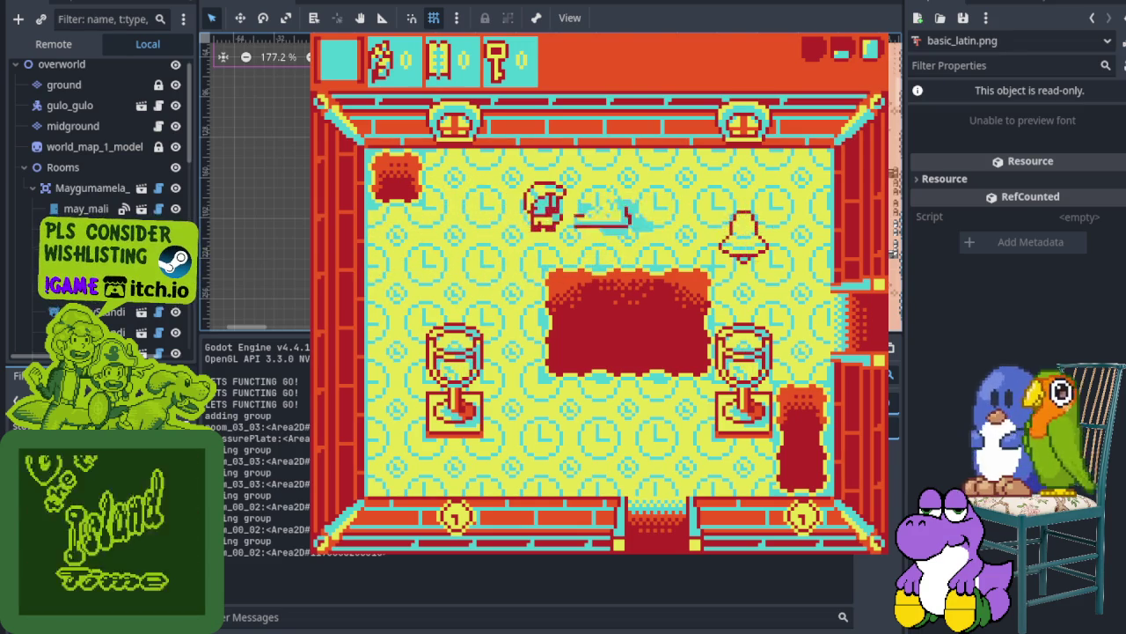
key(Right)
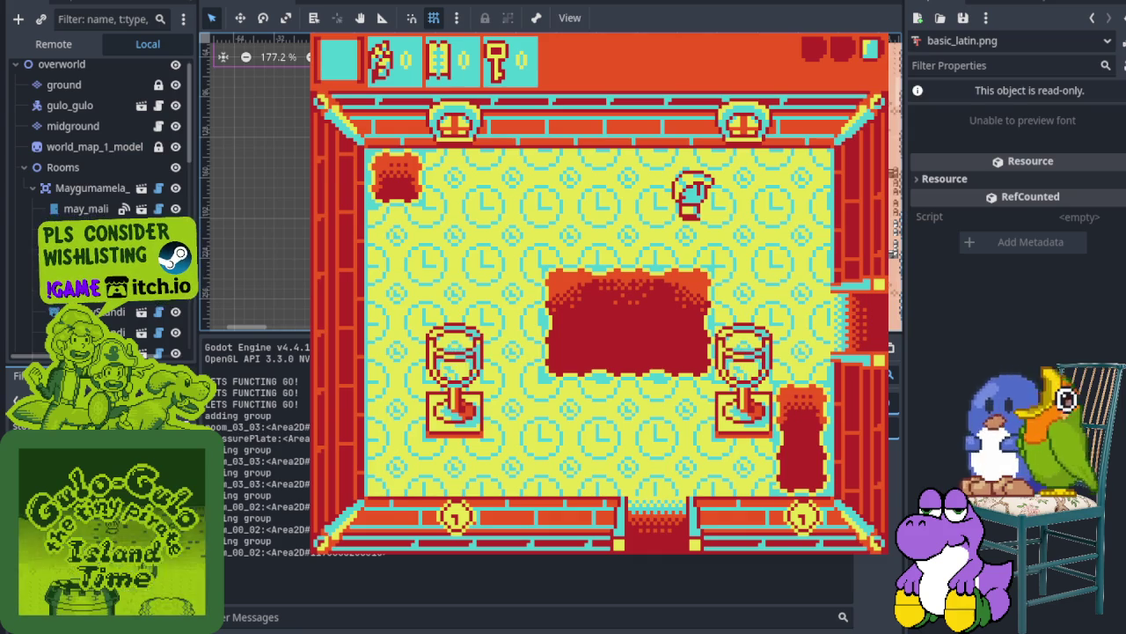
Walk the player through more Higdulan-coloured rooms, attacking enemies, then close the game with Alt+F4
key(Down)
key(Right)
key(Right)
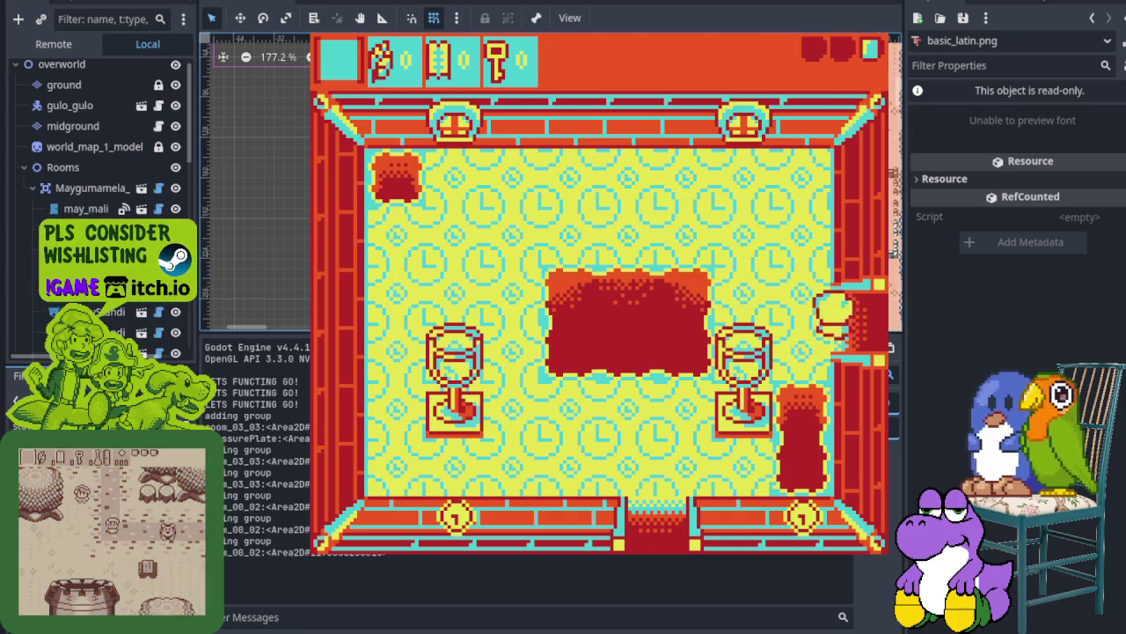
key(Down)
key(Right)
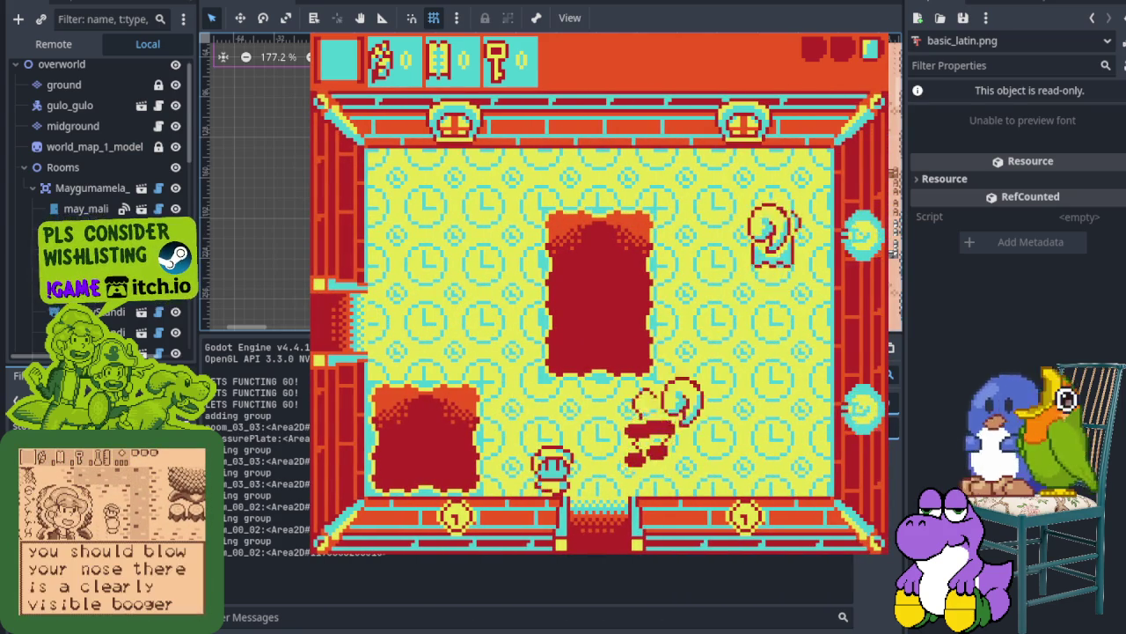
key(Up)
key(Right)
key(Up)
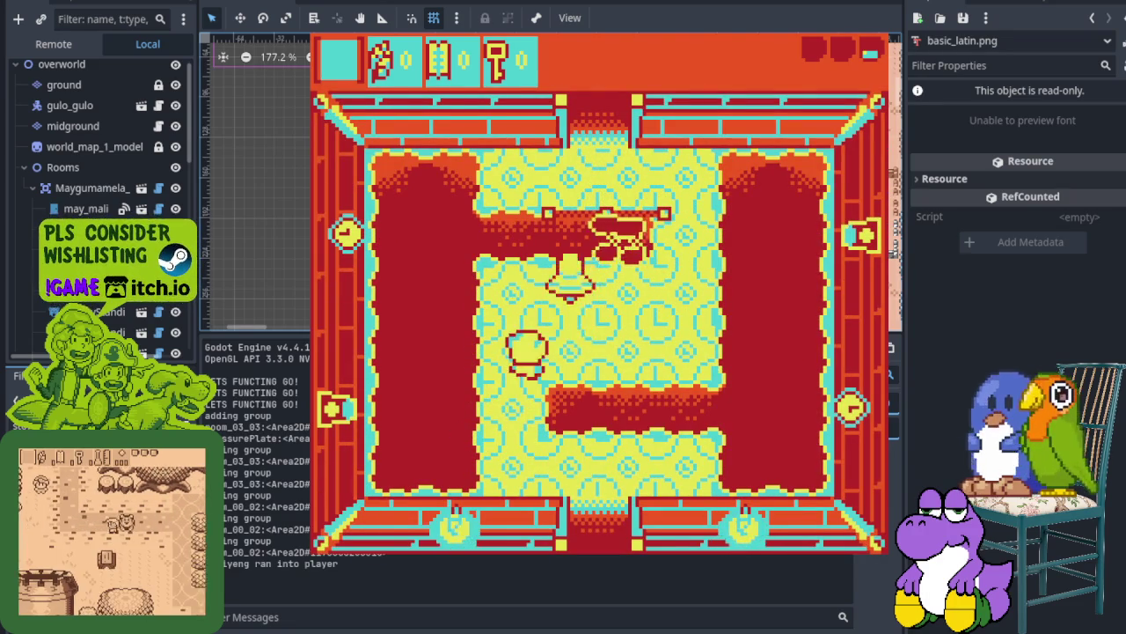
key(Down)
key(Left)
key(Down)
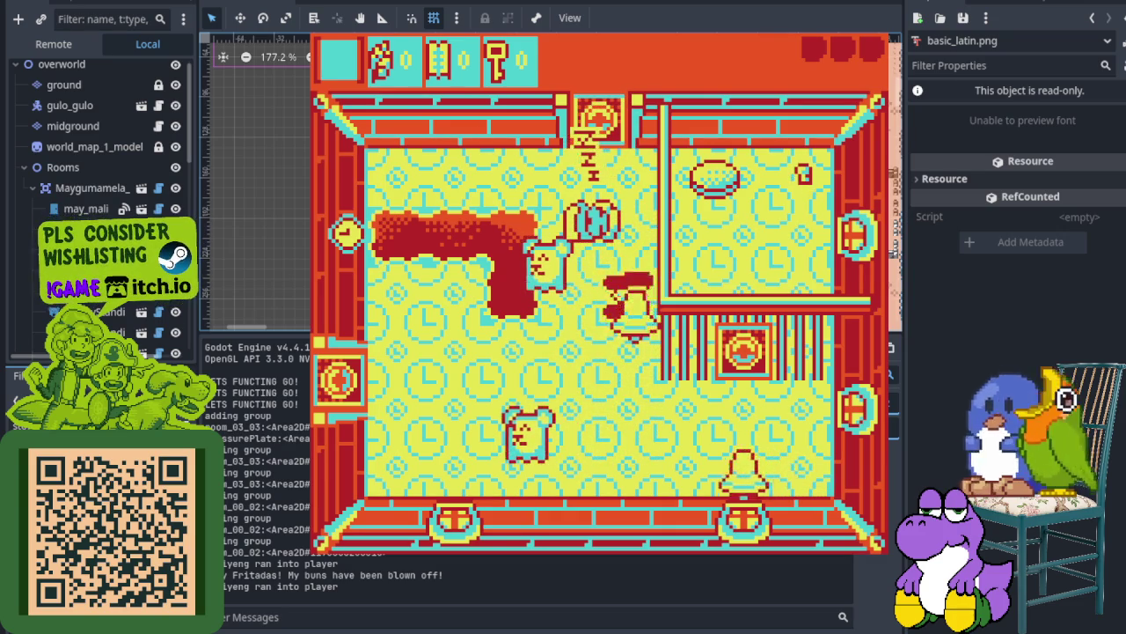
key(alt+F4)
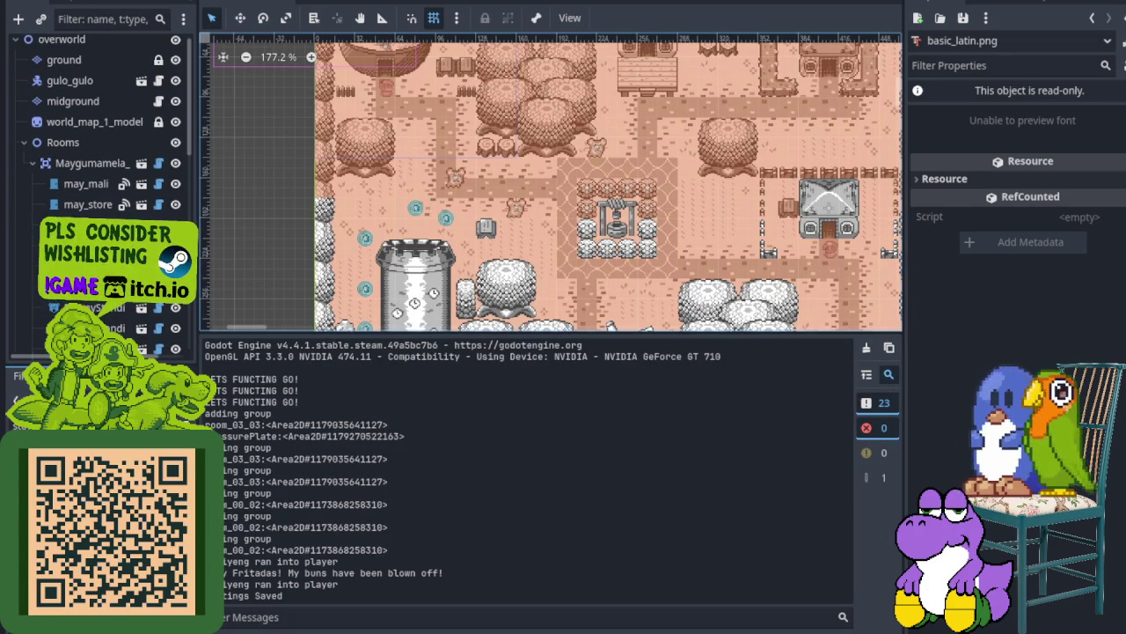
Add a 'Note to self': the higdulan color scheme looks super hideous, probably should change it
key(alt+Tab)
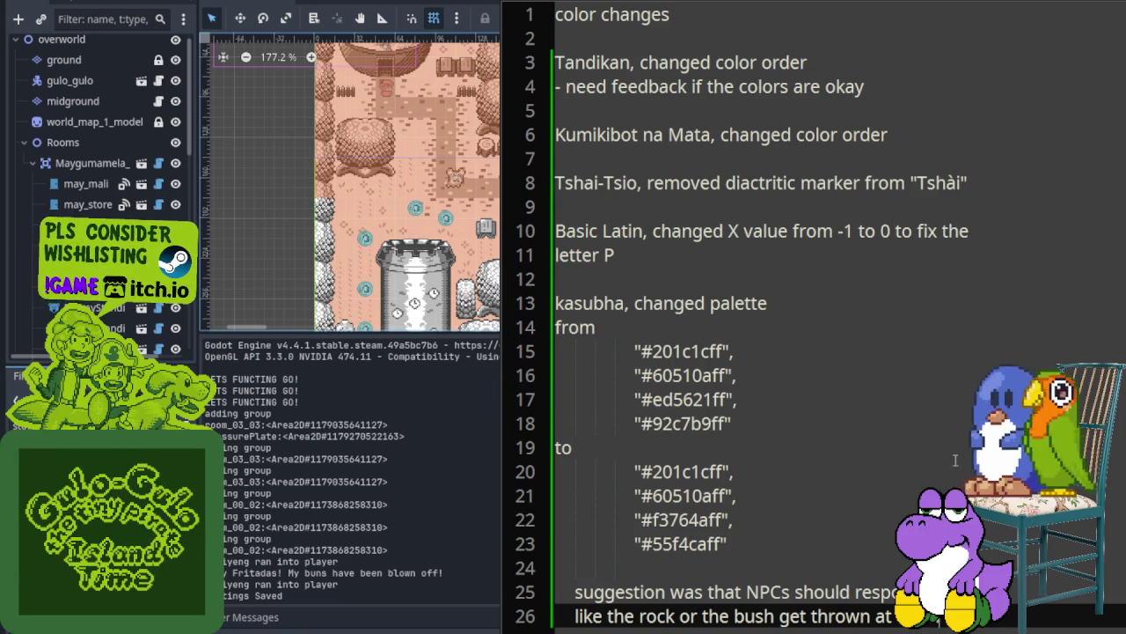
scroll(948, 448, down, 4)
key(Return)
key(Return)
text(B)
key(BackSpace)
text(Note to self:)
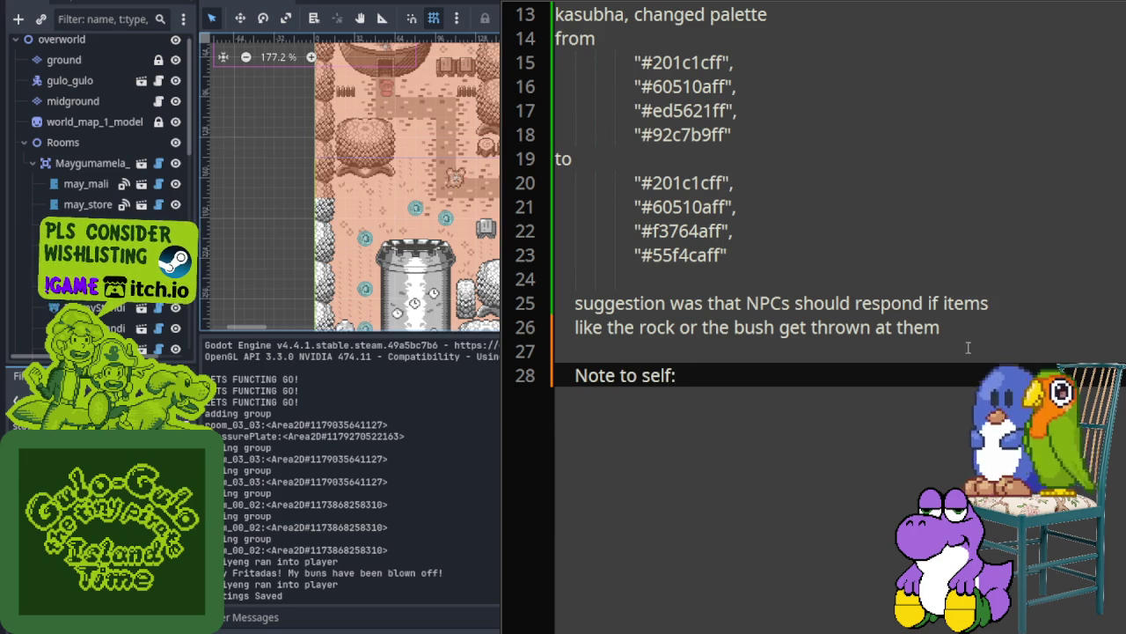
key(Return)
text(The color sc)
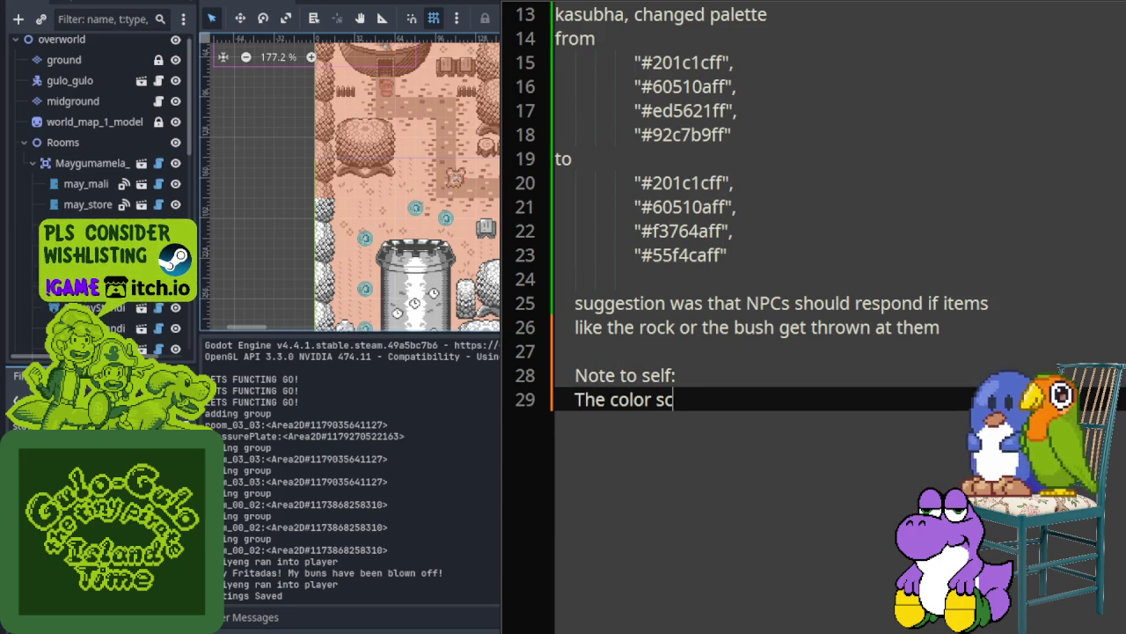
text(heme for higdulan looks like )
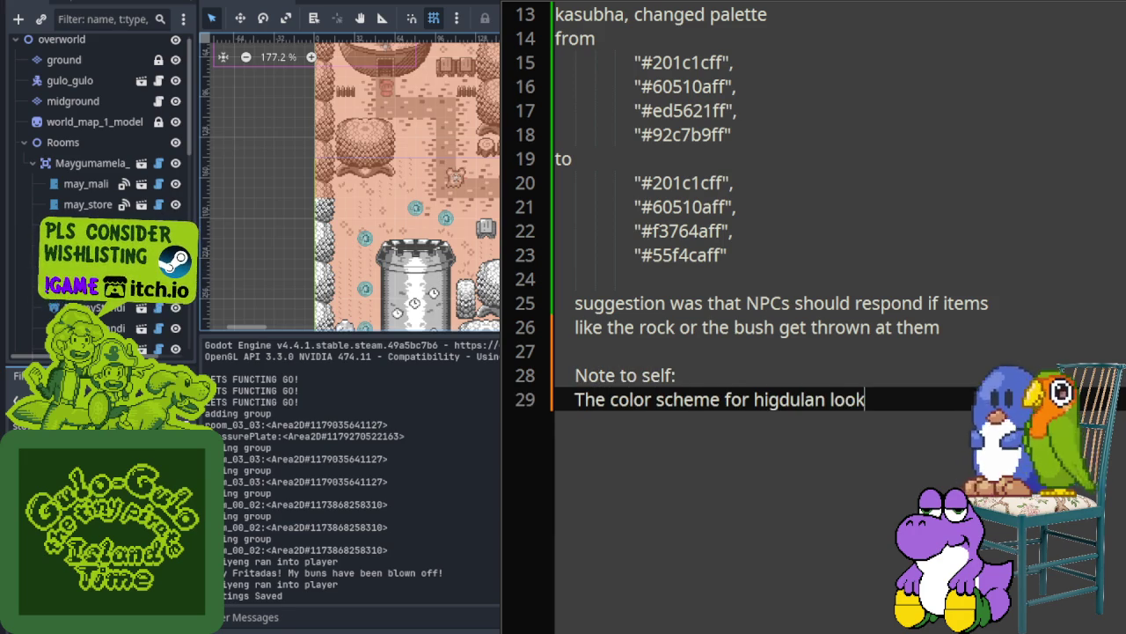
text(McDona)
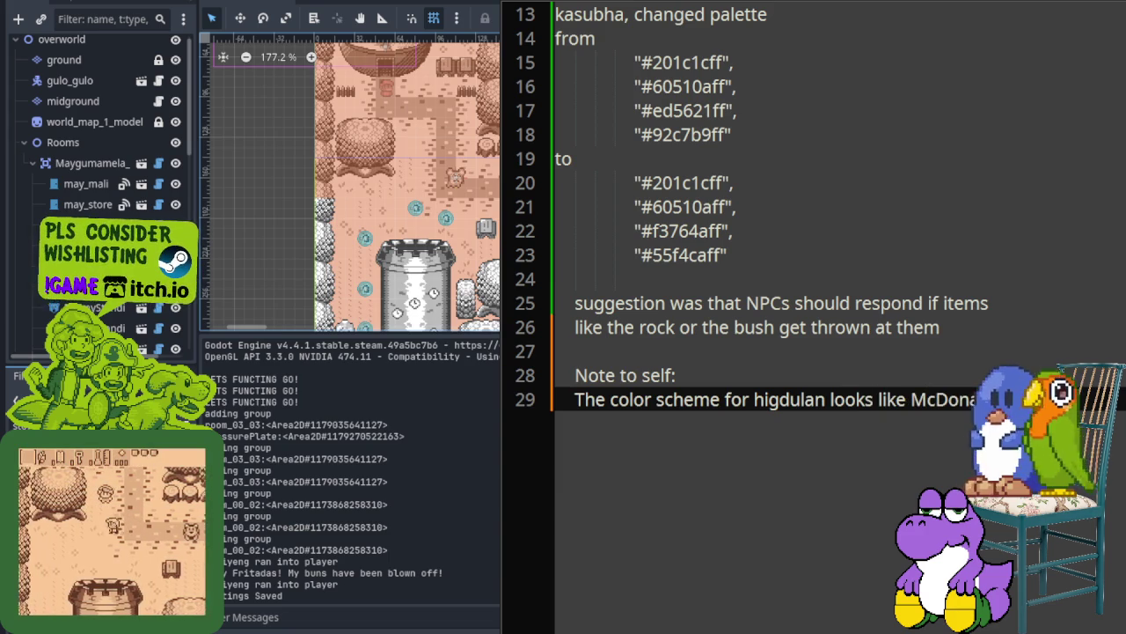
key(Return)
text(super h)
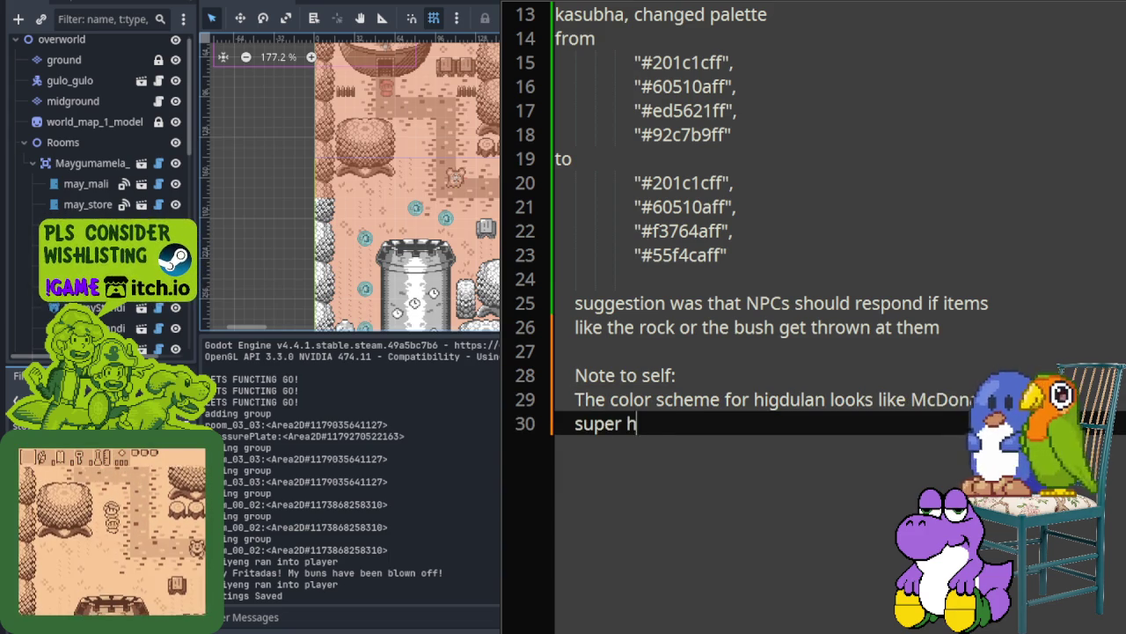
text(ideous, probably should change it)
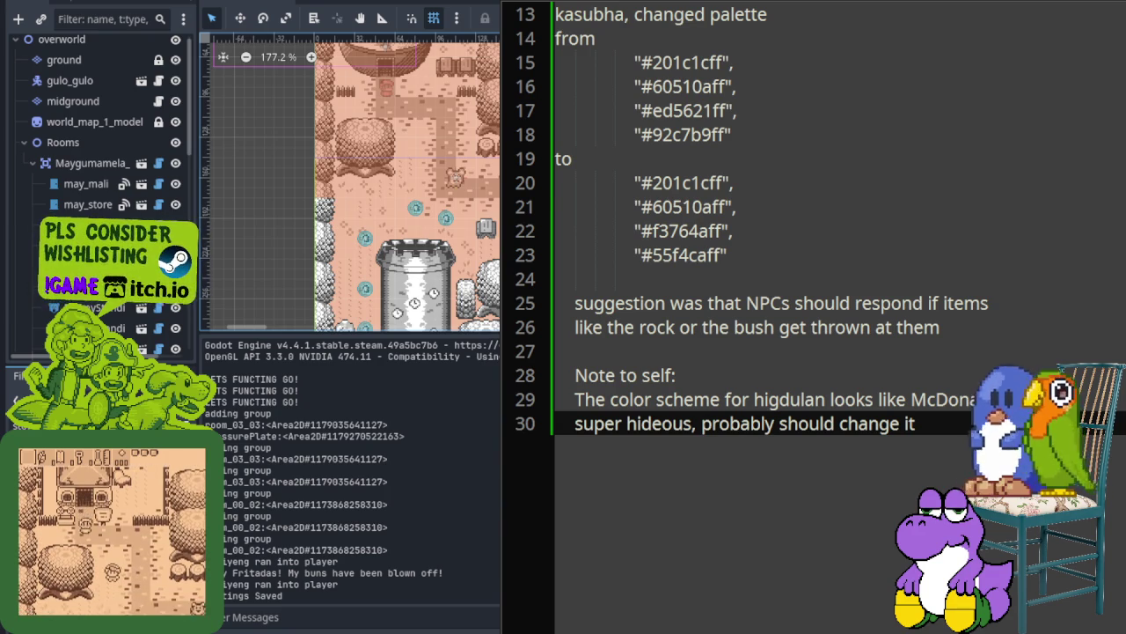
key(alt+Tab)
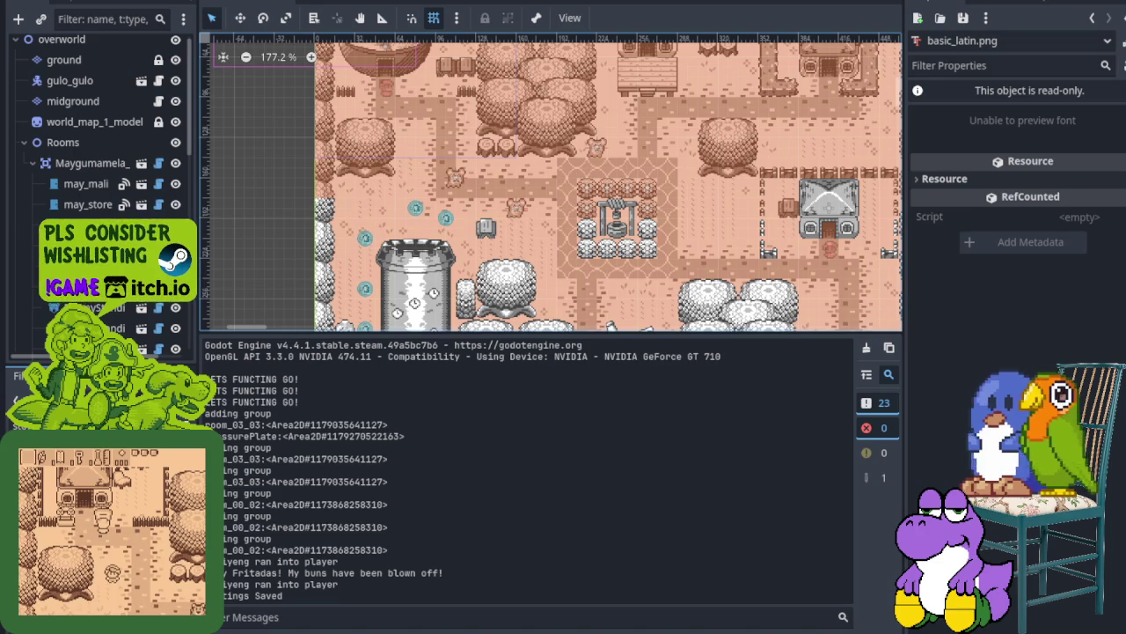
key(alt+Tab)
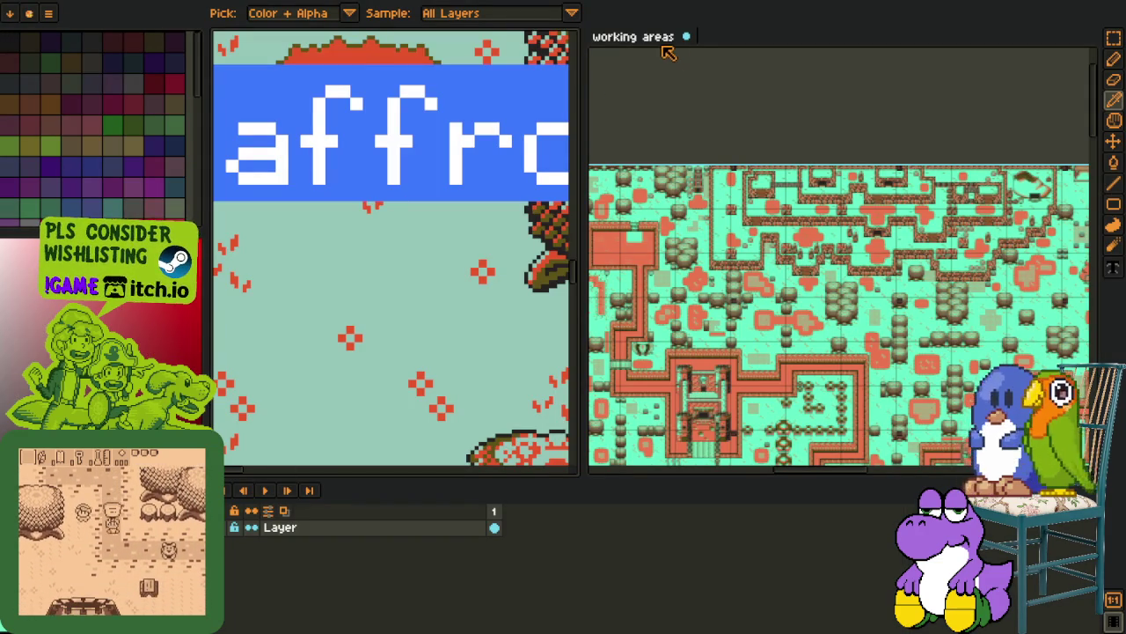
Close the working areas, affron, Palette and Sprite-0003 sprites, discarding unsaved changes
click(687, 36)
click(563, 340)
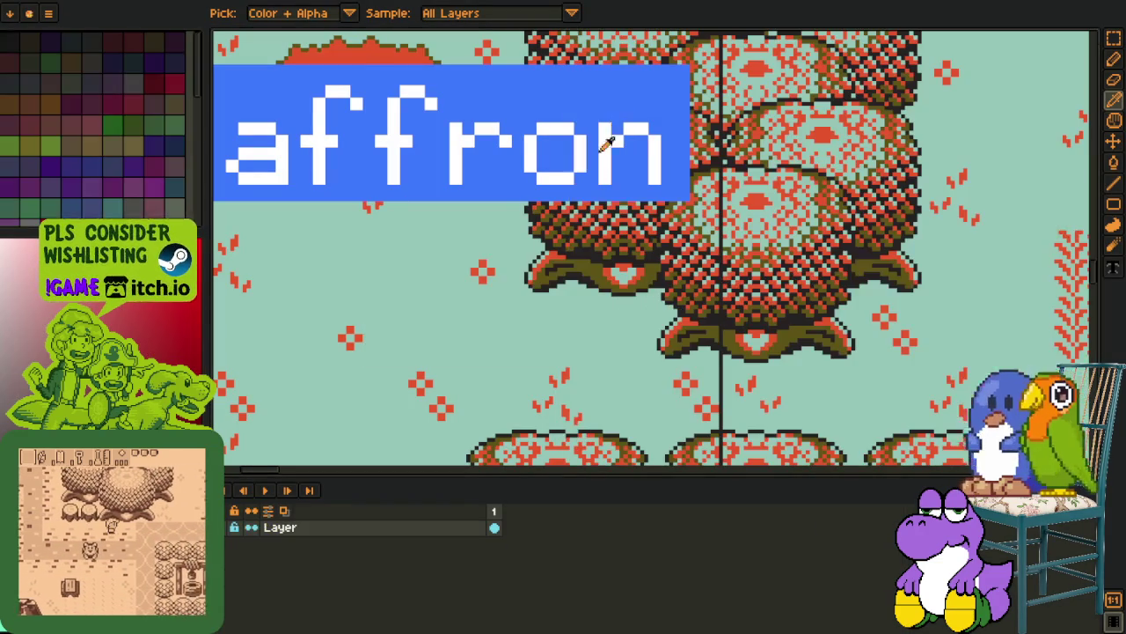
key(ctrl+w)
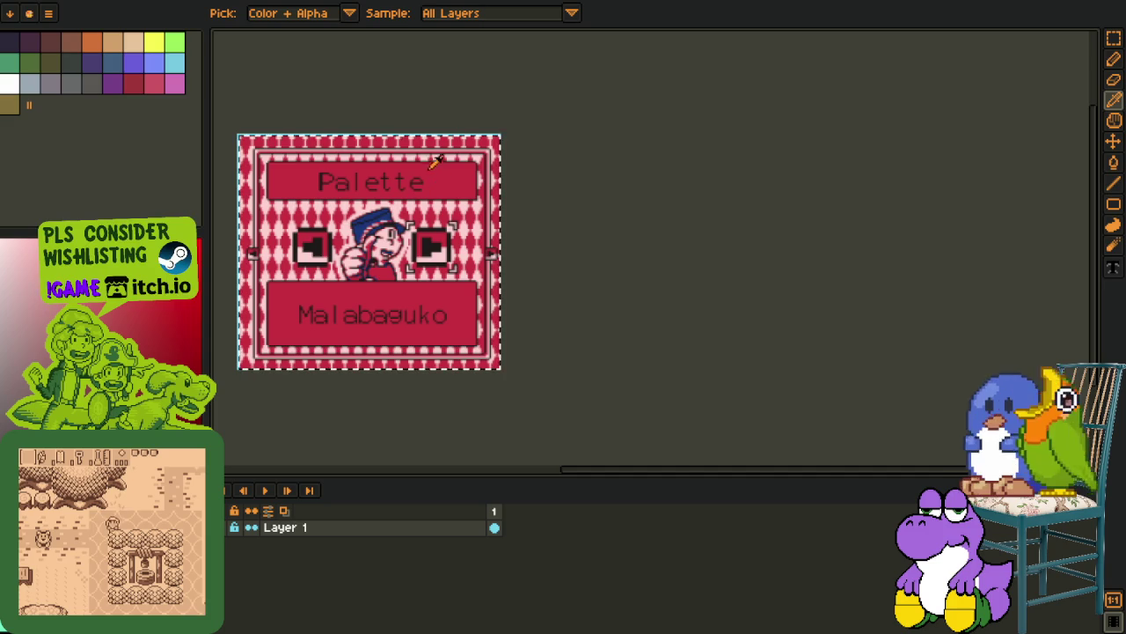
scroll(290, 302, up, 1)
scroll(364, 171, up, 1)
key(ctrl+w)
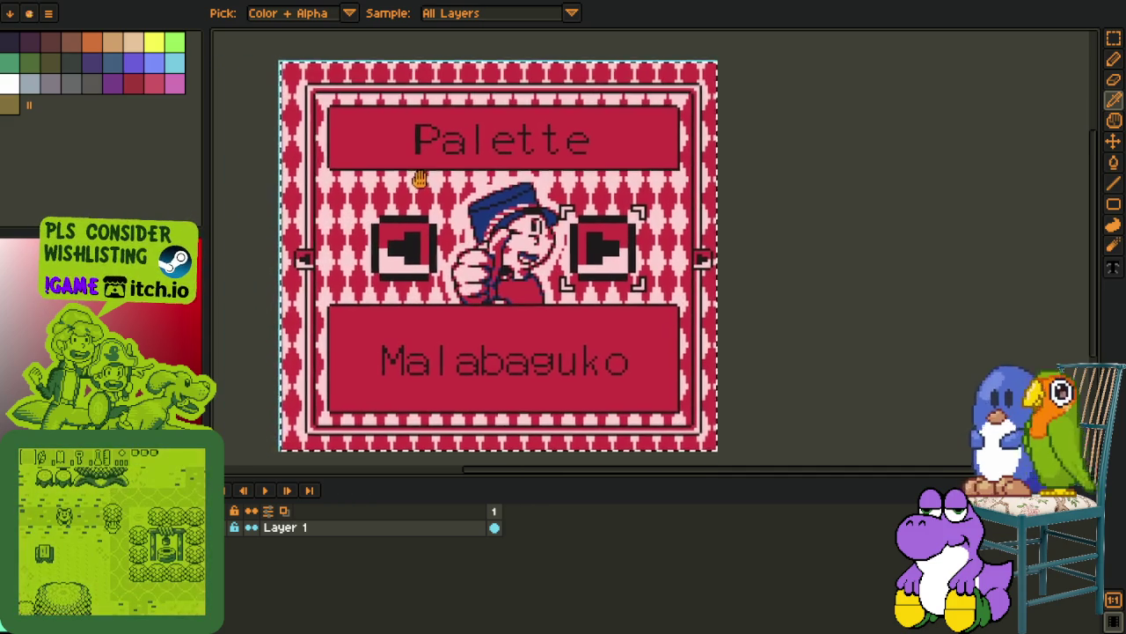
key(ctrl+w)
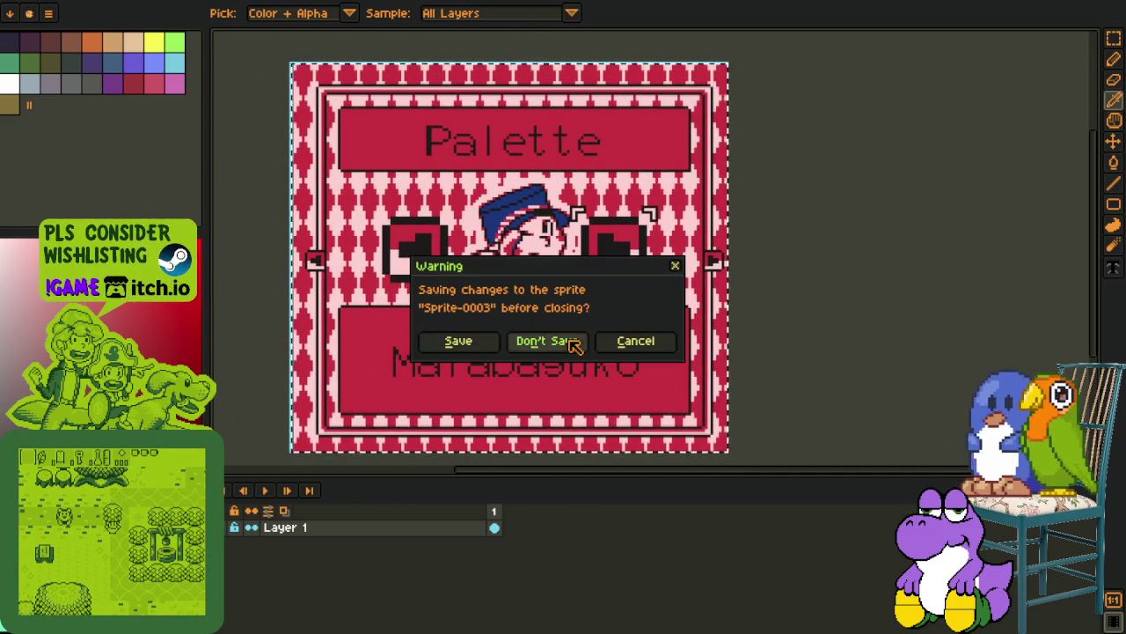
click(573, 342)
Close the Higdulan Palette and palette-swatch sprites without saving, leaving the sketch sprite
scroll(372, 232, up, 1)
scroll(436, 312, up, 1)
scroll(436, 313, up, 2)
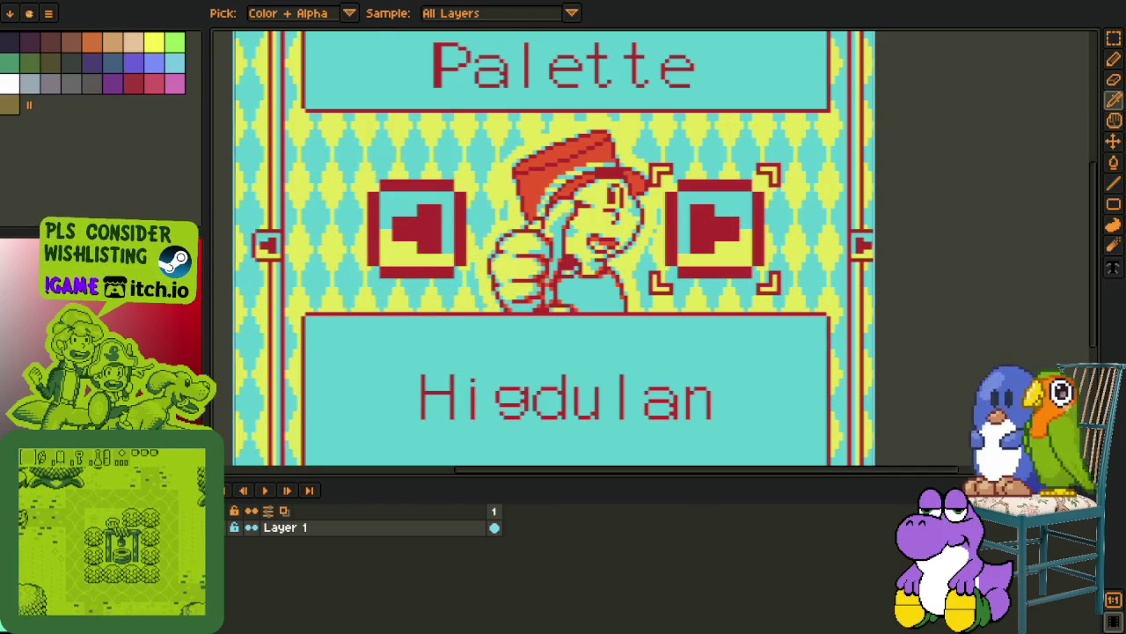
key(ctrl+w)
click(548, 341)
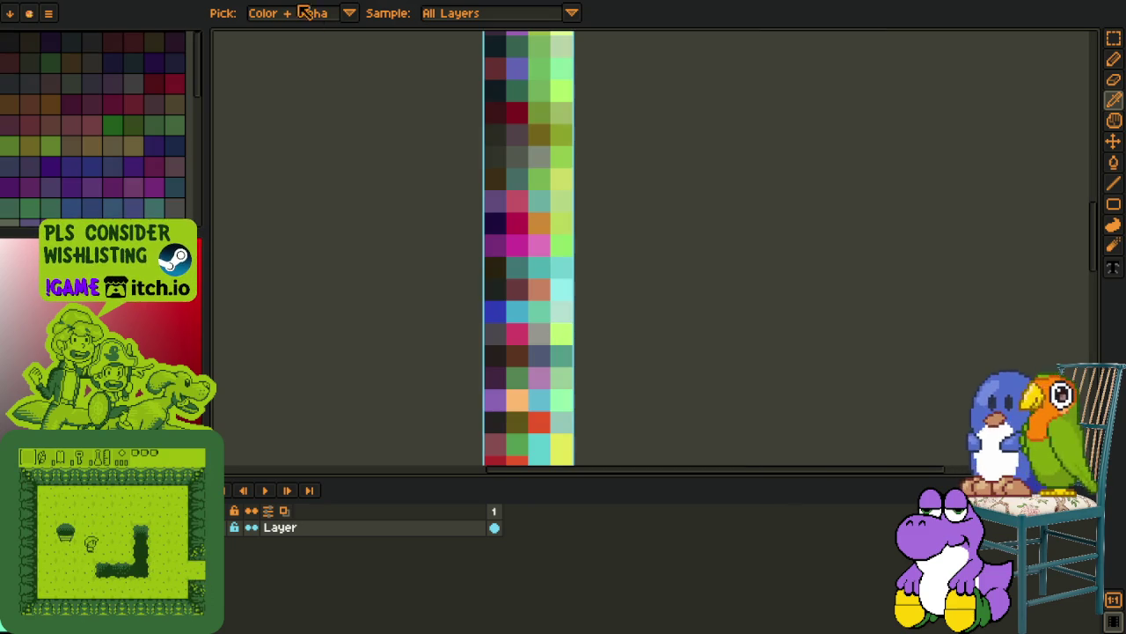
key(ctrl+w)
scroll(489, 255, down, 3)
scroll(452, 188, down, 2)
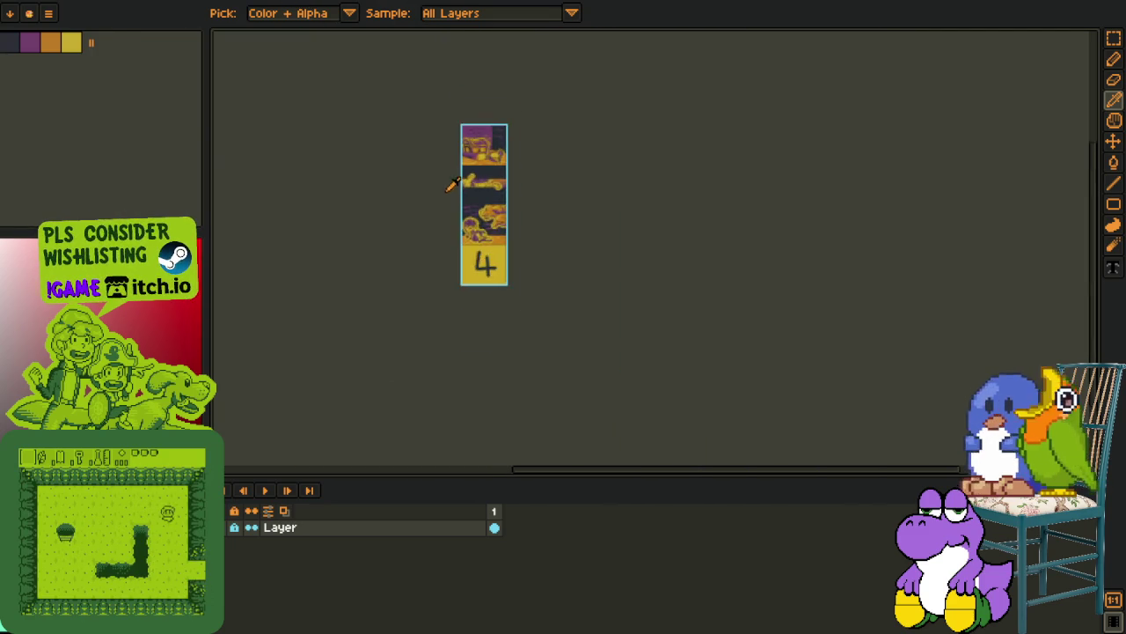
scroll(372, 138, up, 2)
key(ctrl+w)
scroll(452, 249, down, 4)
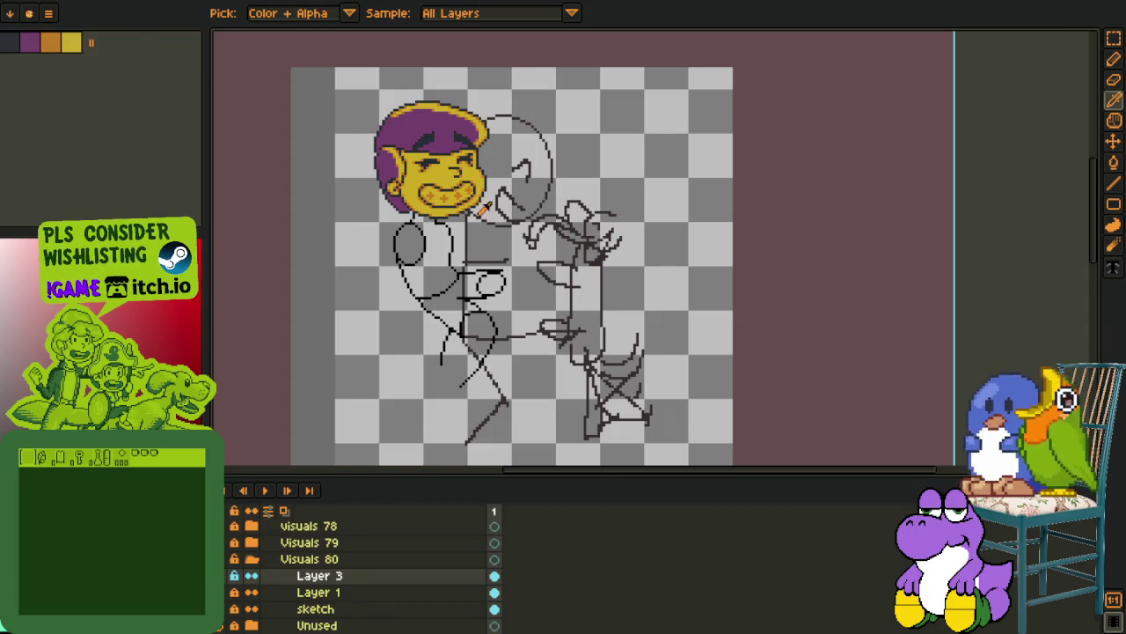
scroll(477, 232, up, 3)
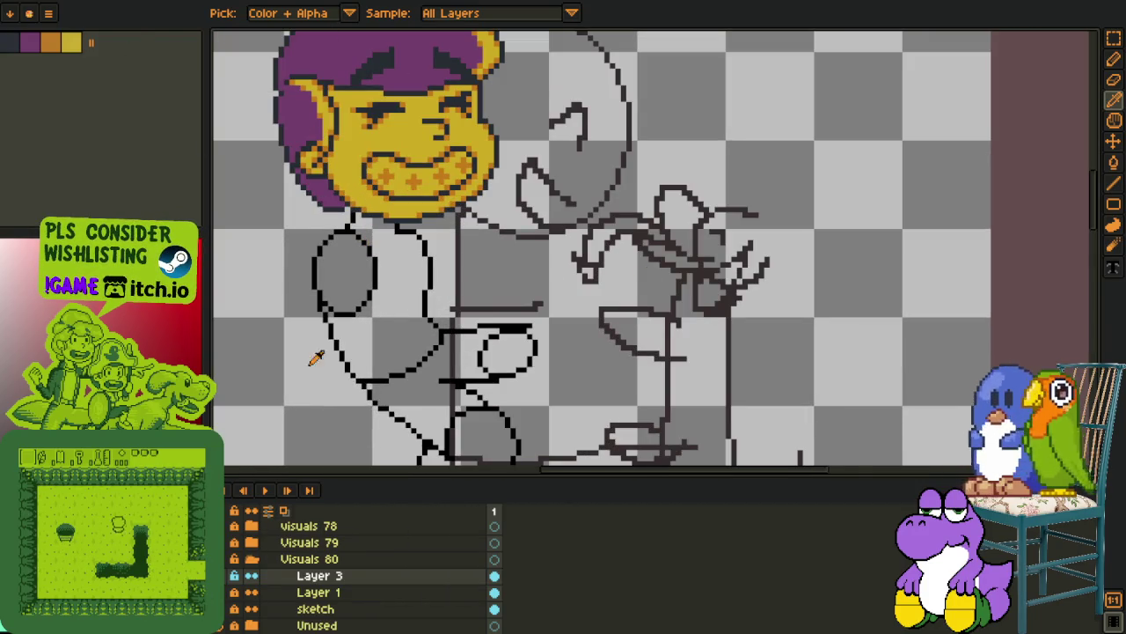
scroll(550, 246, down, 3)
scroll(550, 246, up, 2)
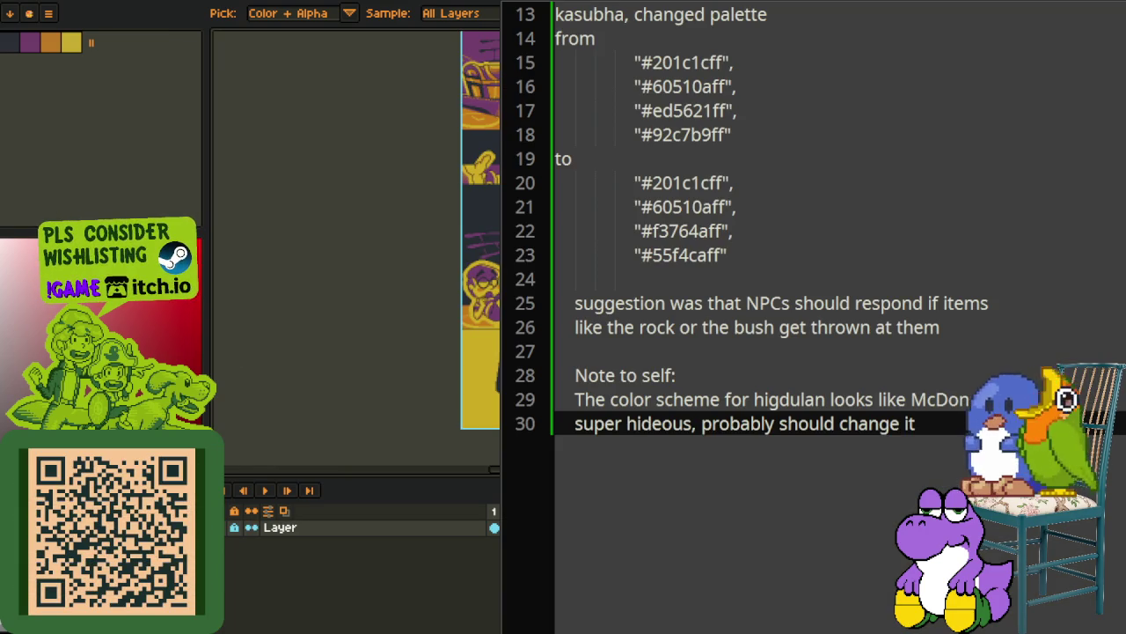
Scroll the colour-change notes back up to the Tandikan colour-order entry
scroll(814, 213, up, 4)
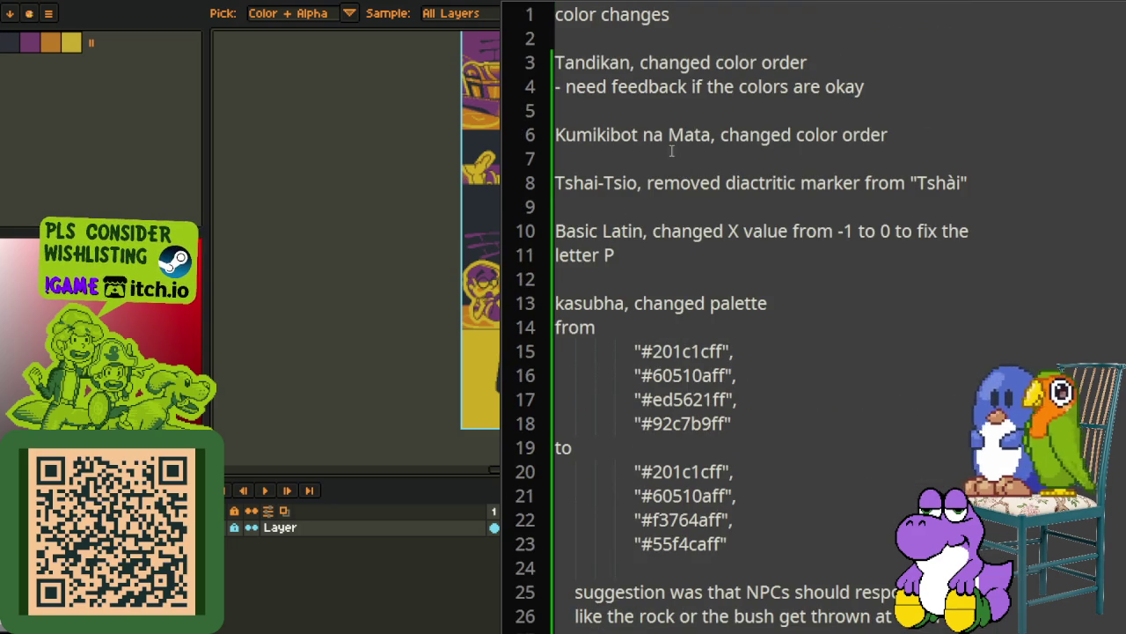